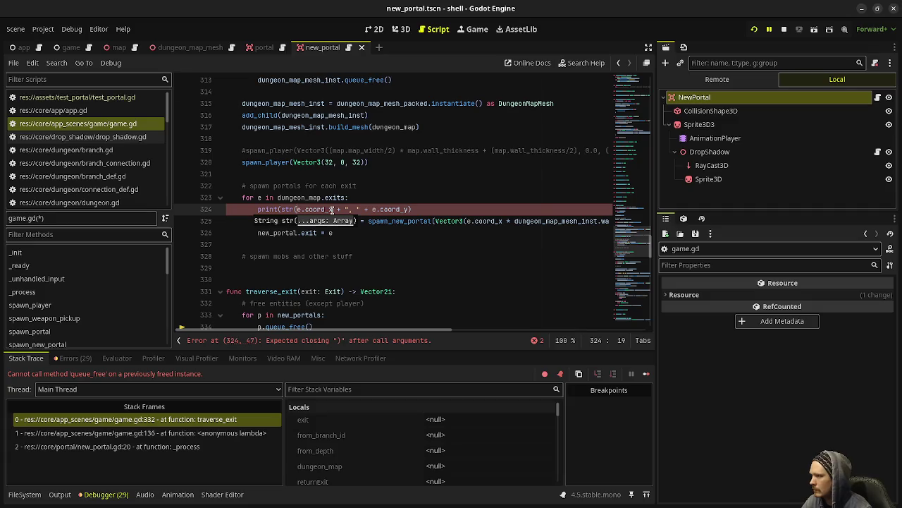
- Wrap coord_x and coord_y in str() in the line-324 print and save game.gd
type(")")
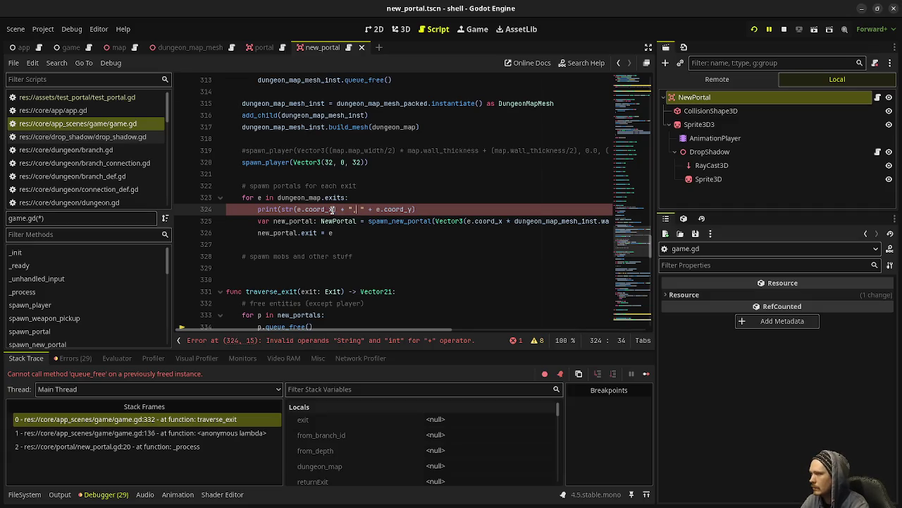
type("str(")
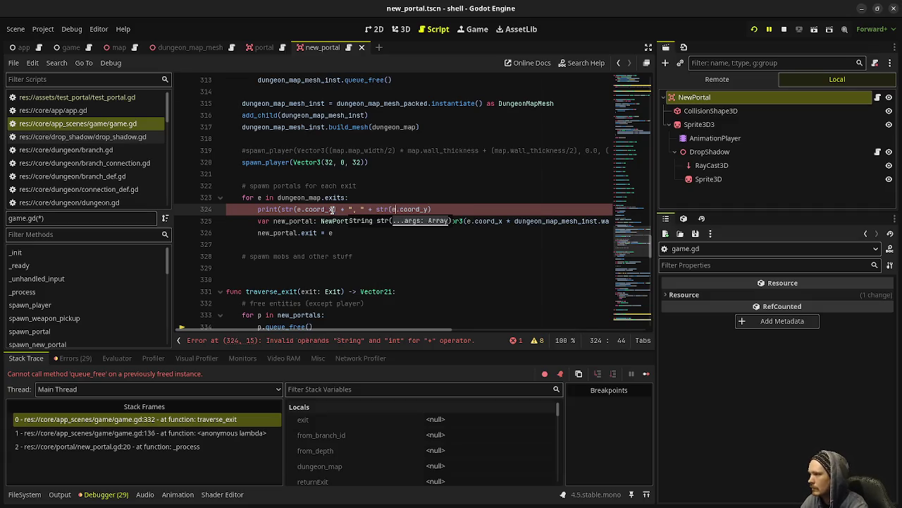
key("Down")
key("Up")
key("End")
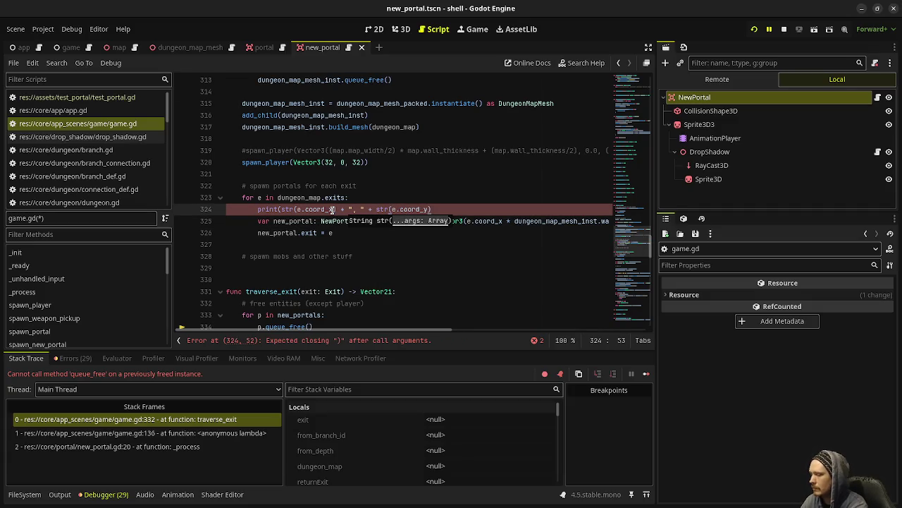
type(")")
key("ctrl+s")
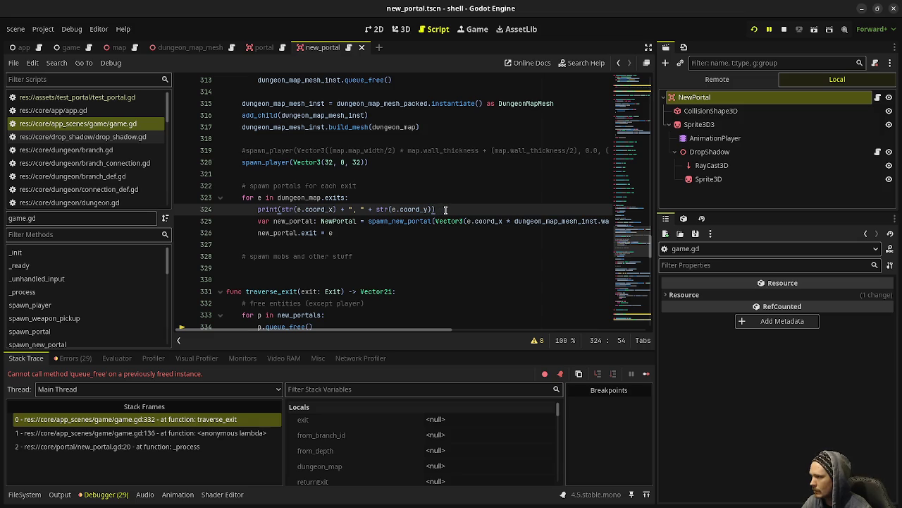
- Add a print of new_portal's global x and z position on line 327, save, and stop the game
left_click(337, 233)
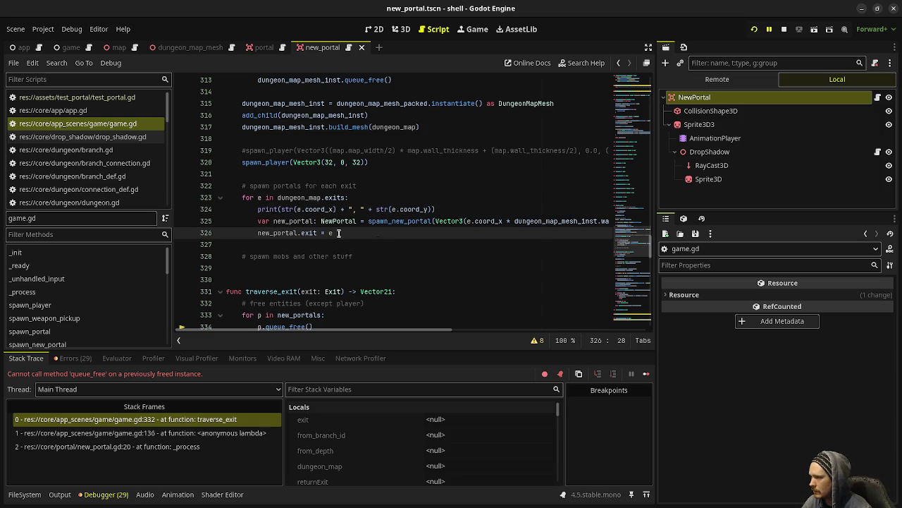
key("Return")
type("print")
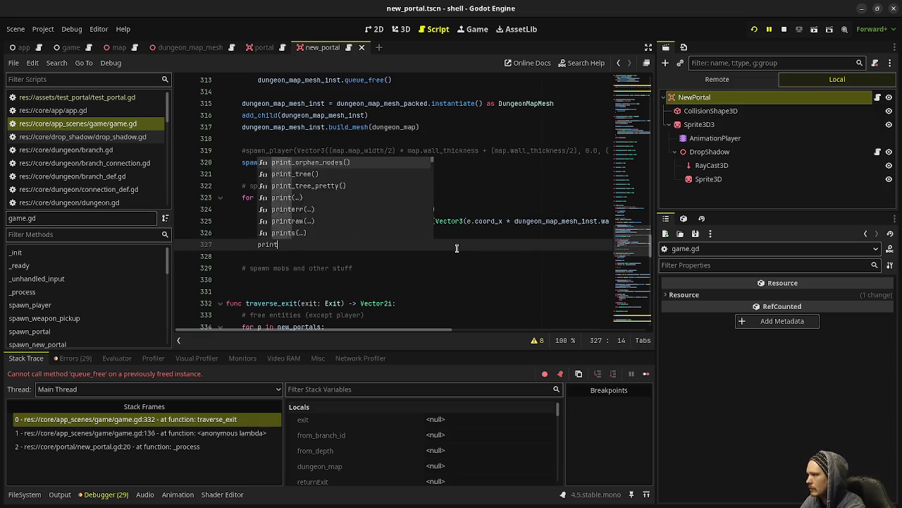
key("Return")
type("str(new_po")
type("rta.")
type("l.global_pos")
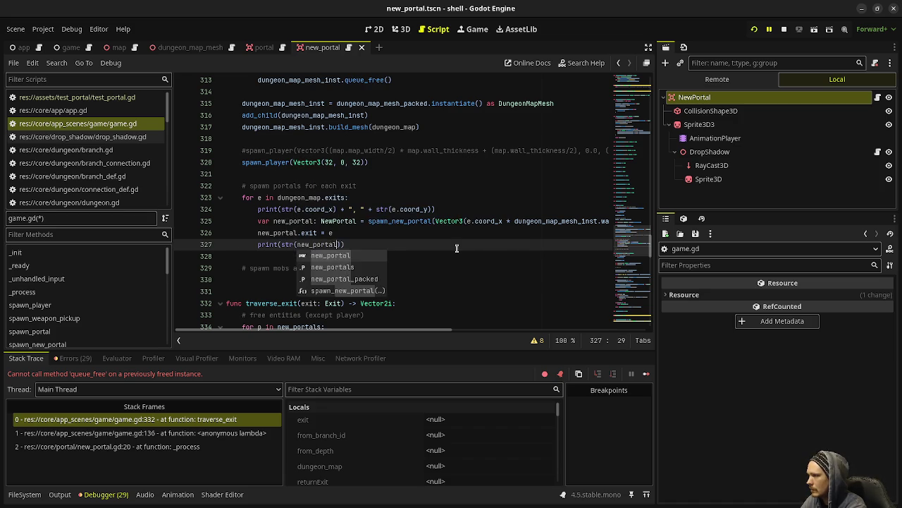
type("ition.x) +")
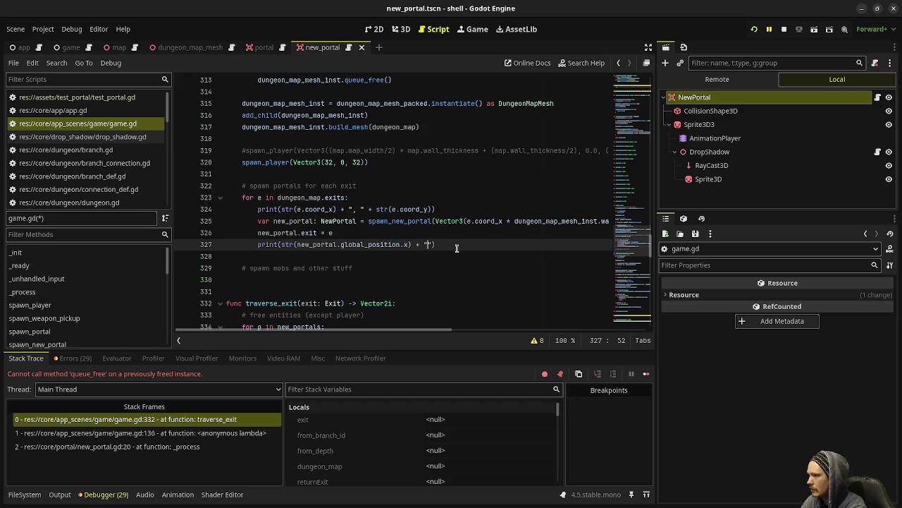
type("tr(new_portal")
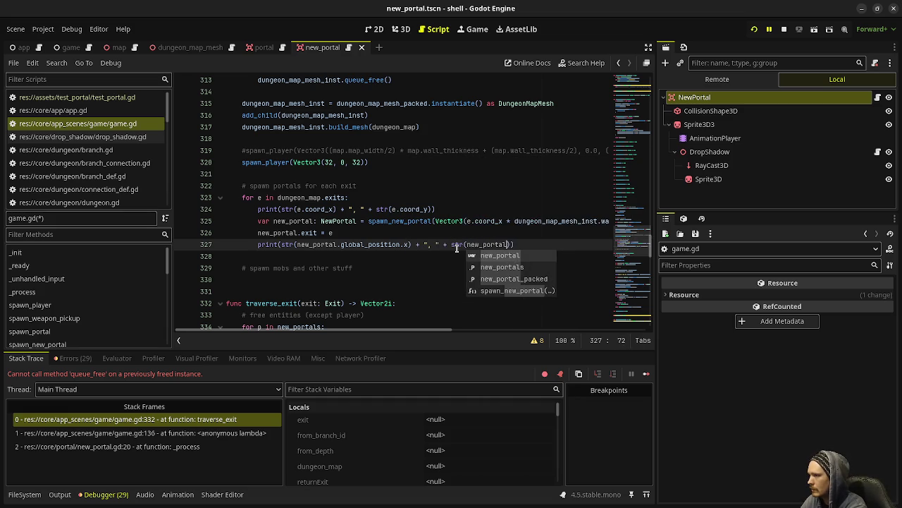
type(".global_position")
type(".z))")
key("ctrl+s")
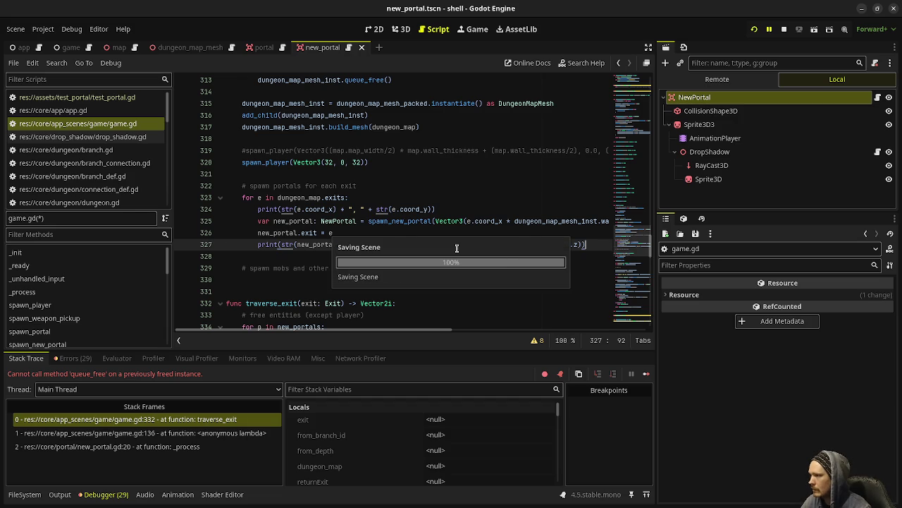
key("F8")
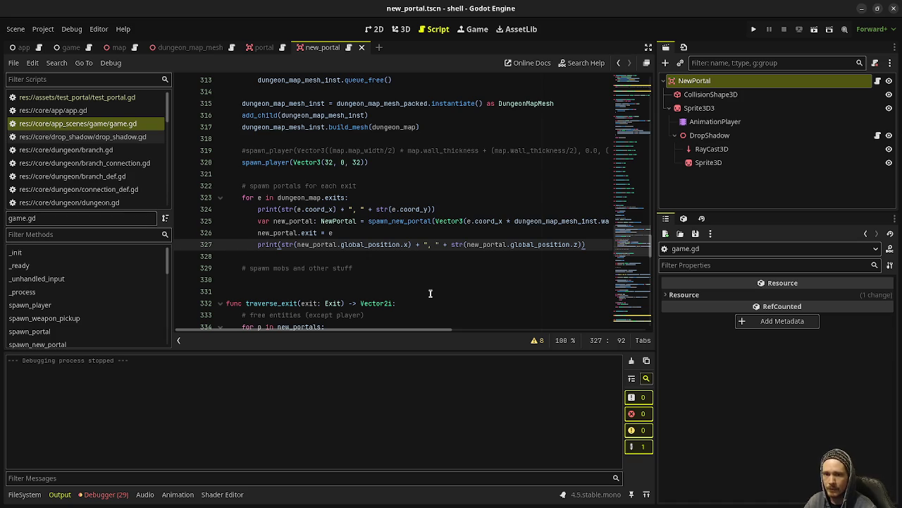
- Run the project and walk through the green portals until the debugger breaks at game.gd line 344
left_click(754, 29)
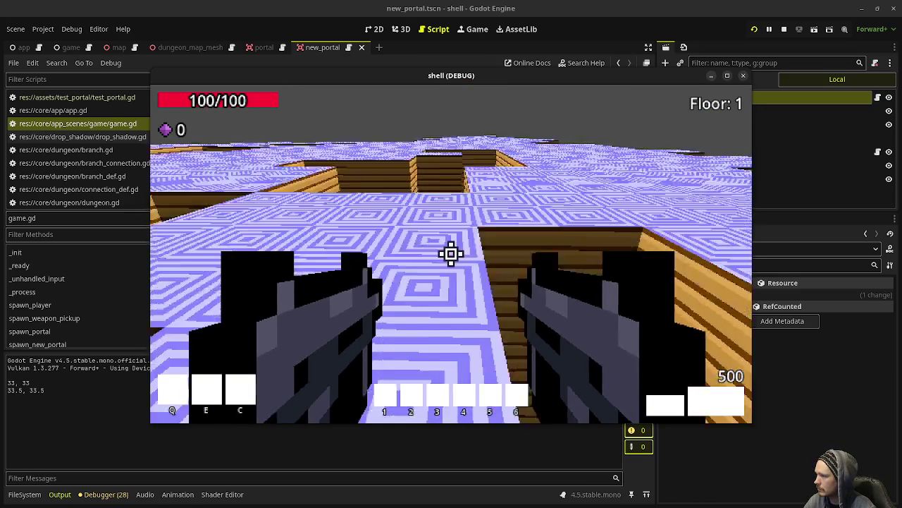
key("w")
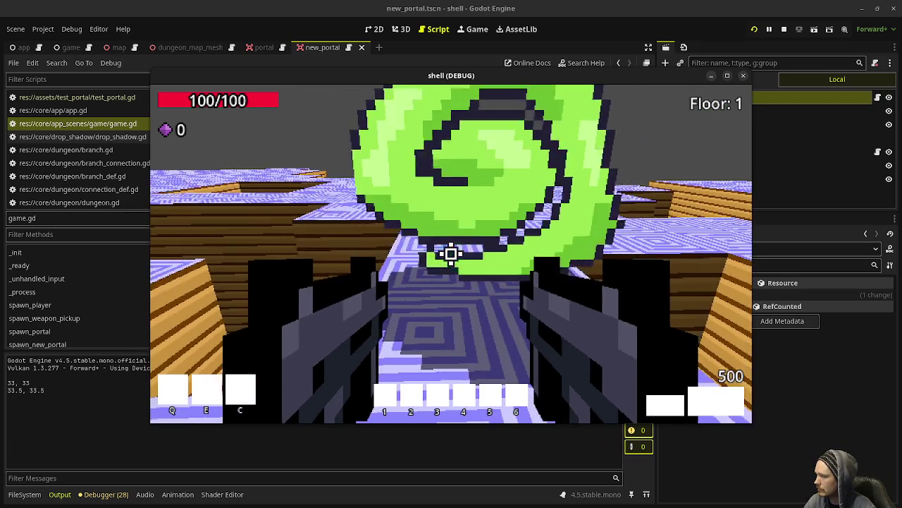
key("w")
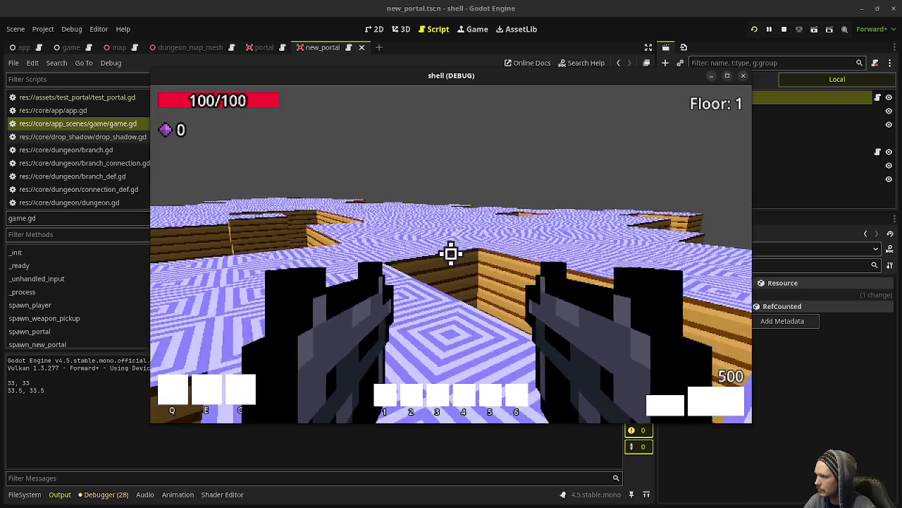
key("w")
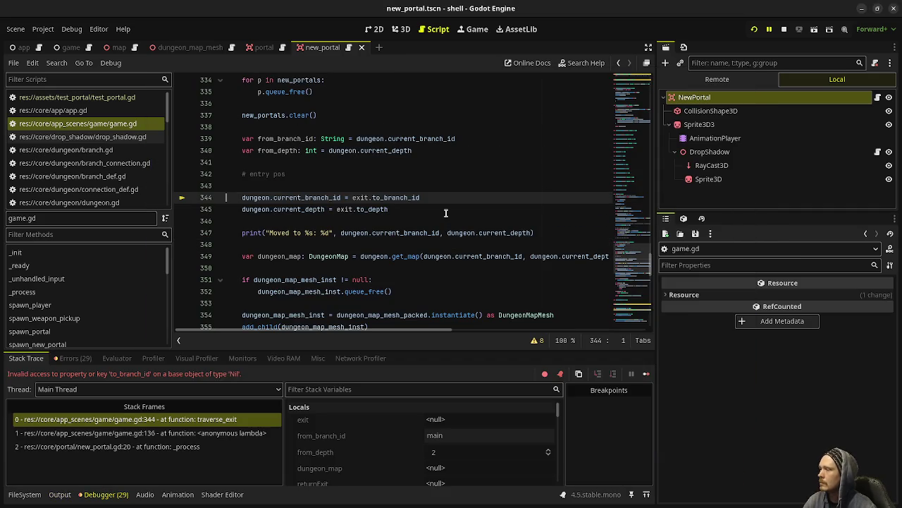
- Hide the side docks and select the portal-spawning loop on lines 323–327
left_click(446, 213)
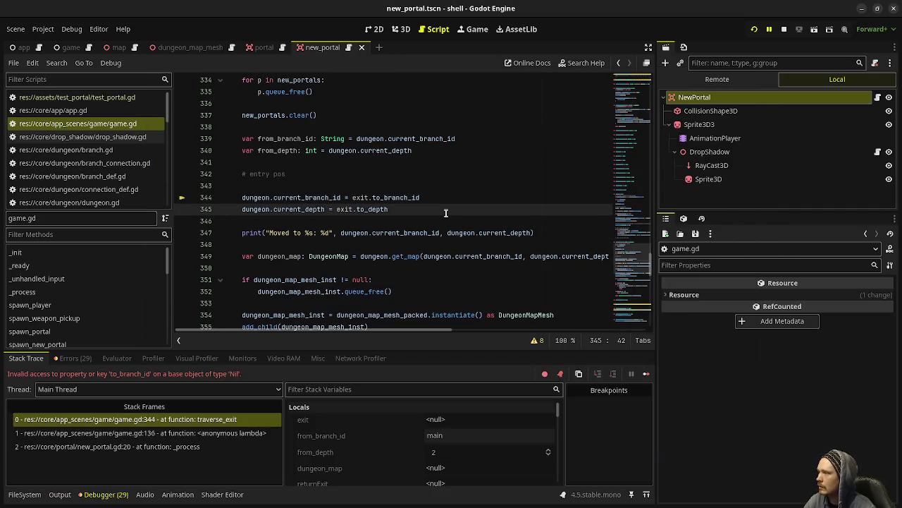
scroll(446, 213, "up", 8)
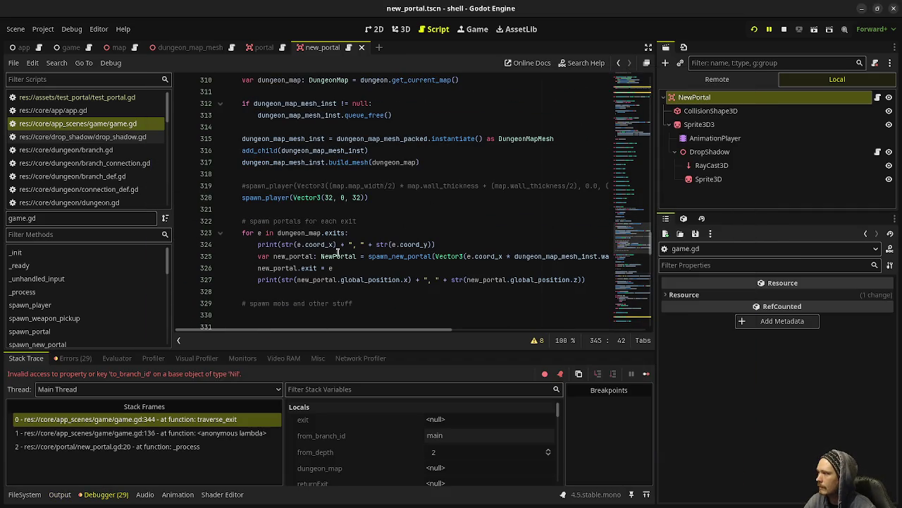
left_click_drag(355, 268, 255, 267)
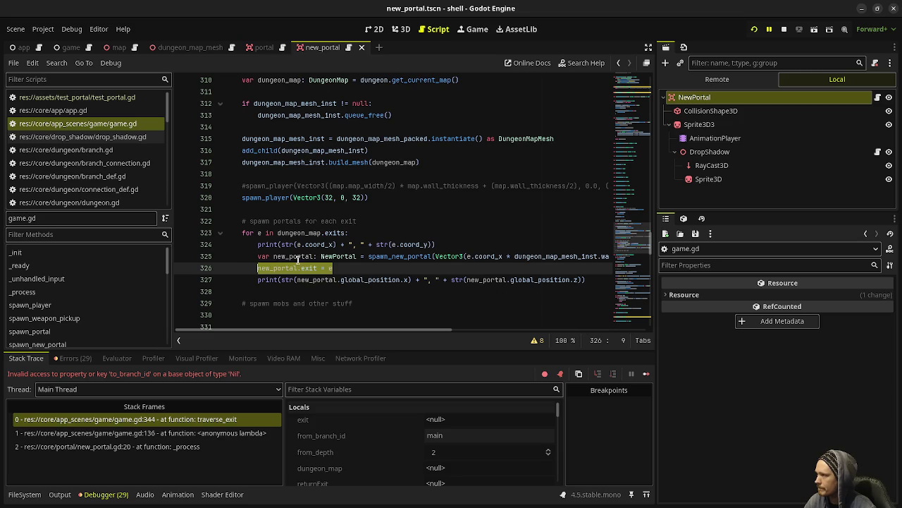
scroll(298, 260, "up", 8)
scroll(324, 251, "down", 6)
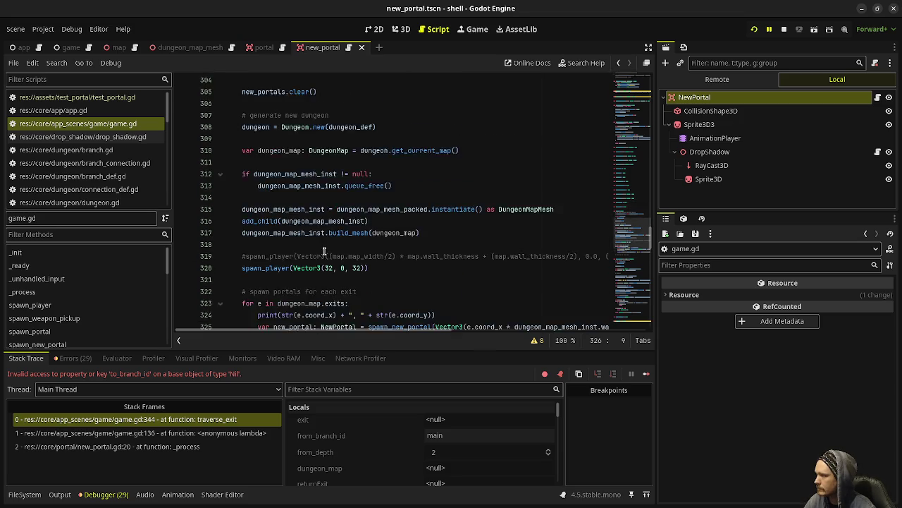
scroll(324, 251, "down", 13)
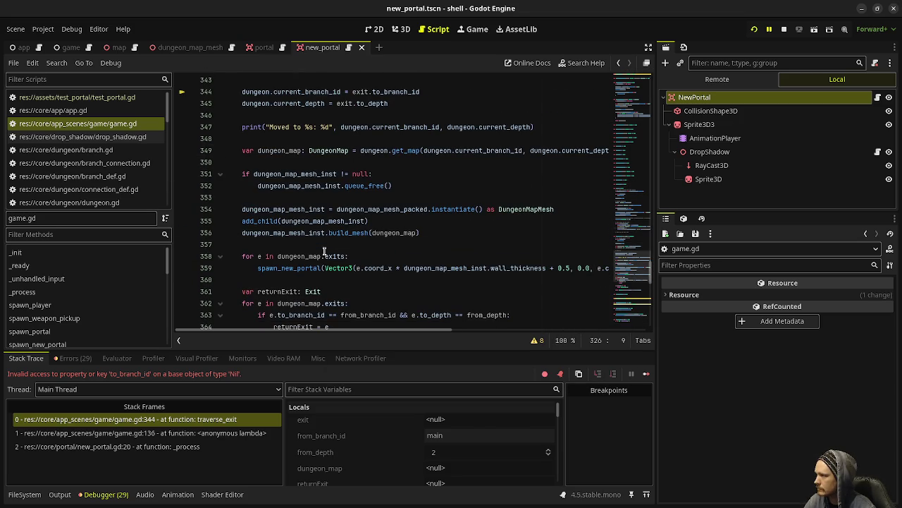
left_click(663, 47)
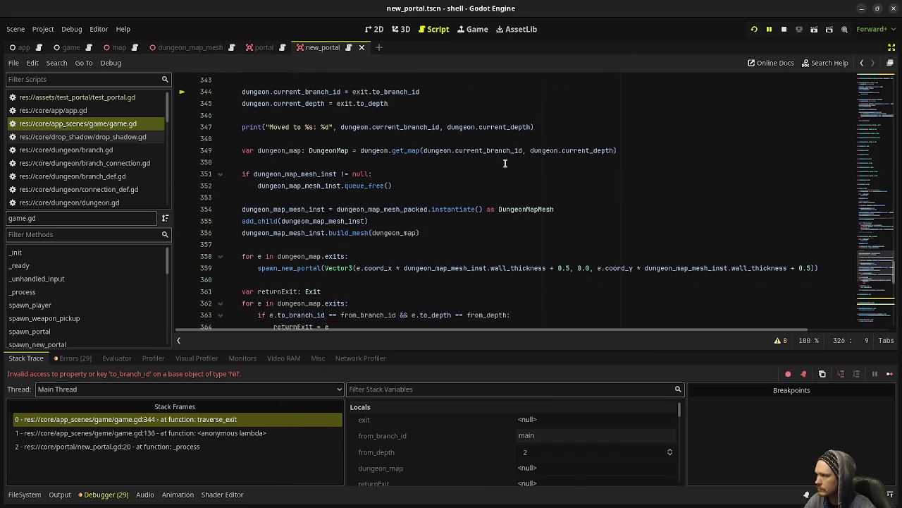
scroll(386, 242, "down", 2)
scroll(389, 252, "up", 7)
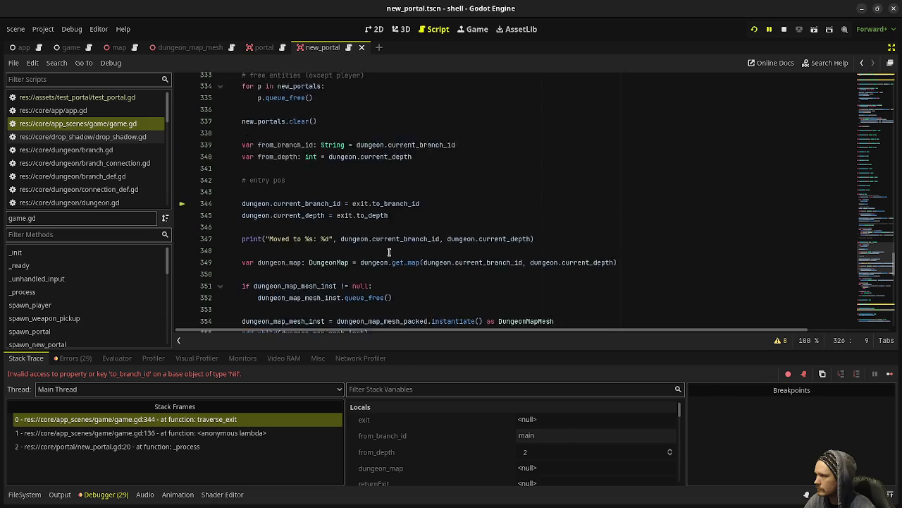
scroll(388, 252, "up", 4)
left_click(317, 197)
mouse_move(588, 208)
left_mouse_down()
mouse_move(303, 202)
mouse_move(264, 163)
mouse_move(242, 164)
left_mouse_up()
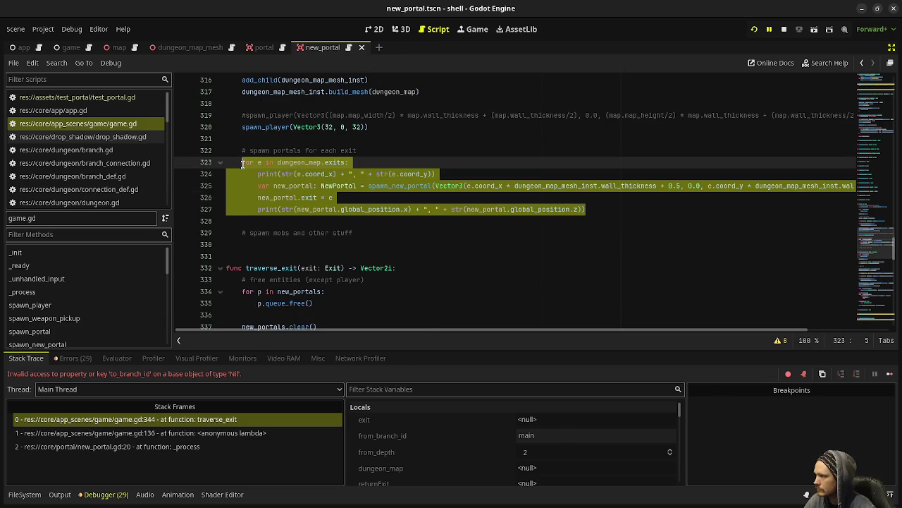
- Paste that loop over traverse_exit's old spawn loop, then stop and relaunch the game
scroll(293, 177, "down", 9)
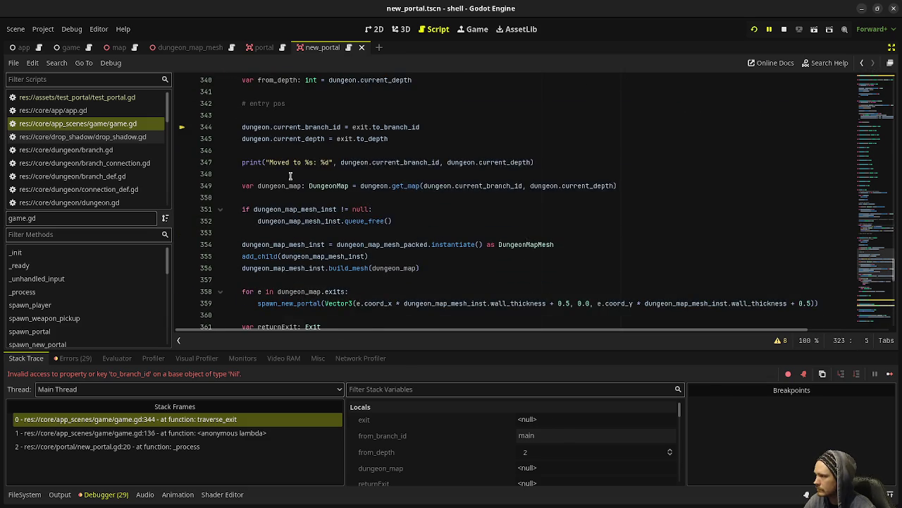
mouse_move(810, 265)
left_mouse_down()
mouse_move(258, 268)
mouse_move(238, 258)
left_mouse_up()
key("ctrl+v")
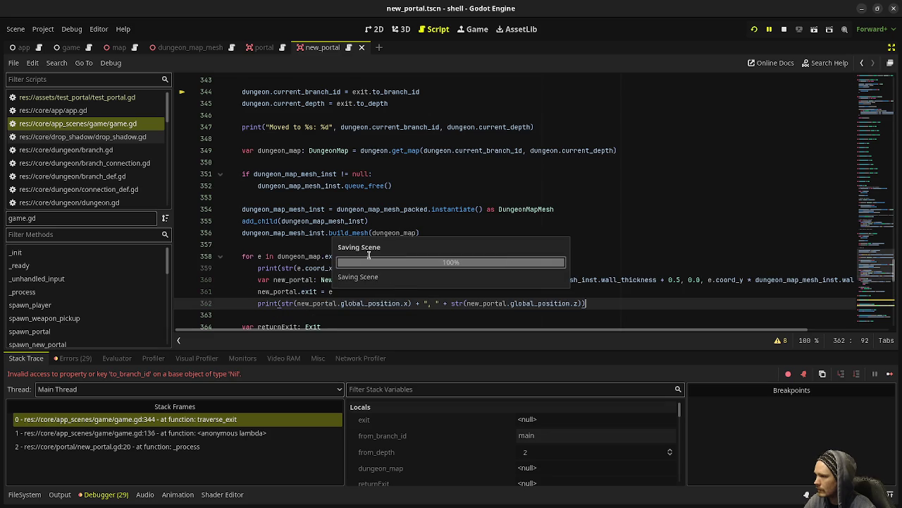
key("F8")
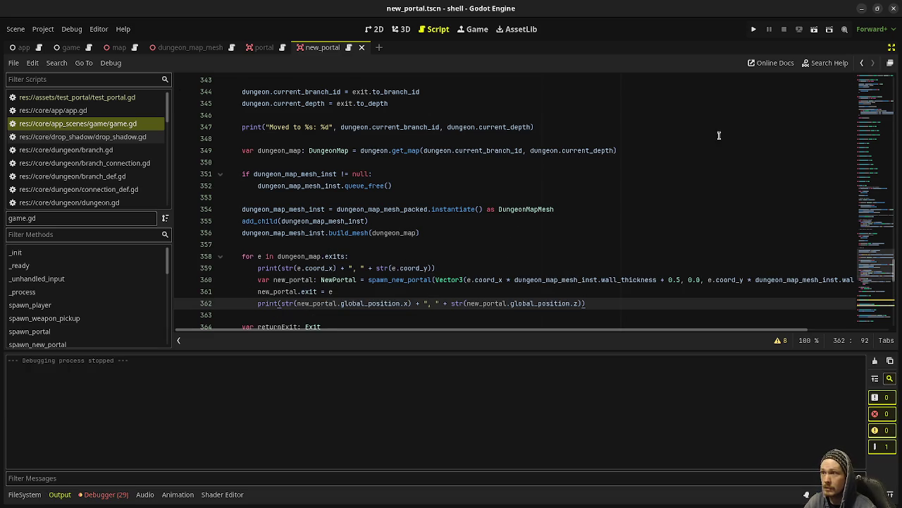
left_click(753, 30)
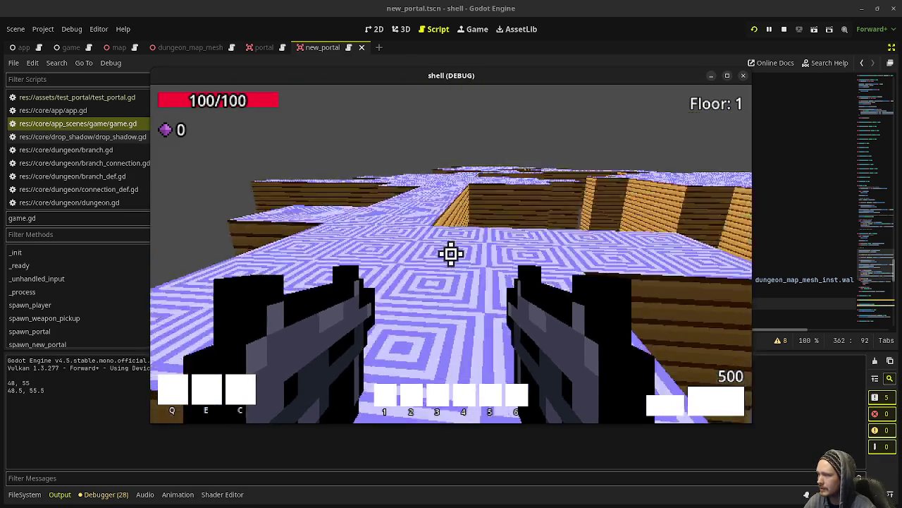
- Walk the player through the Floor 1 corridors up to the green portal, then stop the game
key("w")
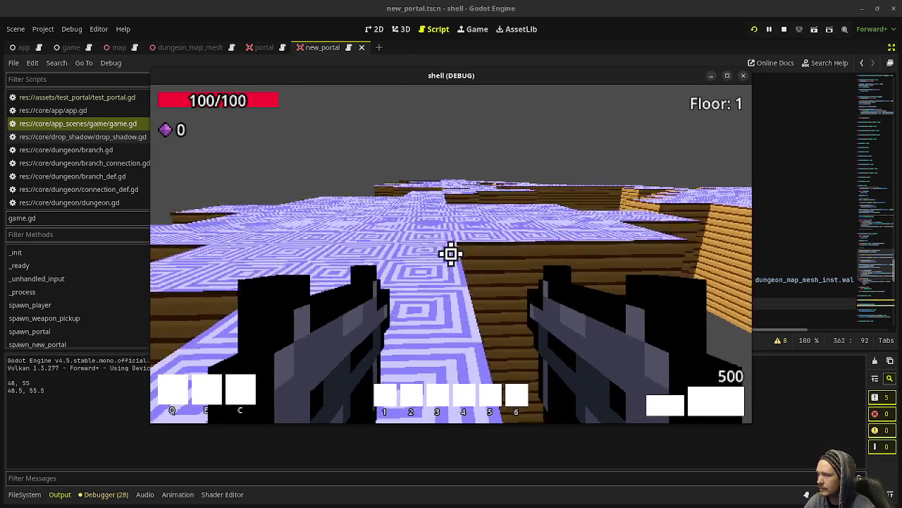
key("w")
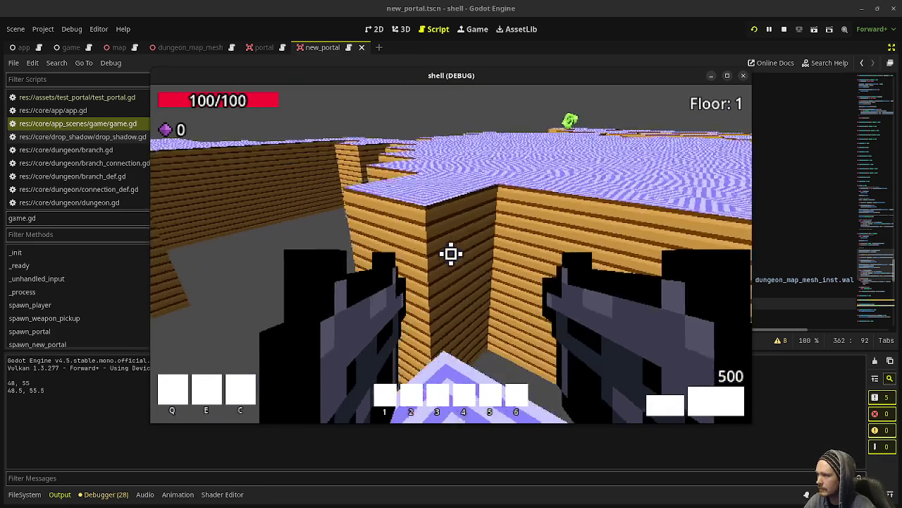
key("w")
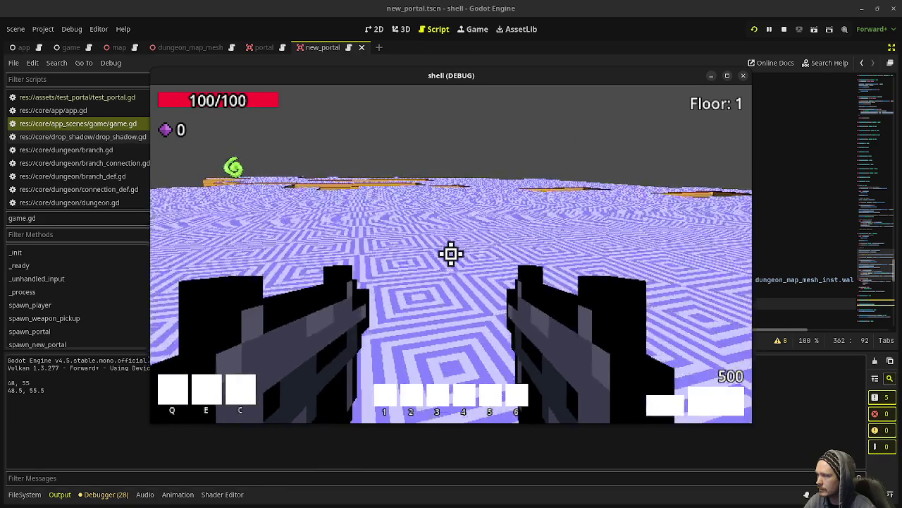
key("w")
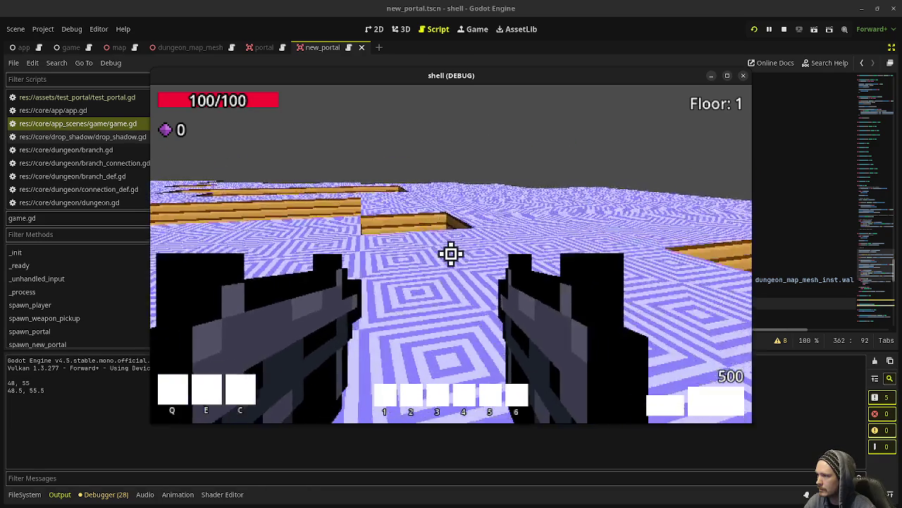
key("w")
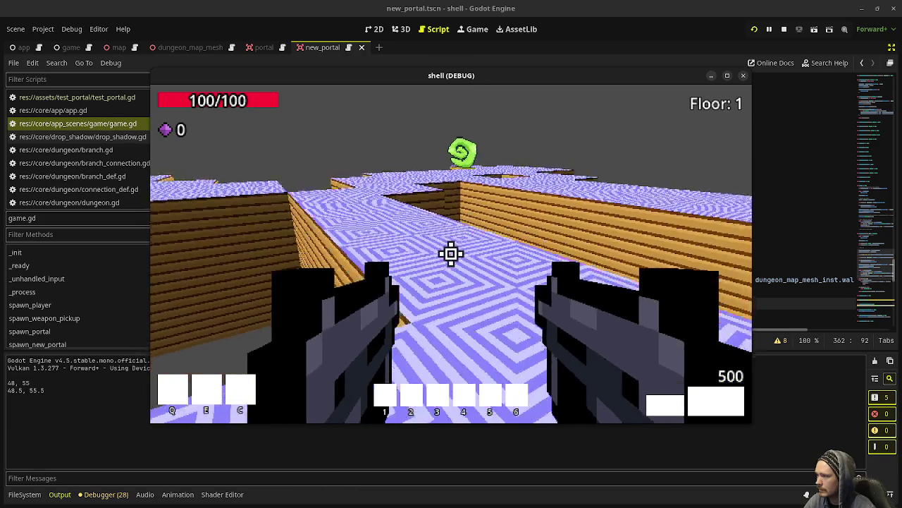
key("w")
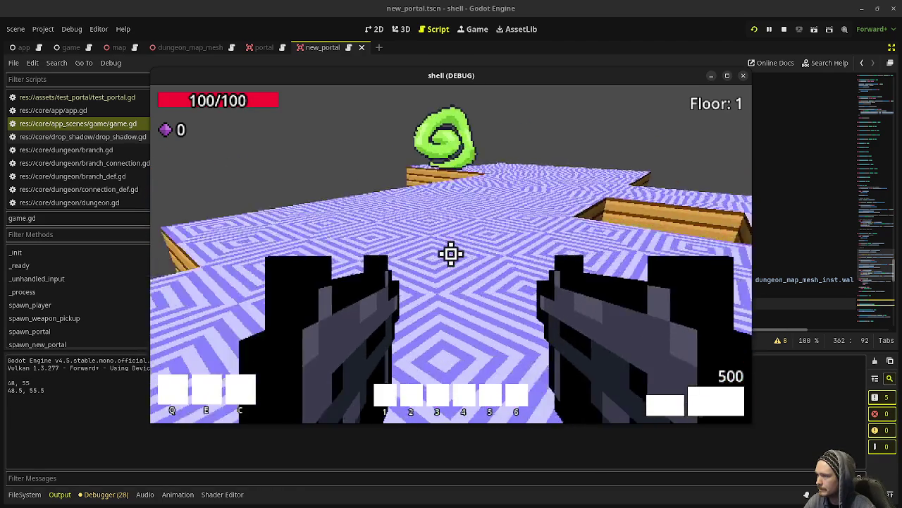
key("w")
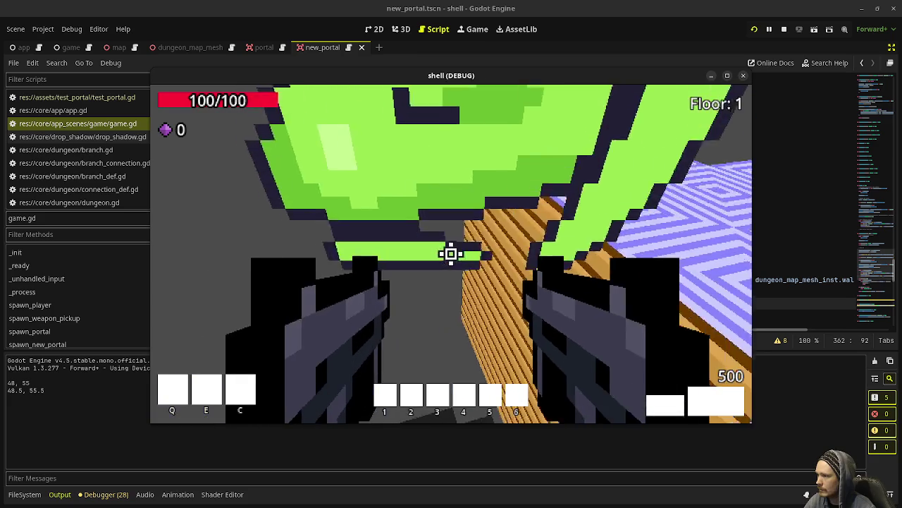
key("w")
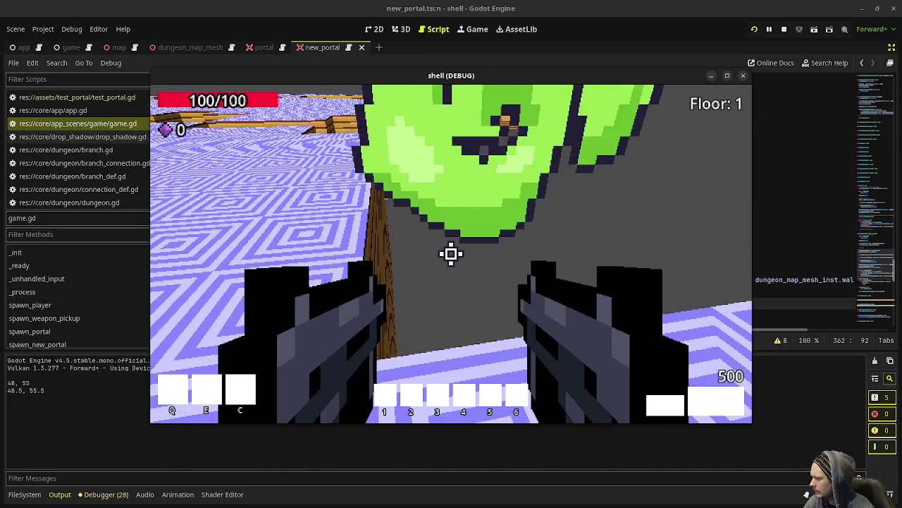
key("s")
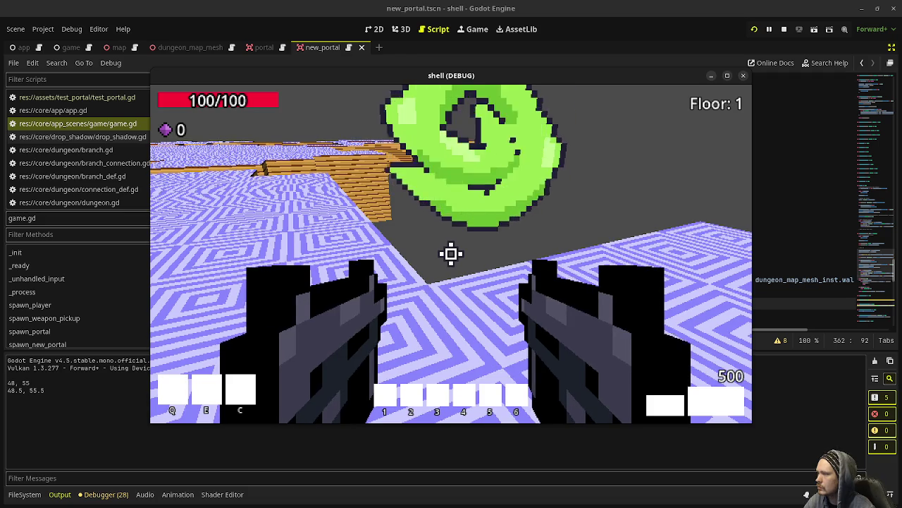
key("Escape")
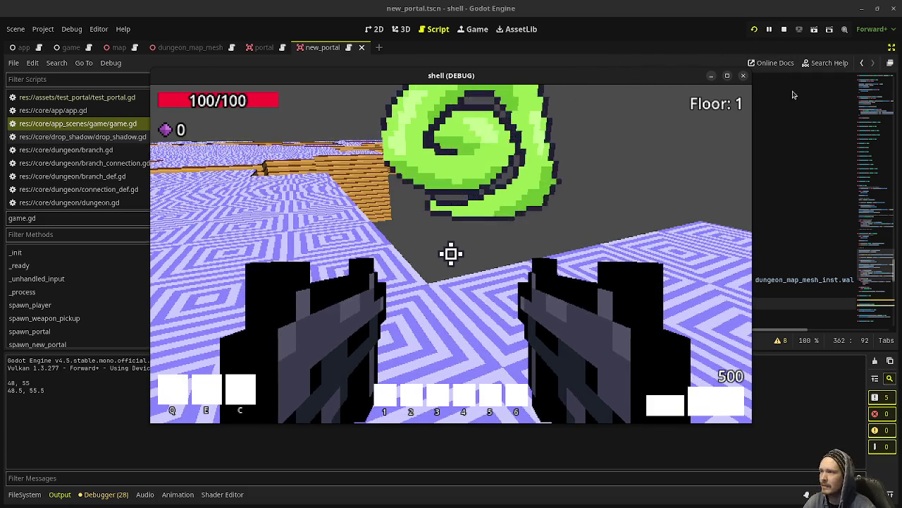
left_click(784, 29)
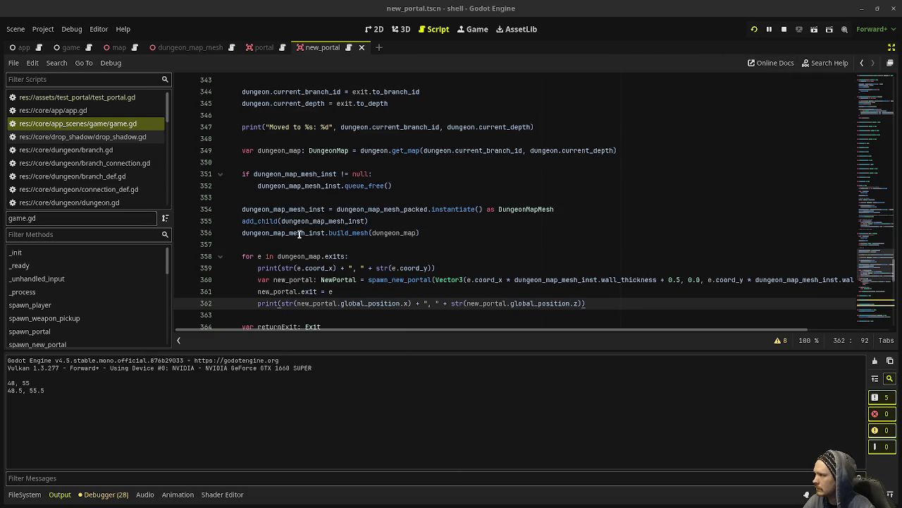
- In map_generator.gd, change the find_open_tile comparison on line 60 from == 1 to == 0 and save
scroll(109, 147, "down", 2)
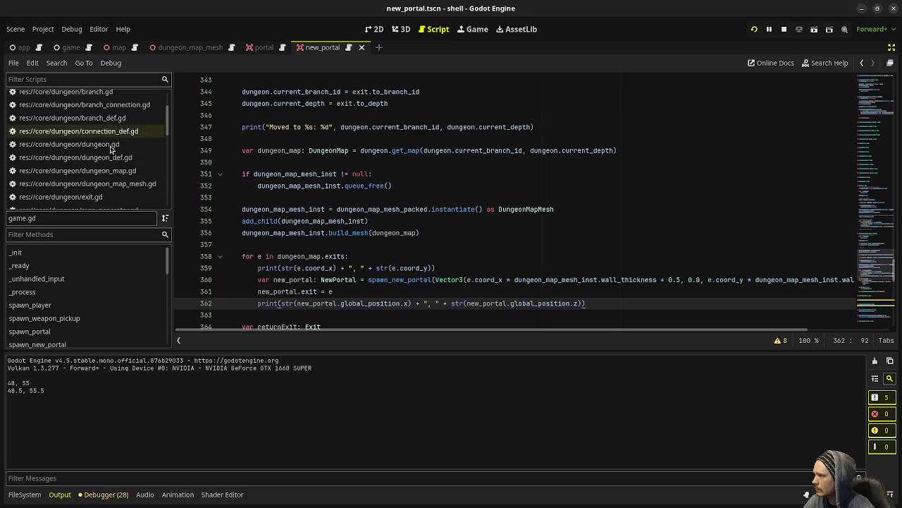
left_click(94, 174)
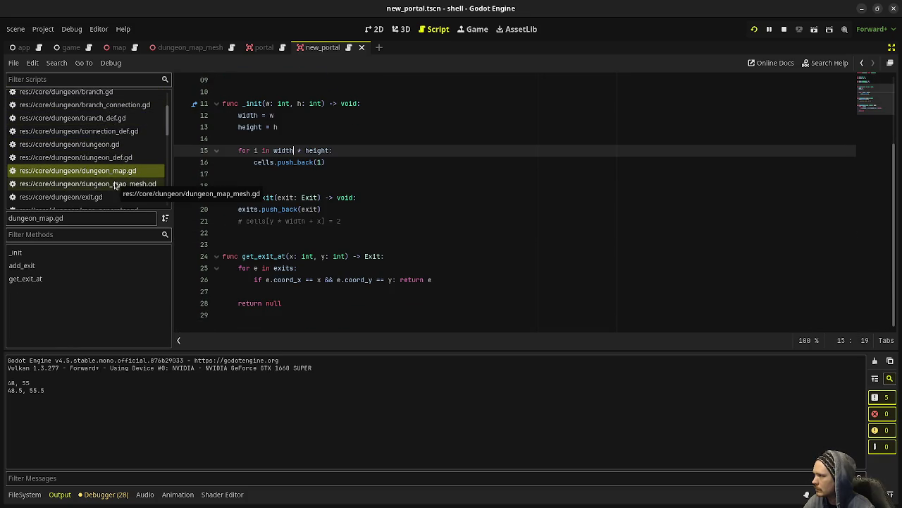
scroll(399, 195, "up", 3)
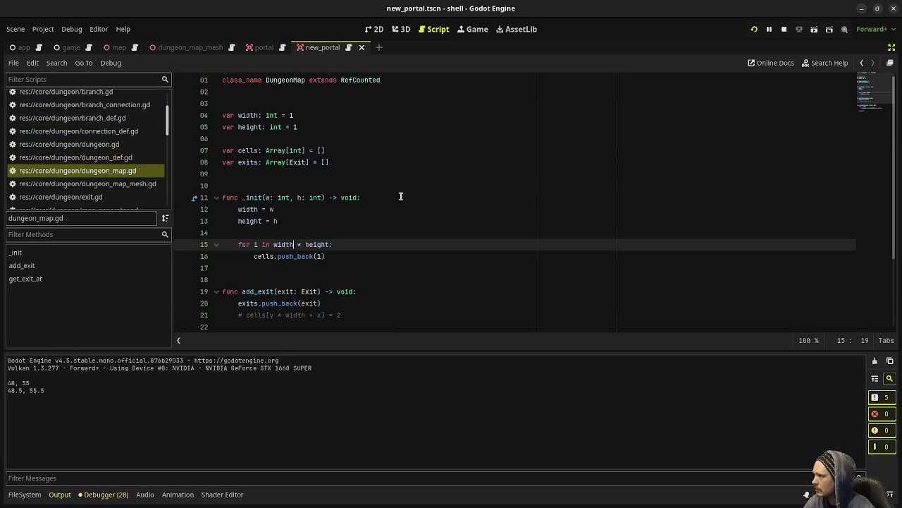
scroll(401, 196, "down", 3)
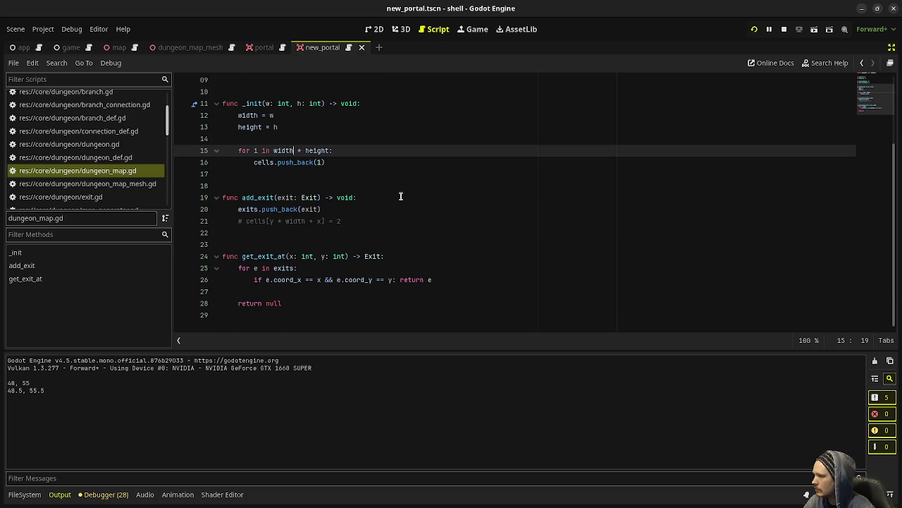
scroll(116, 190, "down", 2)
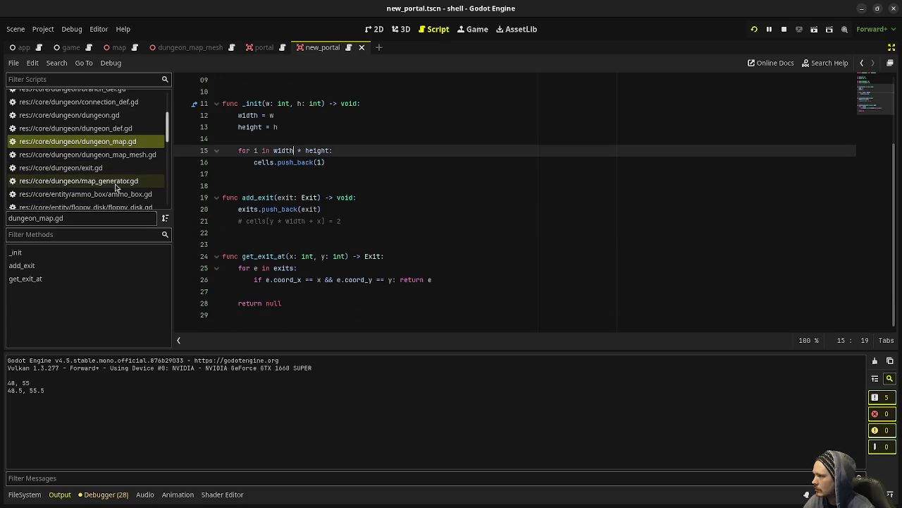
left_click(116, 182)
scroll(346, 212, "down", 10)
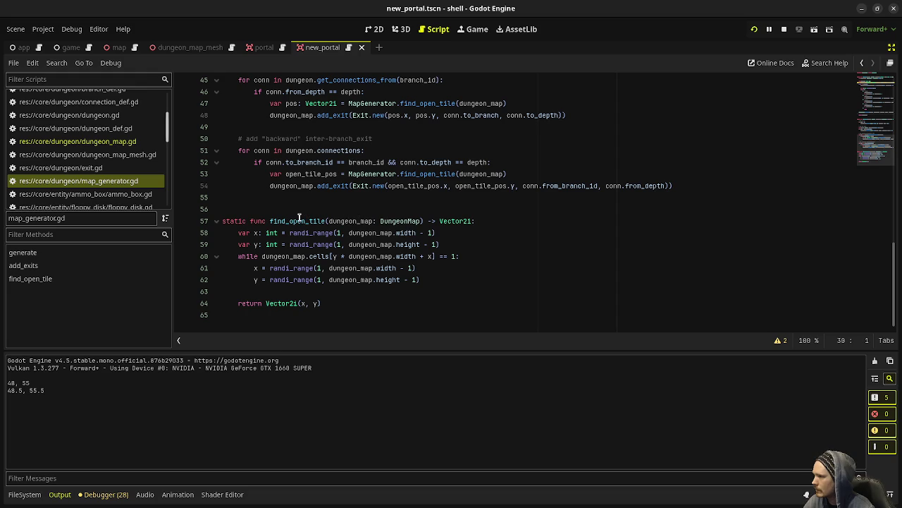
double_click(454, 257)
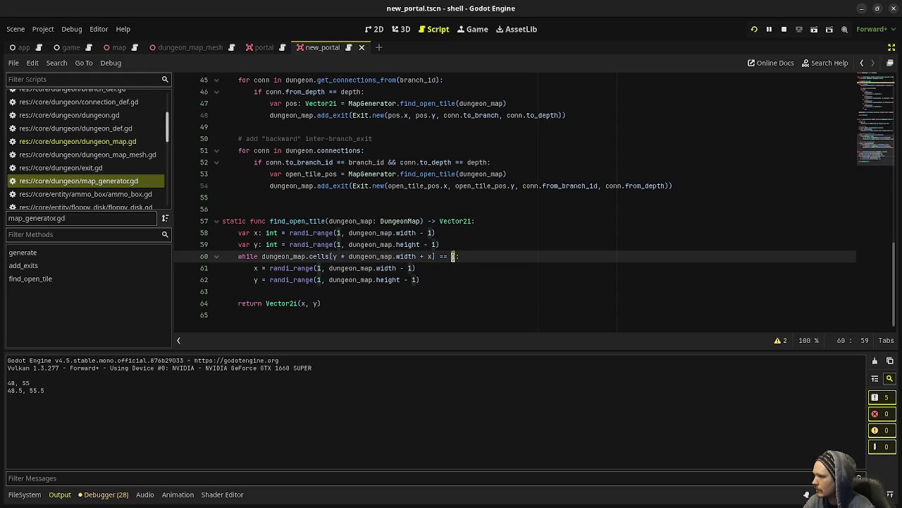
type("0")
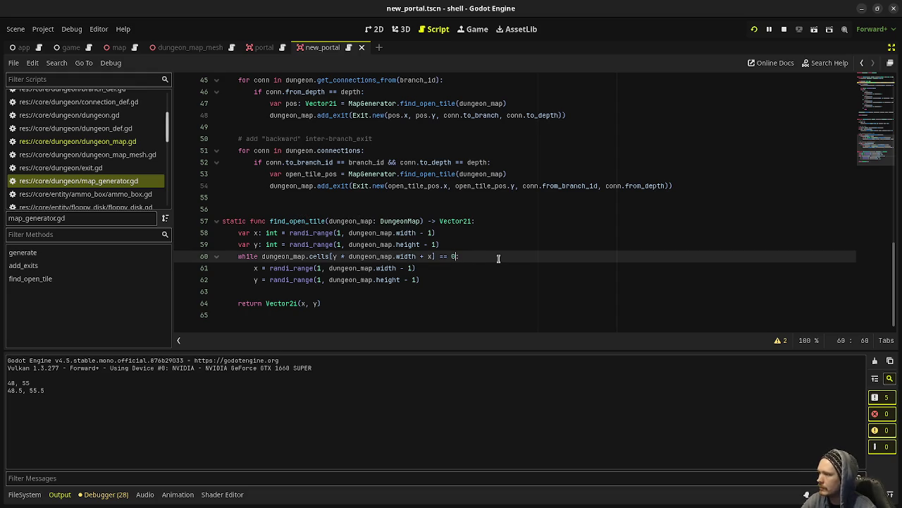
key("ctrl+s")
- Return to dungeon_map.gd, save, and stop the running game
scroll(479, 244, "up", 15)
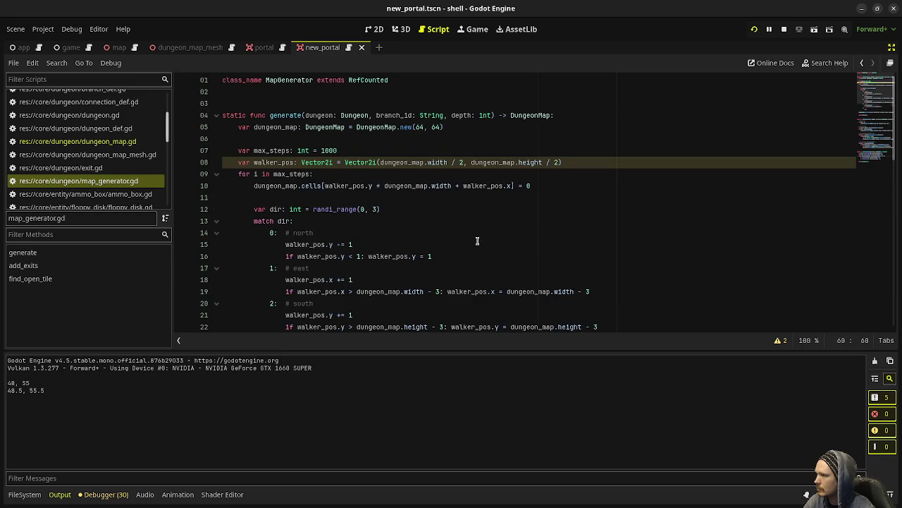
scroll(477, 241, "down", 15)
scroll(477, 241, "up", 15)
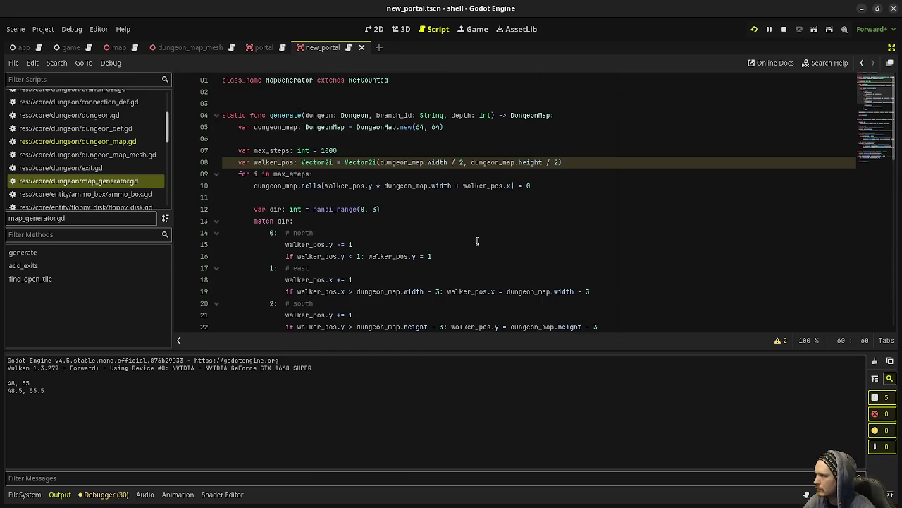
left_click(100, 143)
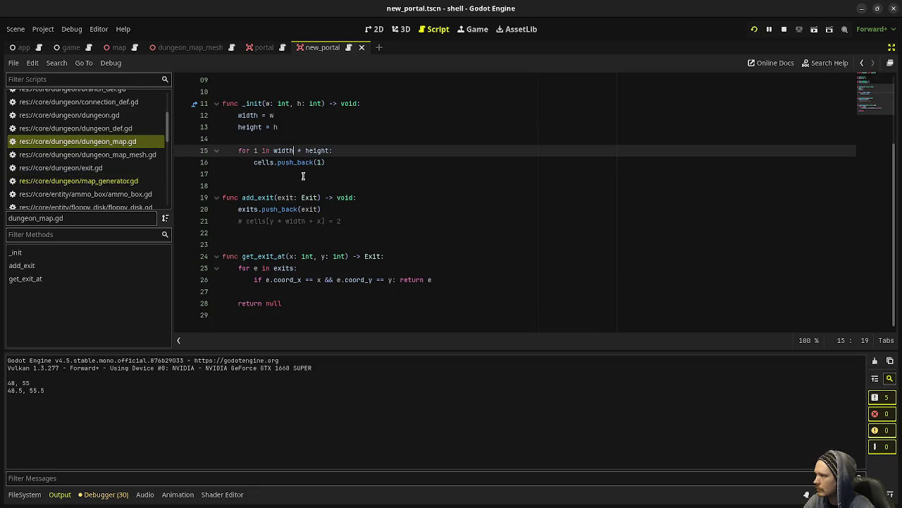
key("ctrl+s")
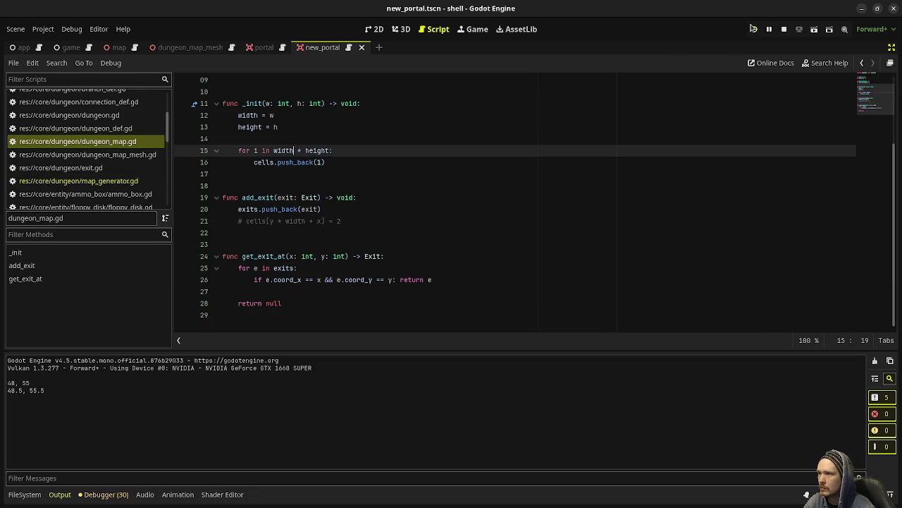
left_click(752, 31)
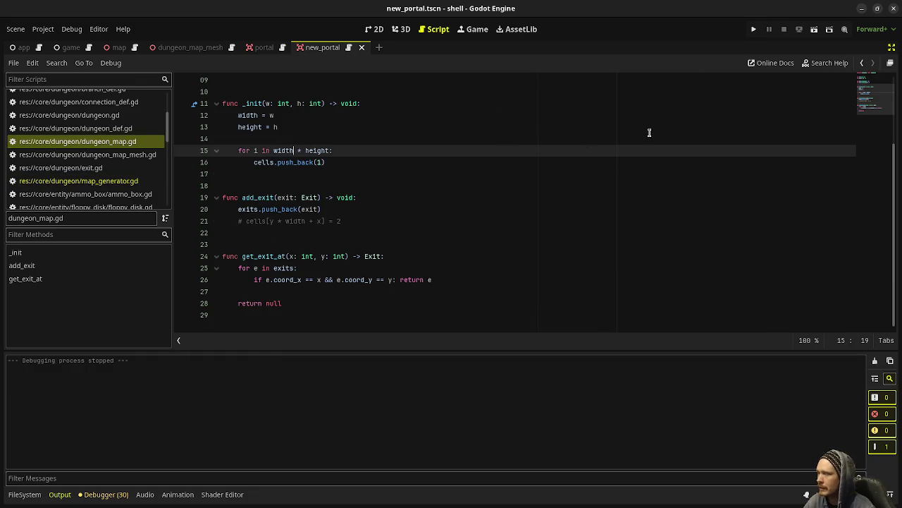
scroll(133, 148, "up", 3)
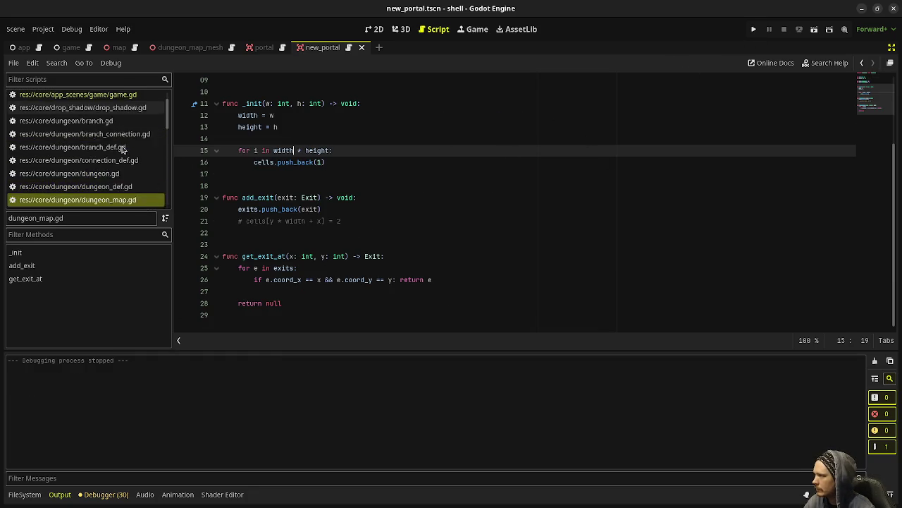
- Rewrite the line-347 print as "Moved to " + current_branch_id + ": " + str(depth)
left_click(134, 124)
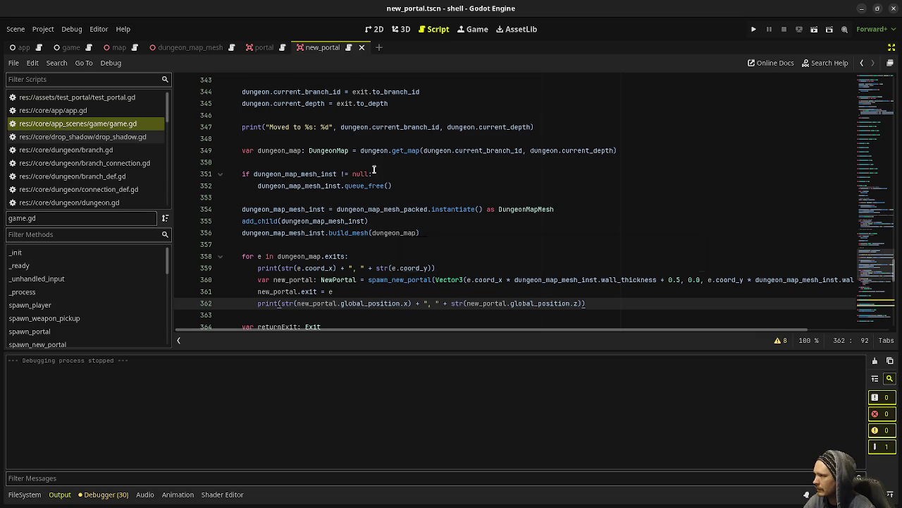
scroll(314, 204, "up", 4)
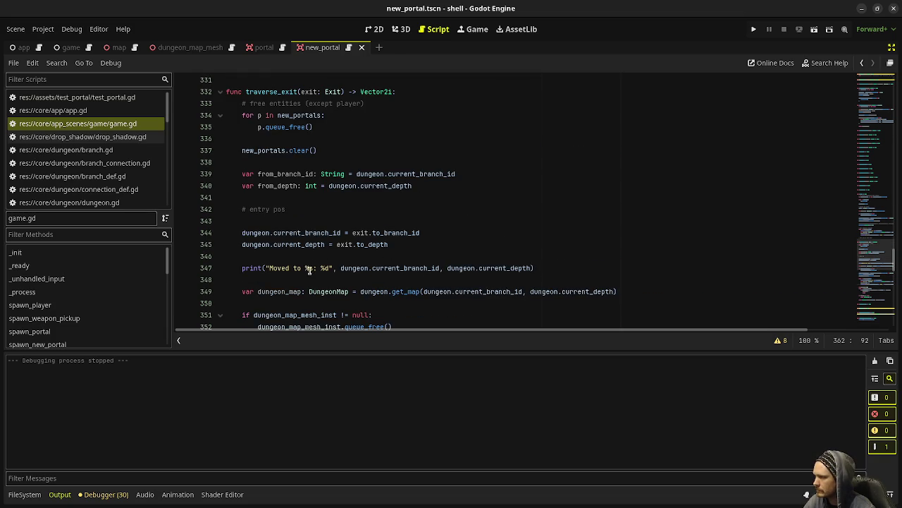
left_click_drag(304, 268, 340, 268)
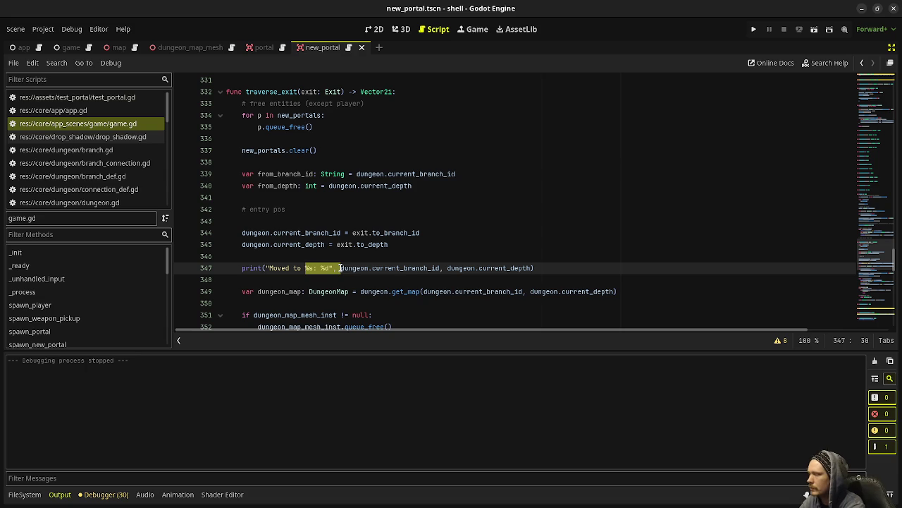
type("\"")
key("BackSpace")
key("BackSpace")
key("BackSpace")
type("+")
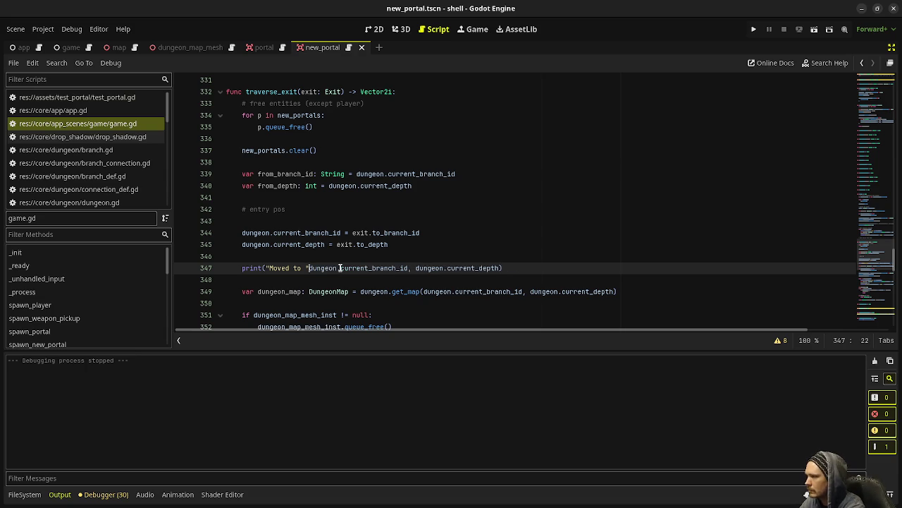
left_click(430, 268)
key("BackSpace")
type("+ \": \" +")
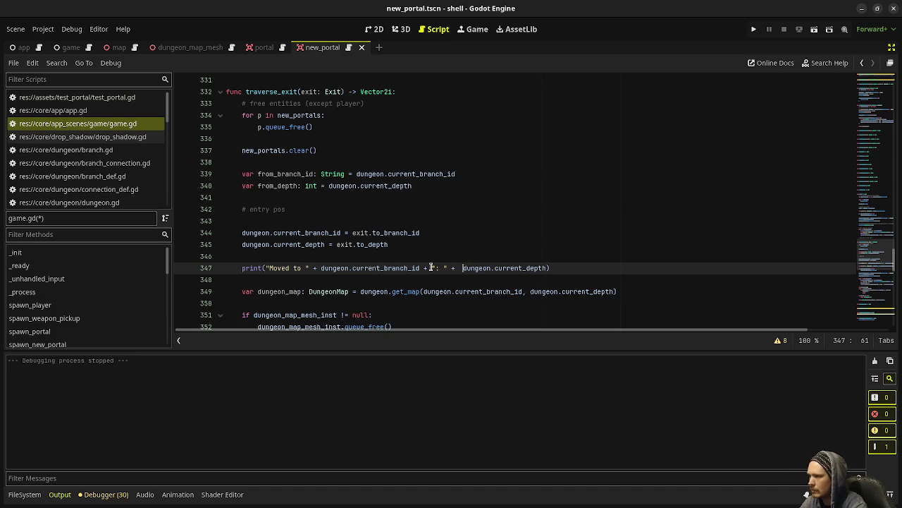
key("BackSpace")
type("str(")
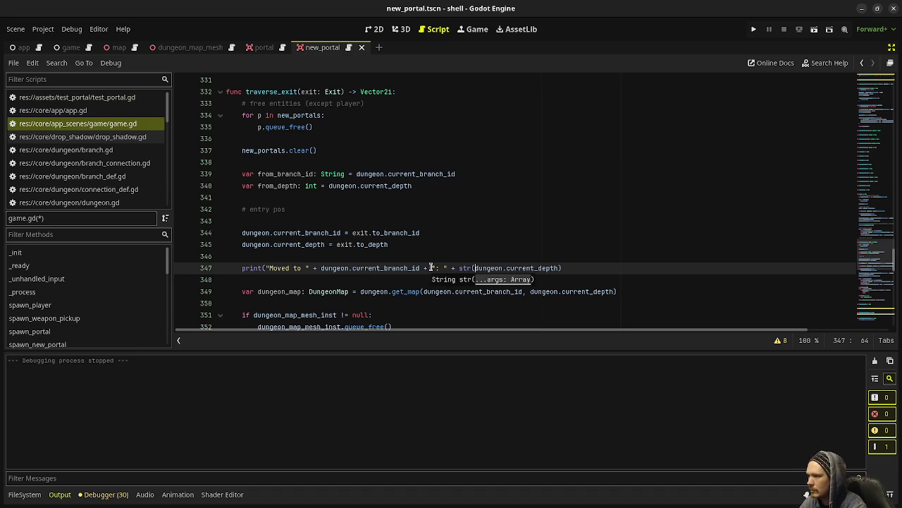
left_click(566, 268)
type(")")
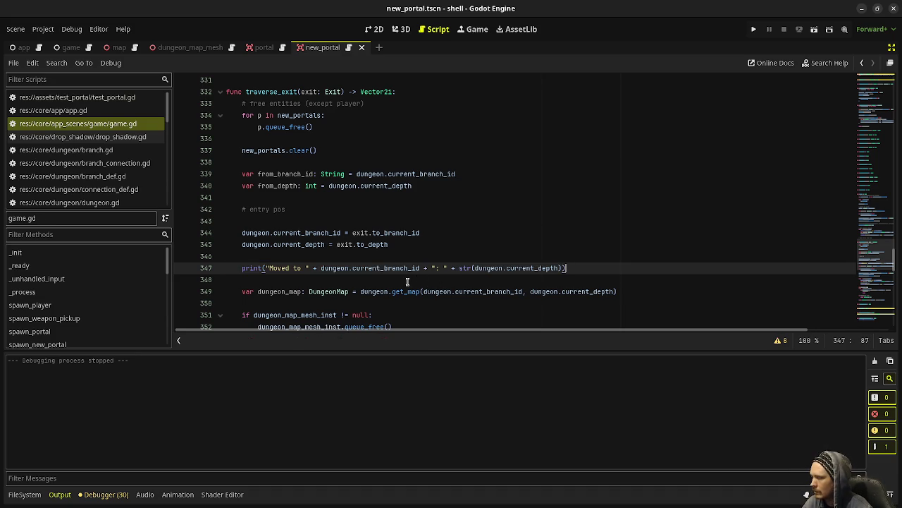
- Check the edited print statement and relaunch the project
left_click_drag(590, 268, 242, 268)
scroll(339, 238, "up", 1)
scroll(339, 237, "up", 10)
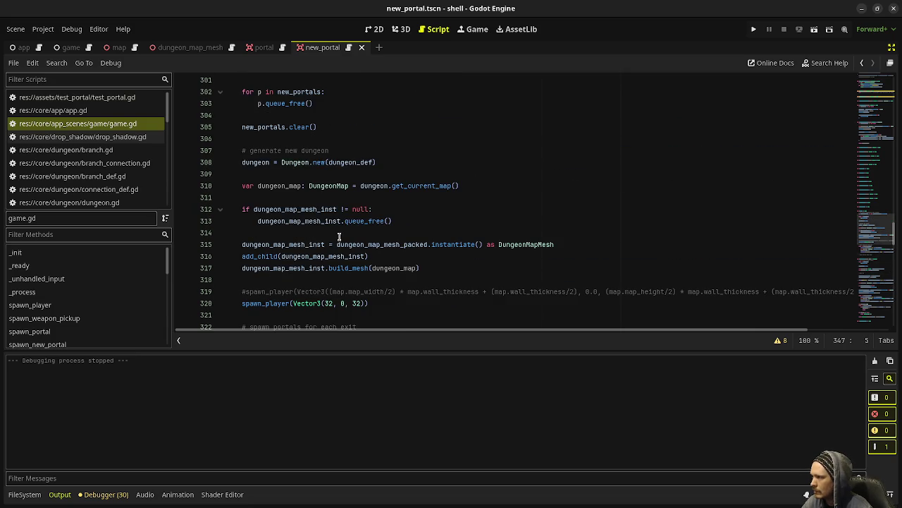
scroll(342, 243, "down", 9)
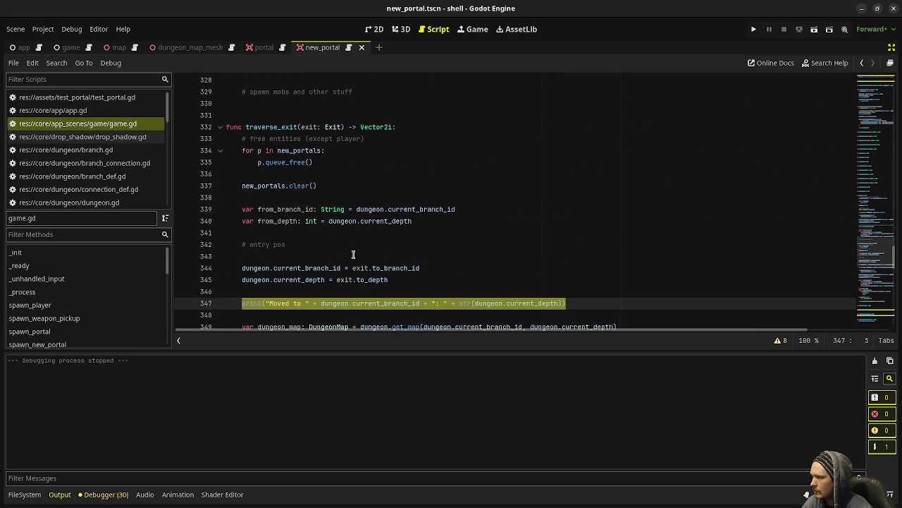
scroll(353, 255, "down", 2)
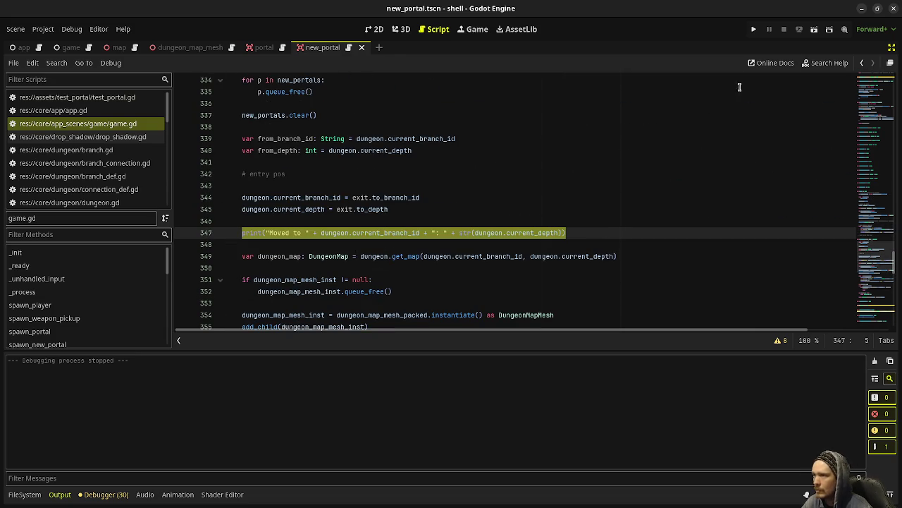
left_click(755, 29)
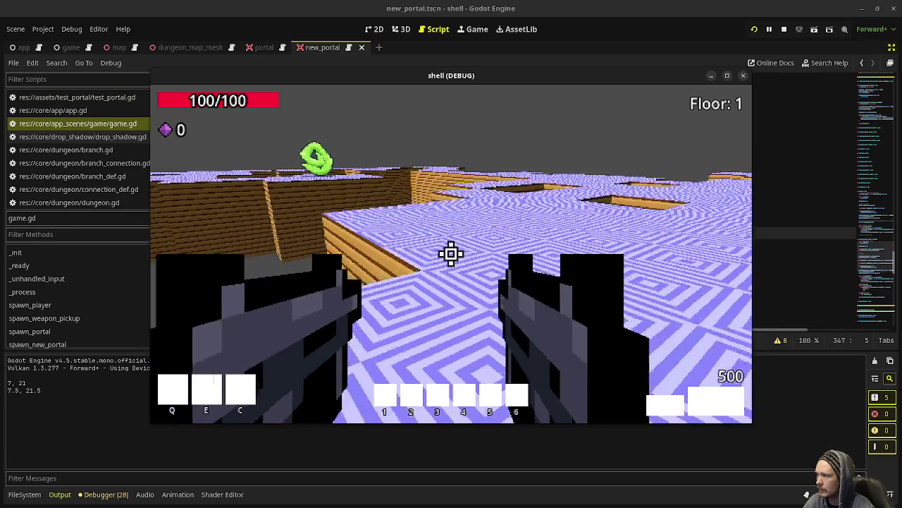
- Walk across the new dungeon floor, then move the game window aside to reveal game.gd
key("w")
key("w")
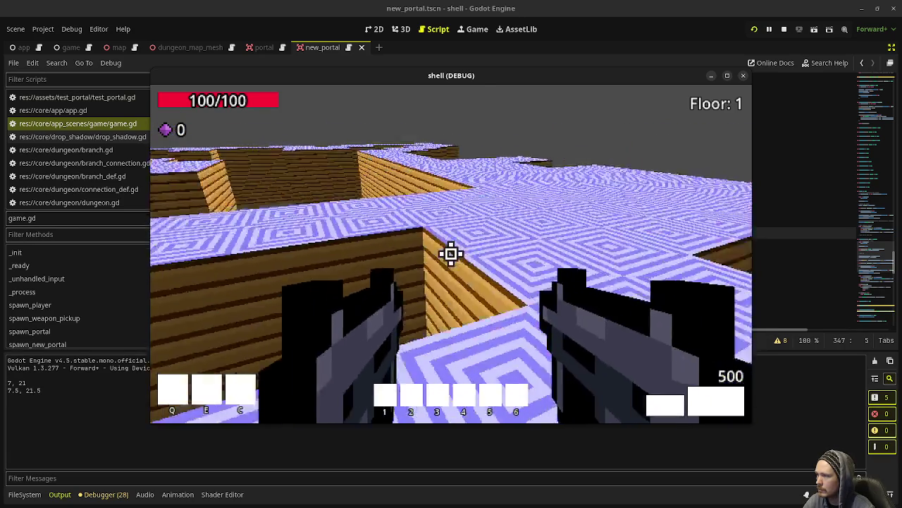
key("w")
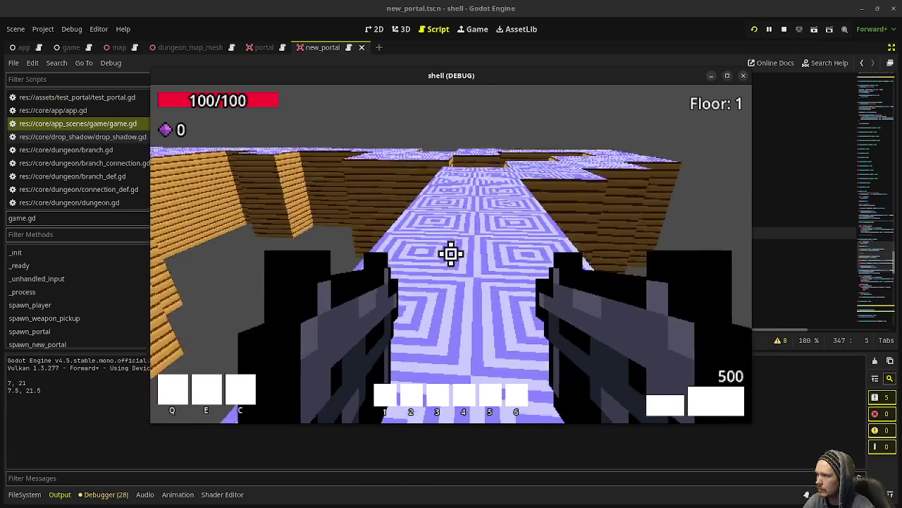
key("w")
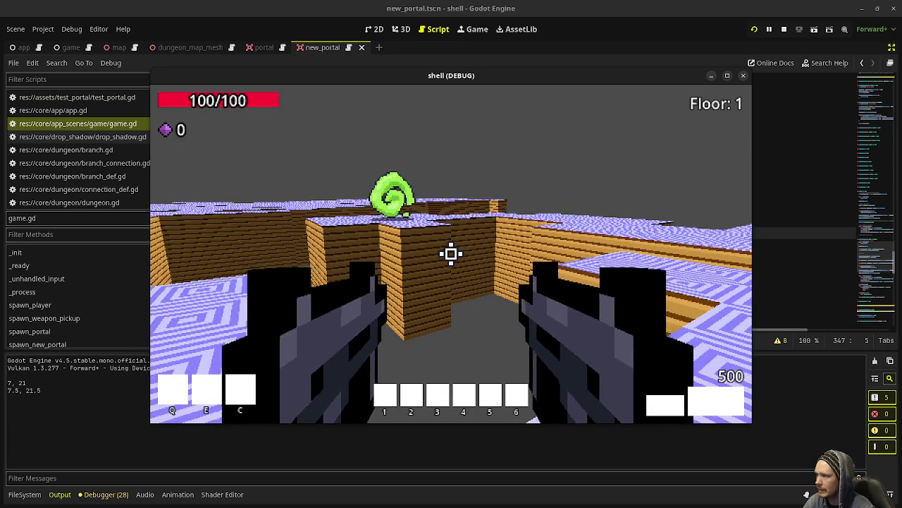
mouse_move(484, 83)
left_mouse_down()
mouse_move(901, 139)
mouse_move(901, 131)
left_mouse_up()
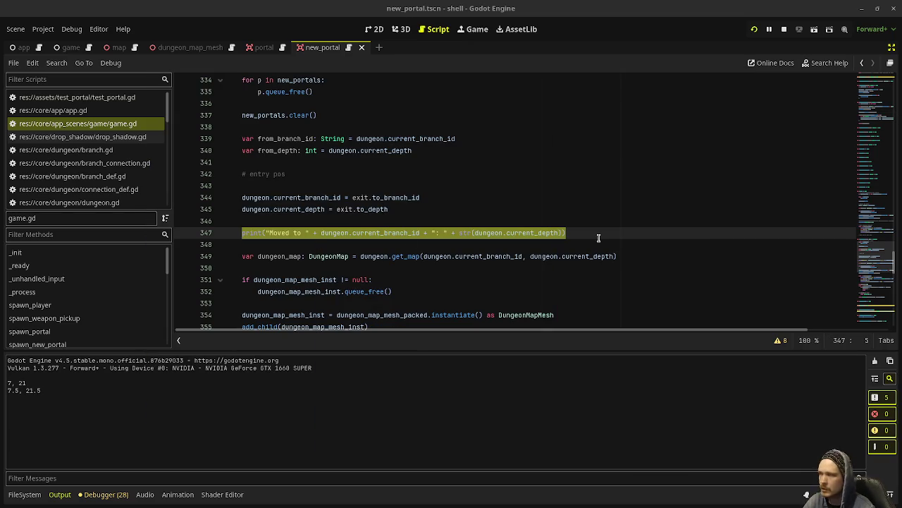
- Open map_generator.gd and scroll through generate and add_exits to review the up, down and branch exits
scroll(116, 176, "down", 5)
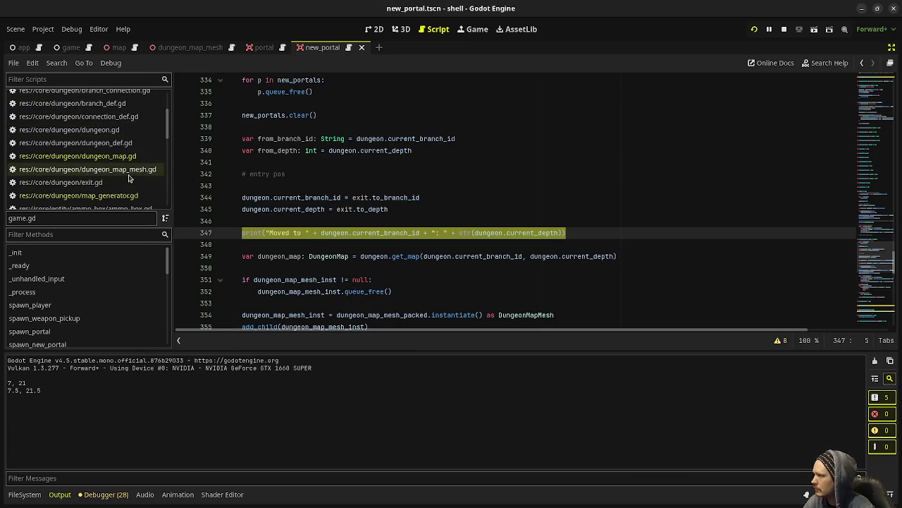
left_click(116, 199)
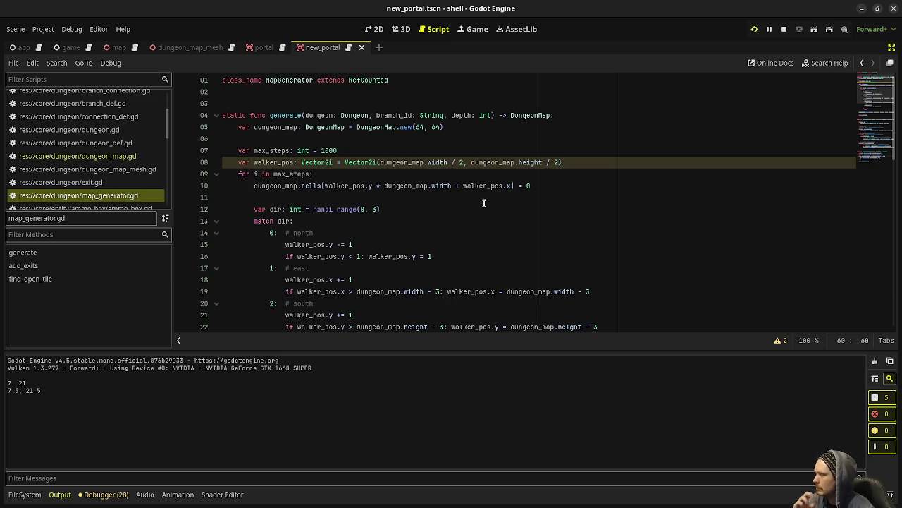
scroll(484, 203, "down", 6)
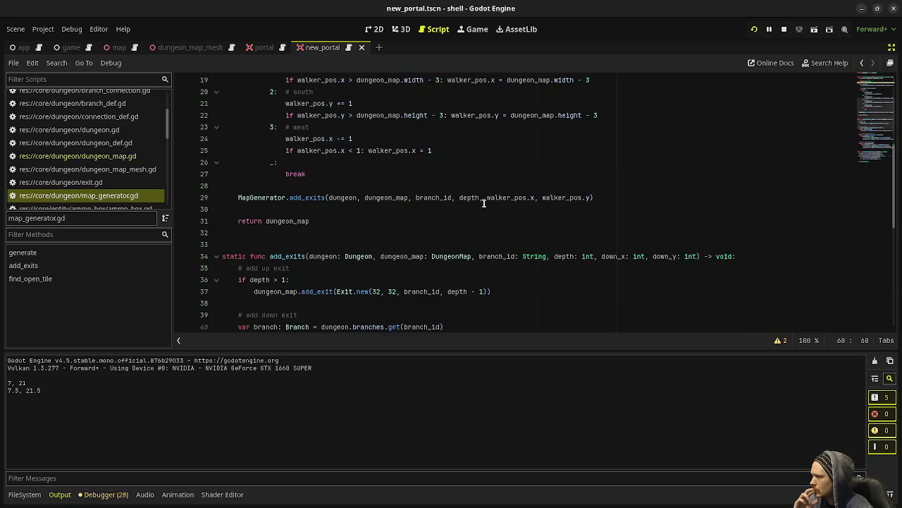
scroll(484, 203, "up", 3)
scroll(485, 208, "down", 10)
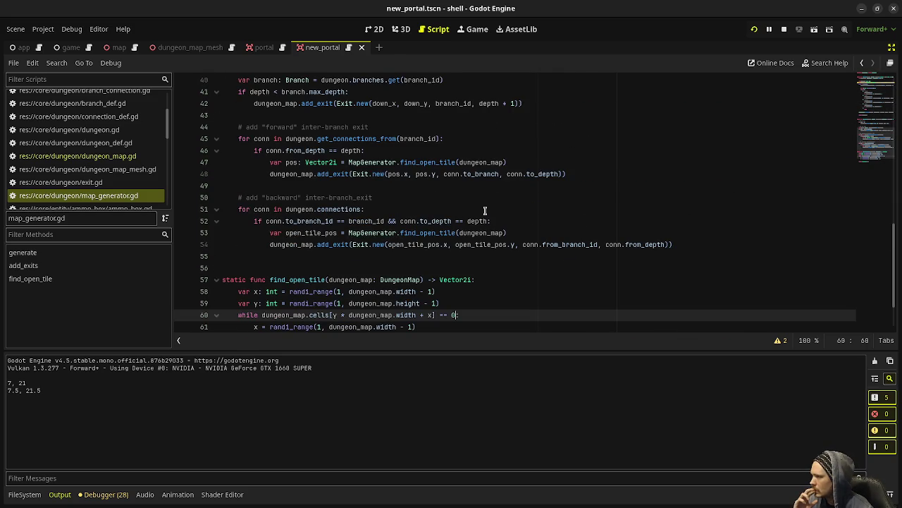
scroll(485, 210, "up", 2)
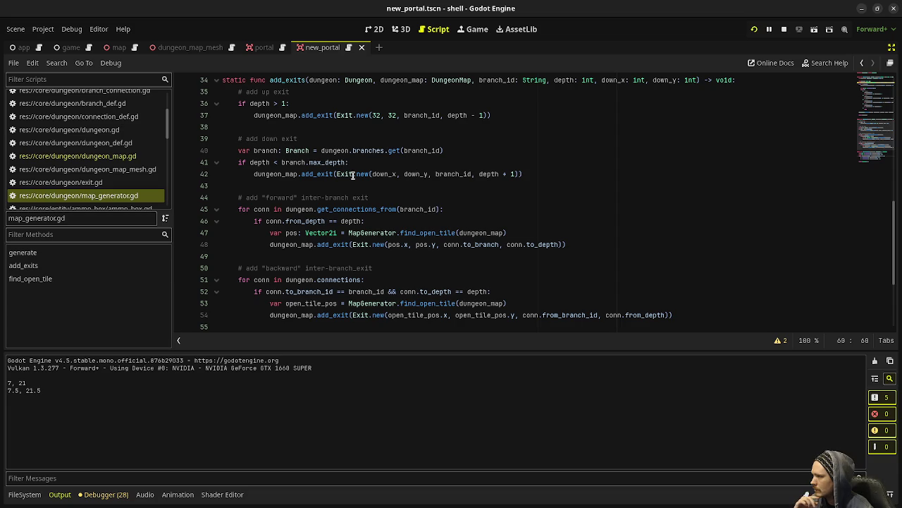
scroll(354, 176, "up", 4)
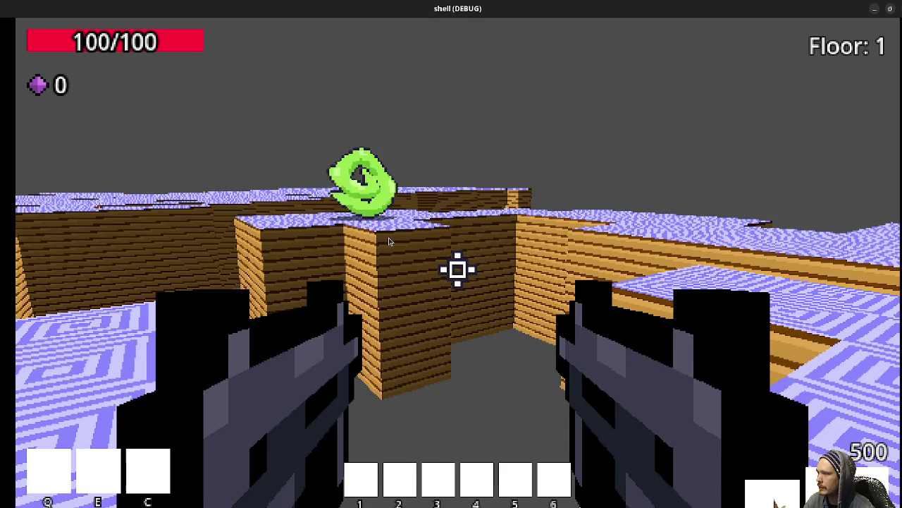
- Walk through the maze to the green portal, step into it, and walk back out
key("w")
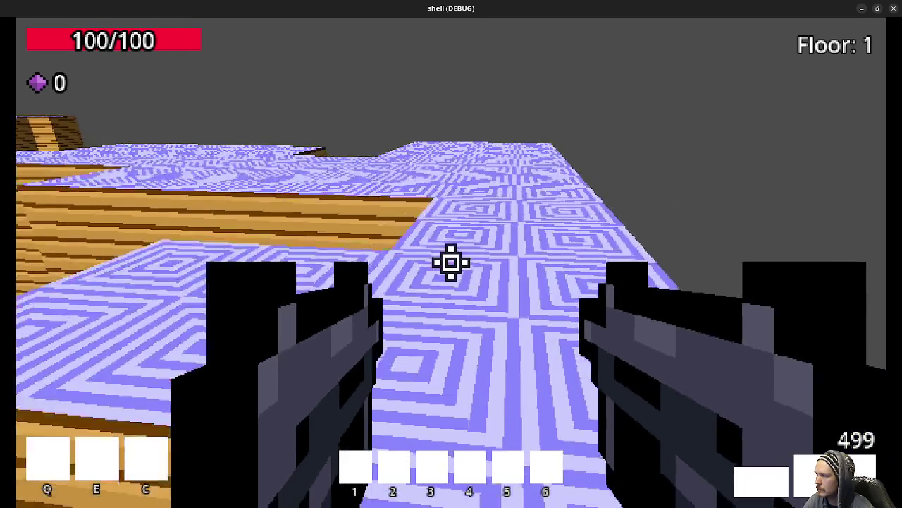
key("w")
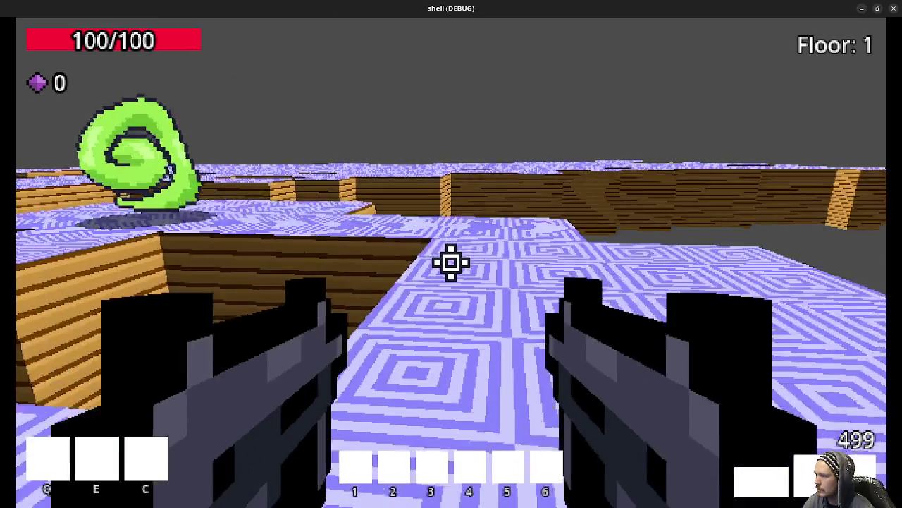
key("w")
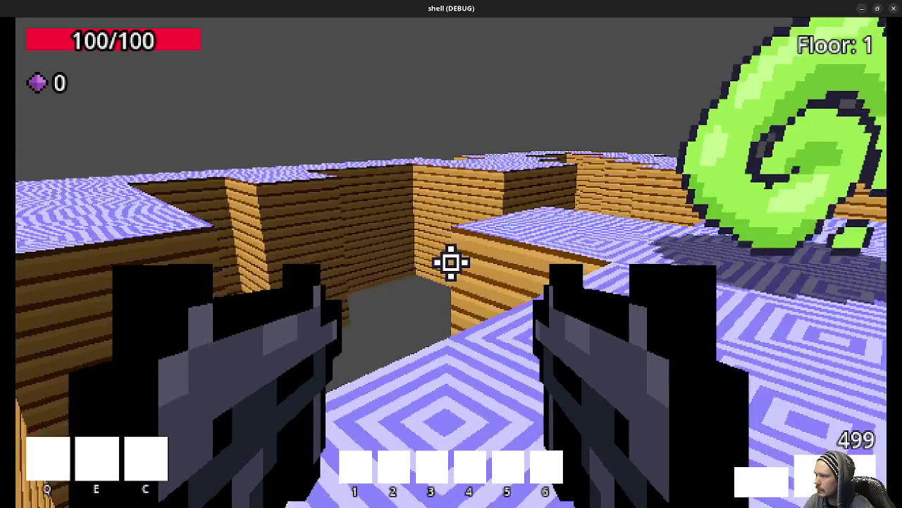
key("w")
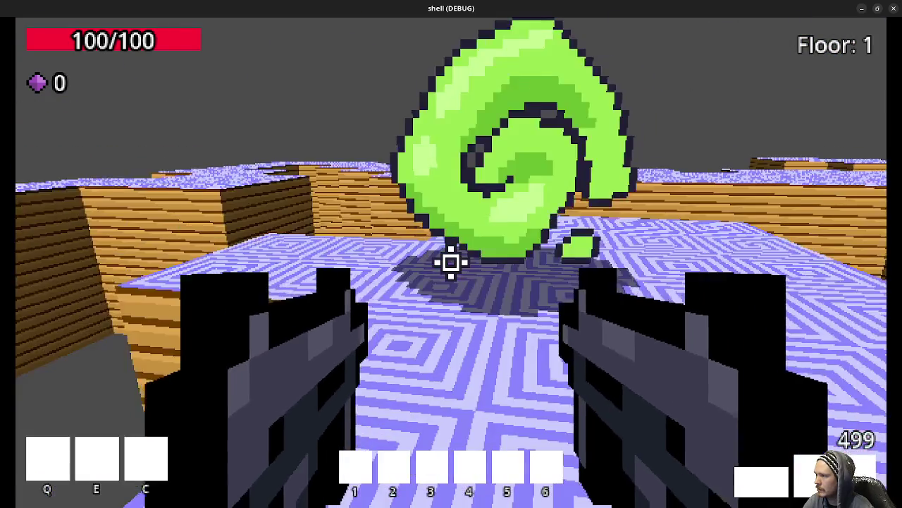
key("w")
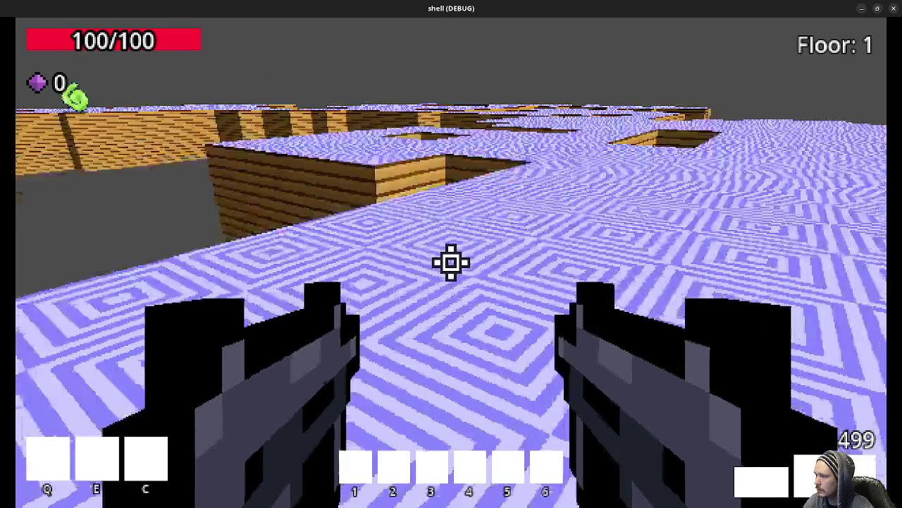
key("w")
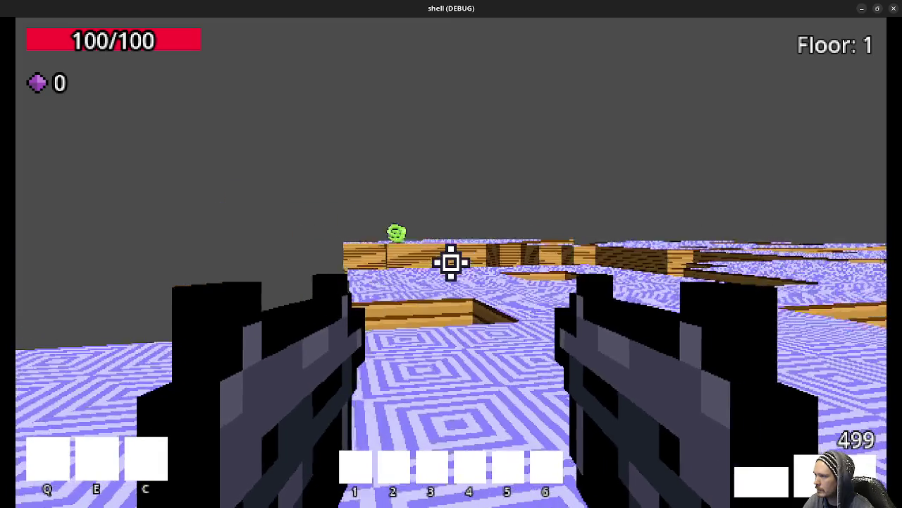
- Circle the maze around the portal and walk back until it is in view again
key("w")
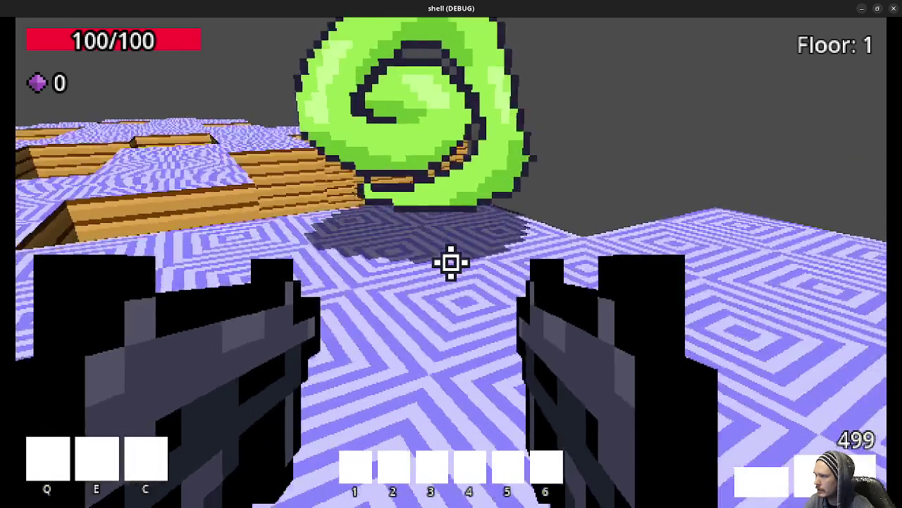
key("s")
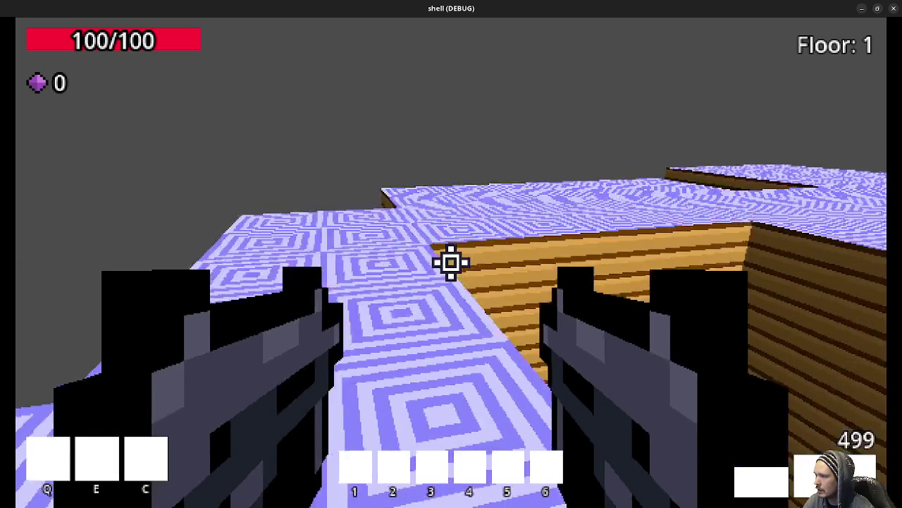
key("d")
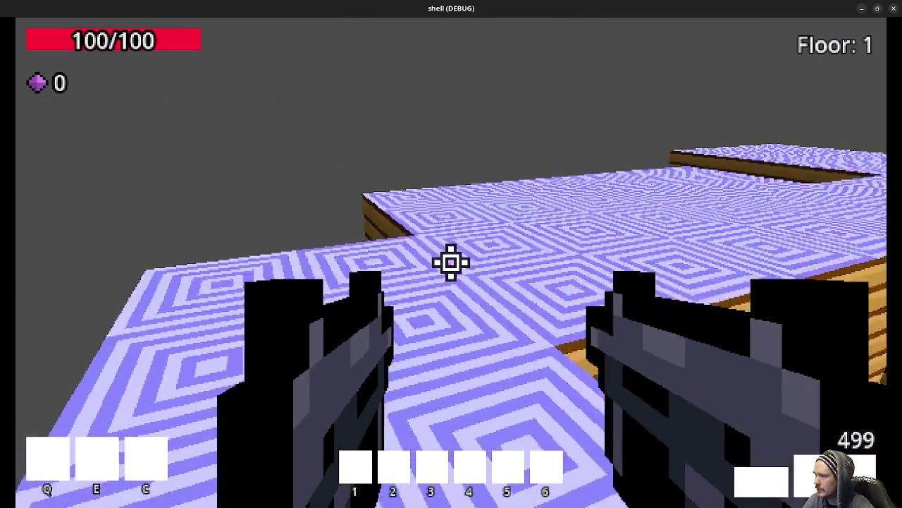
key("w")
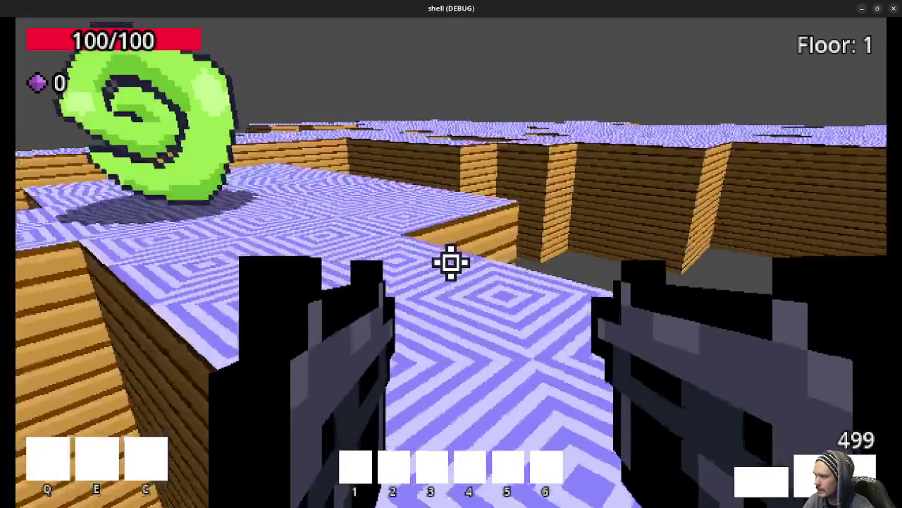
key("w")
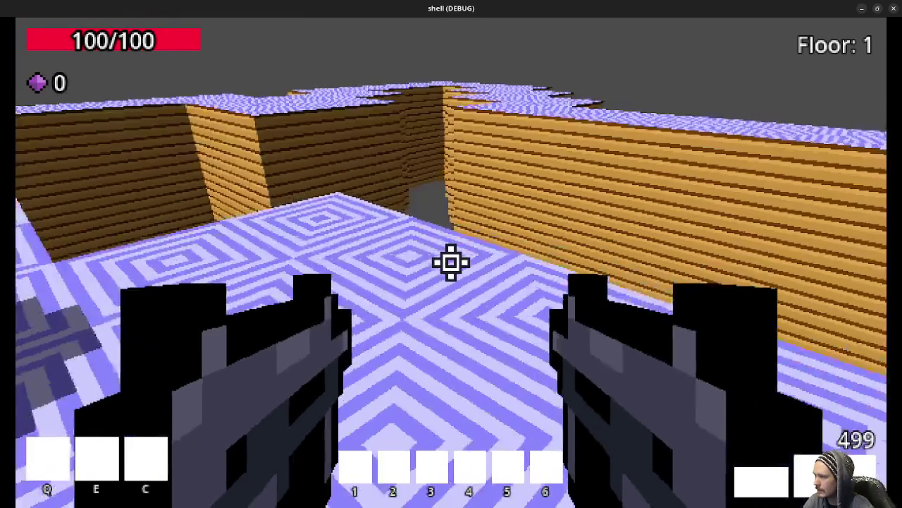
key("w")
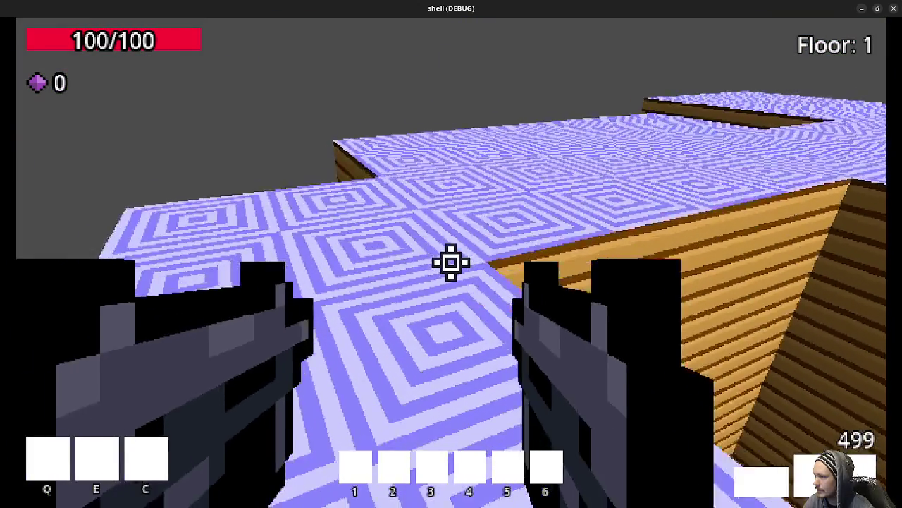
key("w")
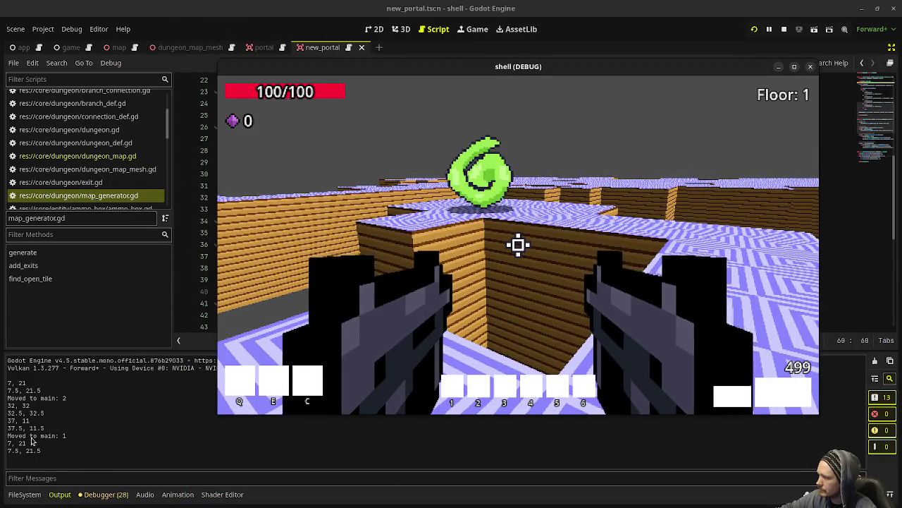
- Retake control of the game and step through the green portal onto the next floor
left_click(541, 304)
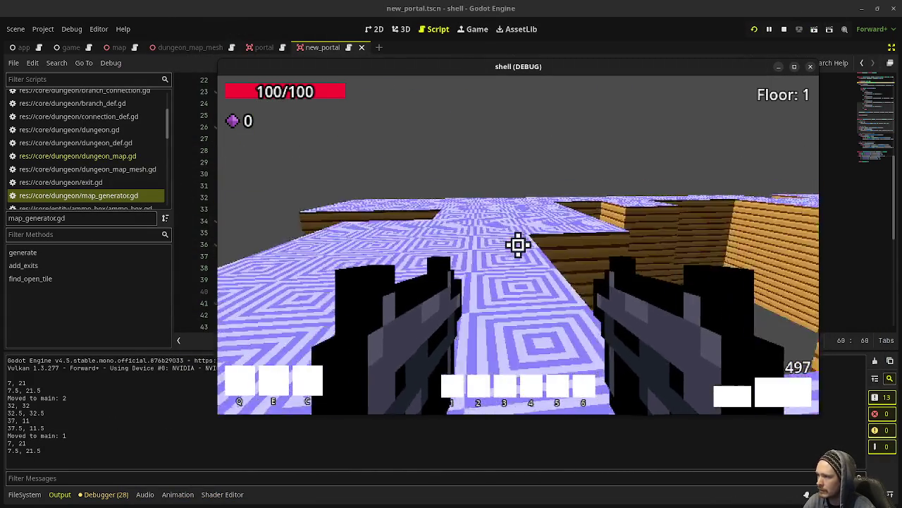
key("w")
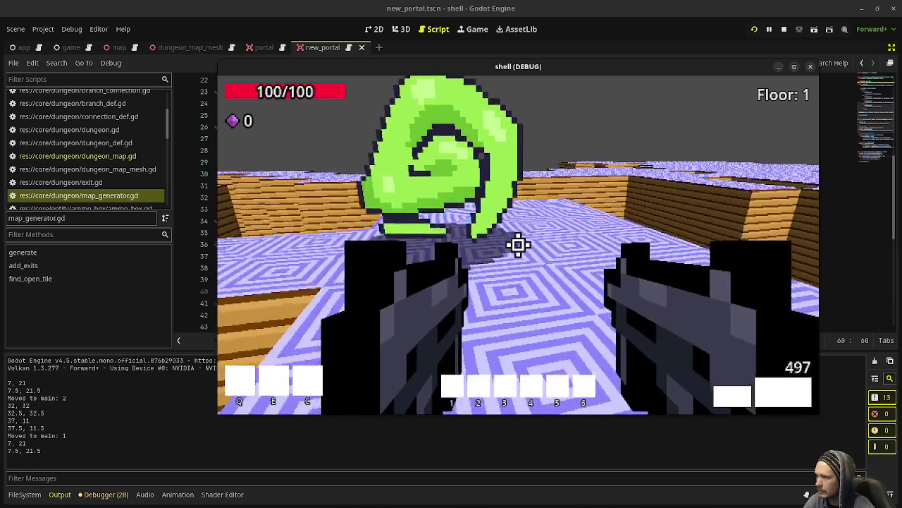
key("w")
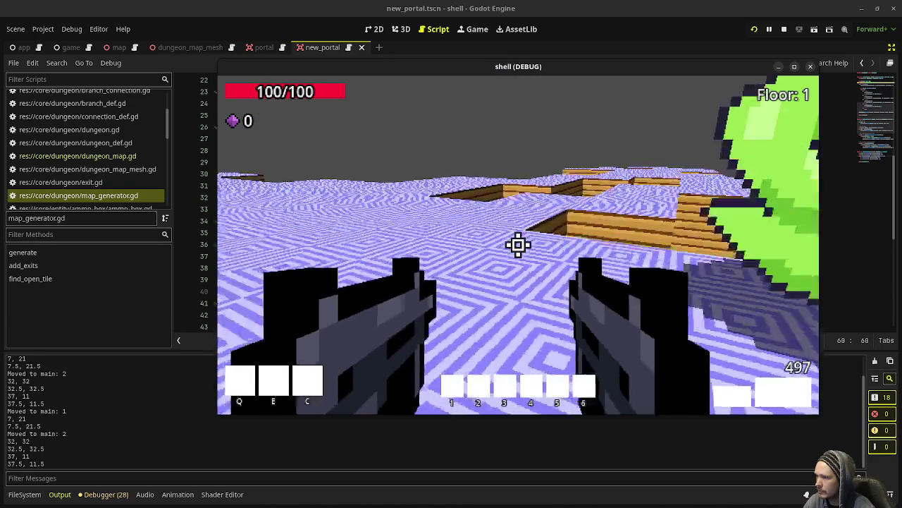
key("w")
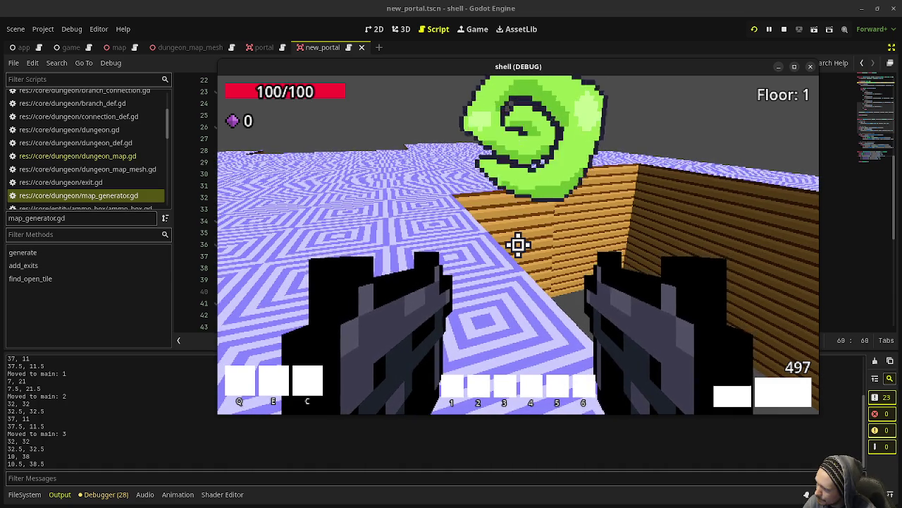
- Line up under the next green portal and enter it, hitting the to_branch error at map_generator.gd line 48
key("w")
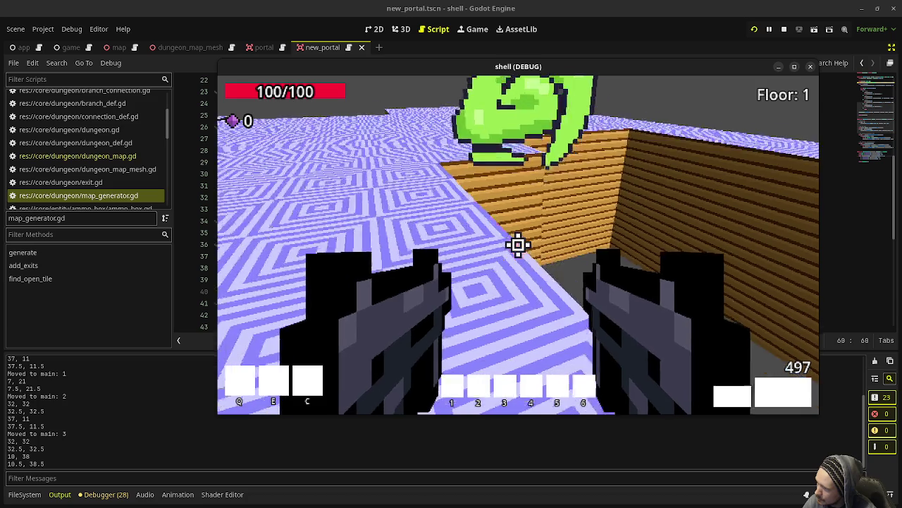
key("w")
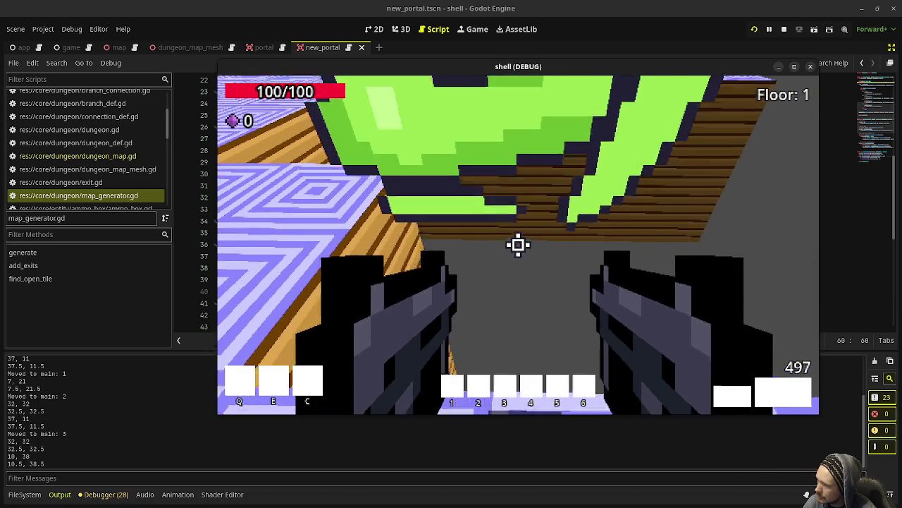
key("a")
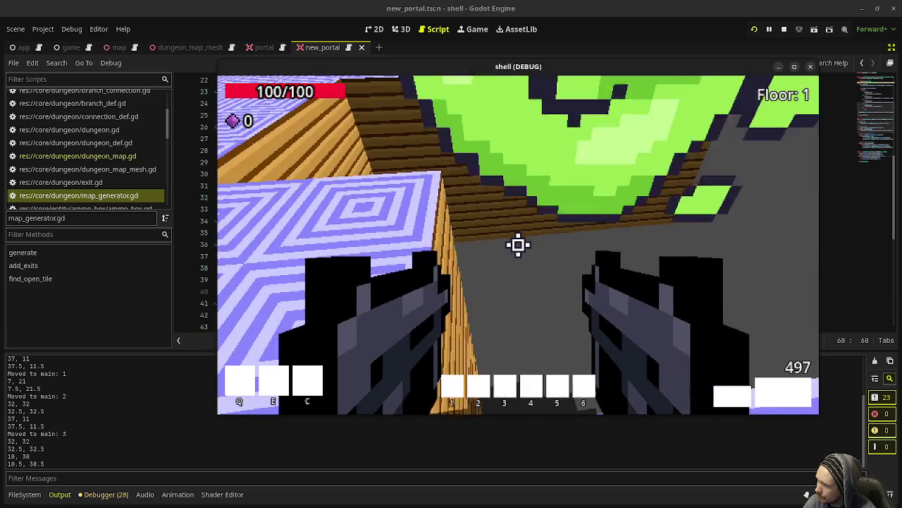
key("d")
key("w")
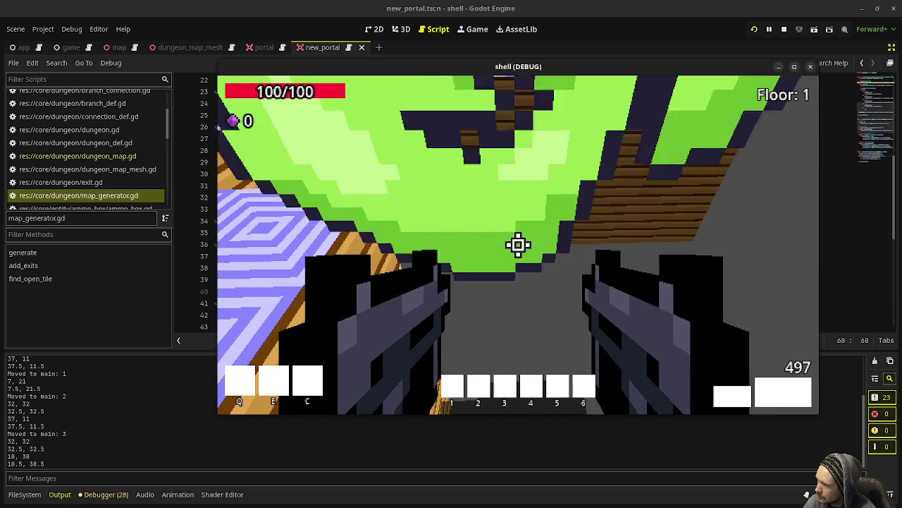
key("w")
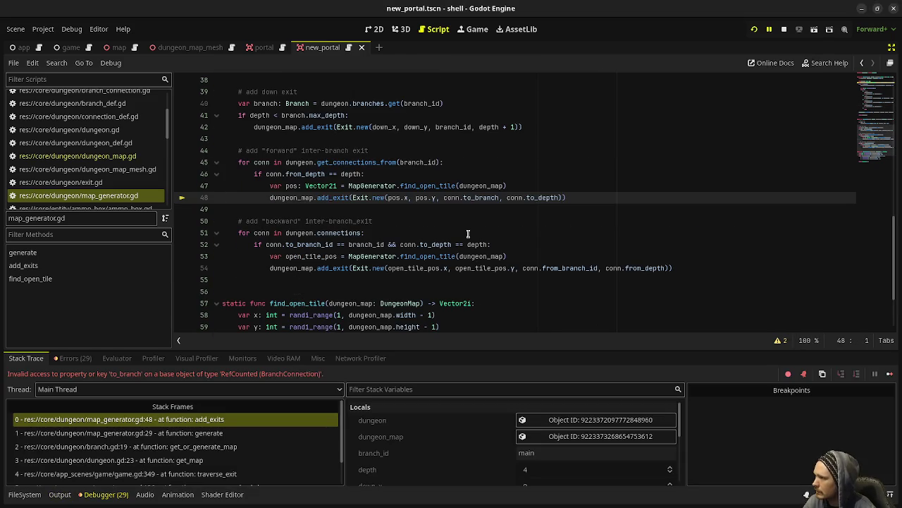
left_click(467, 233)
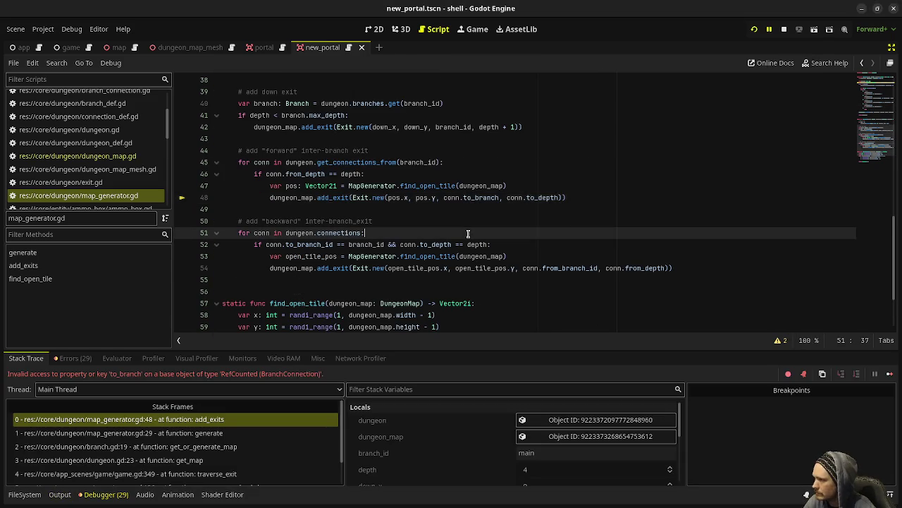
- Change the find_open_tile while condition to '== 0', save, and stop the running game
type("0:")
key("ctrl+s")
left_click(783, 30)
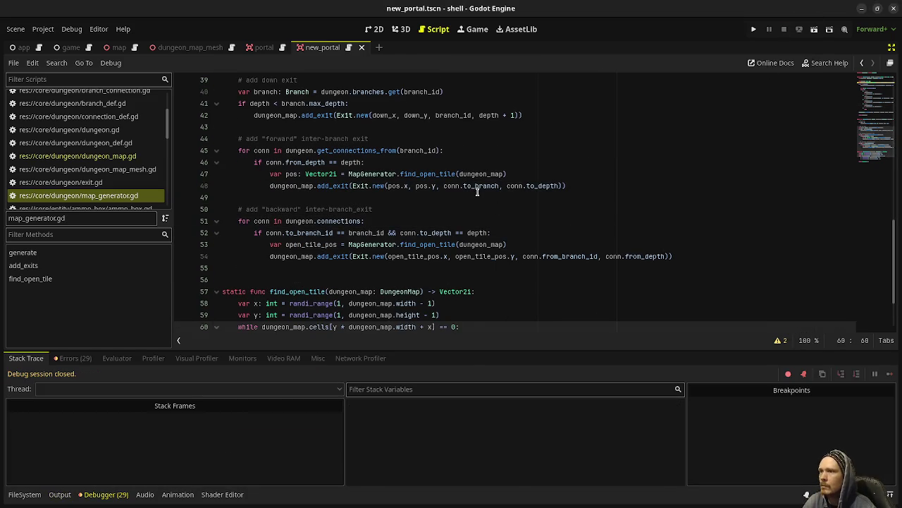
- Inspect the down exit code, highlighting every use of down_x and down_y
scroll(536, 261, "down", 2)
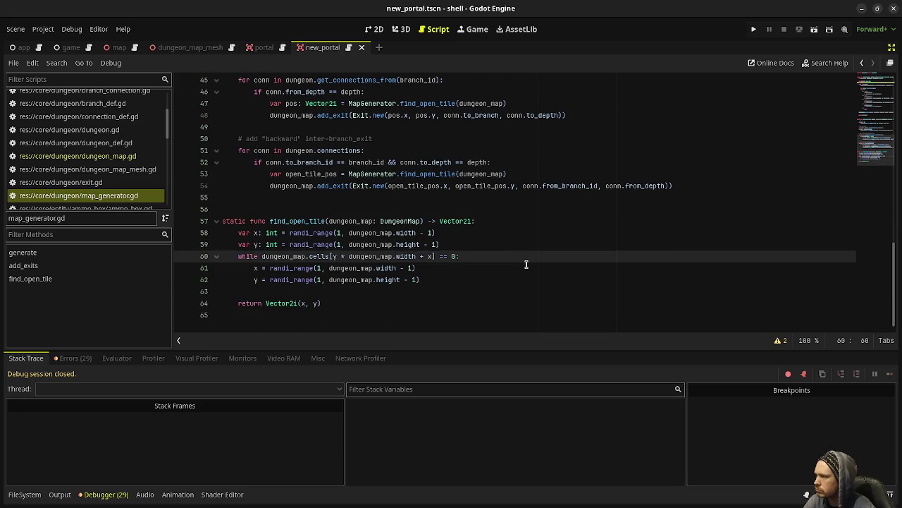
scroll(526, 264, "up", 5)
left_click(262, 185)
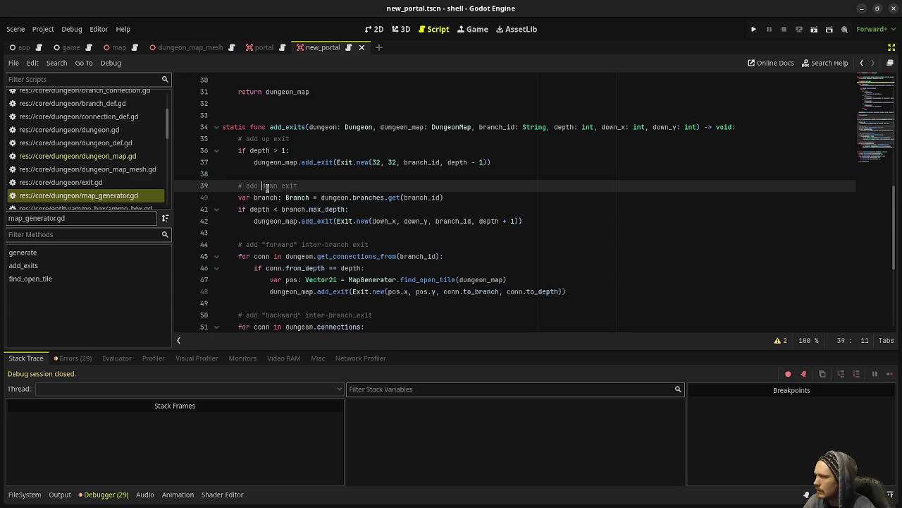
double_click(387, 221)
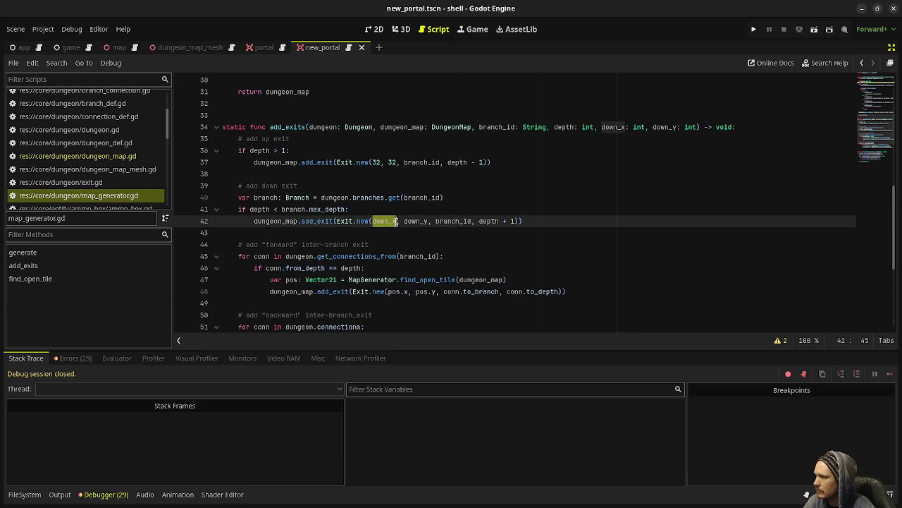
double_click(415, 221)
scroll(423, 215, "up", 4)
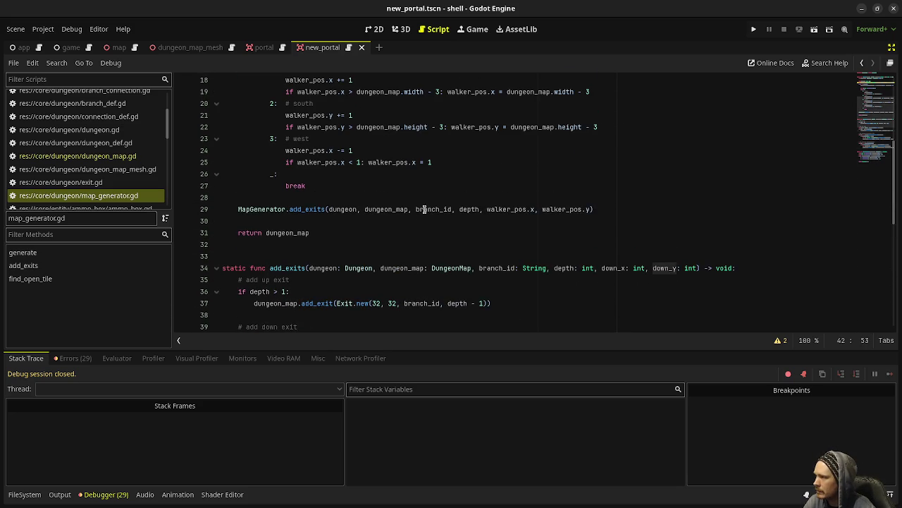
scroll(423, 212, "up", 4)
scroll(418, 215, "down", 2)
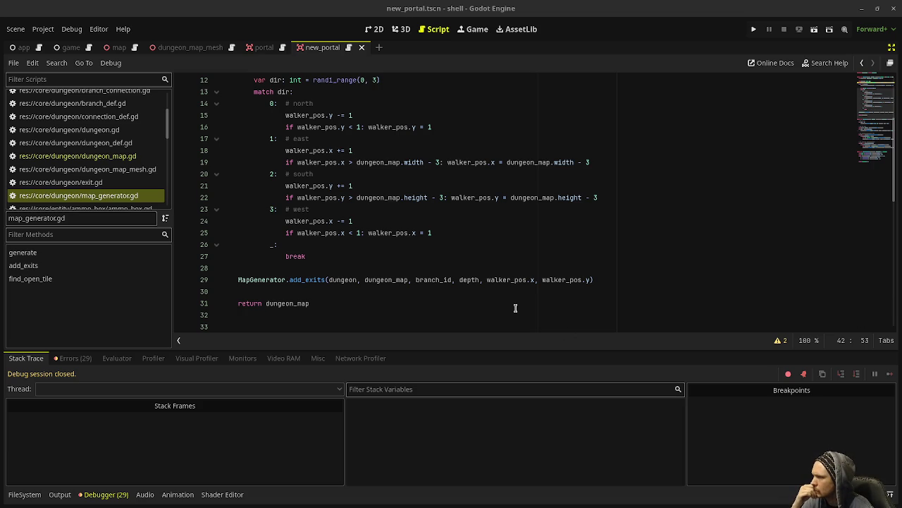
scroll(515, 308, "up", 2)
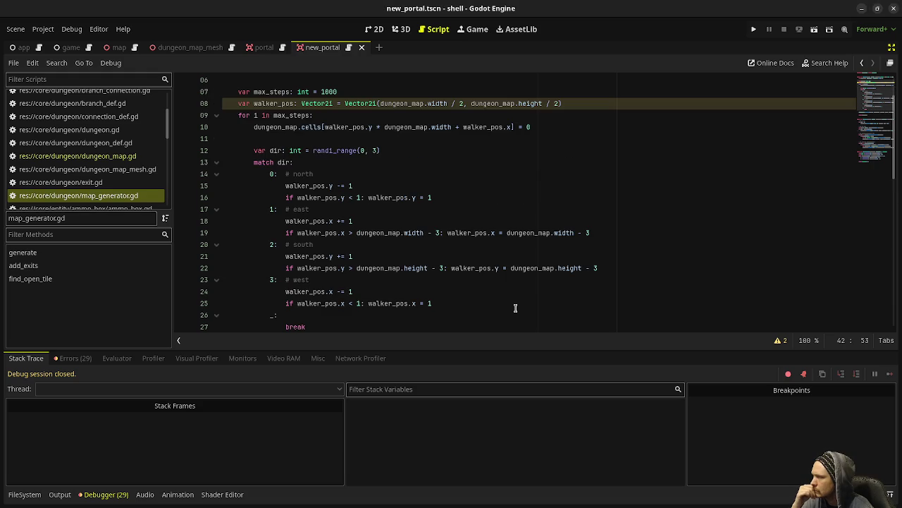
scroll(515, 308, "up", 1)
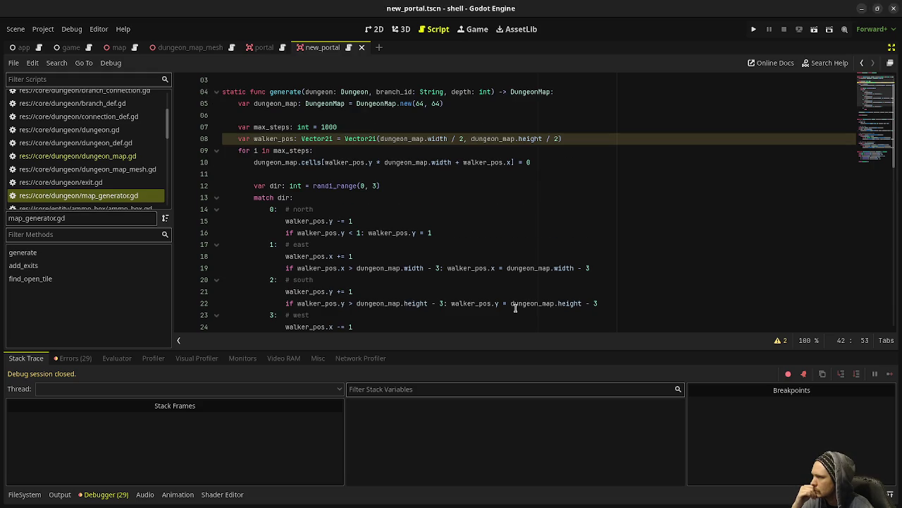
scroll(515, 308, "down", 4)
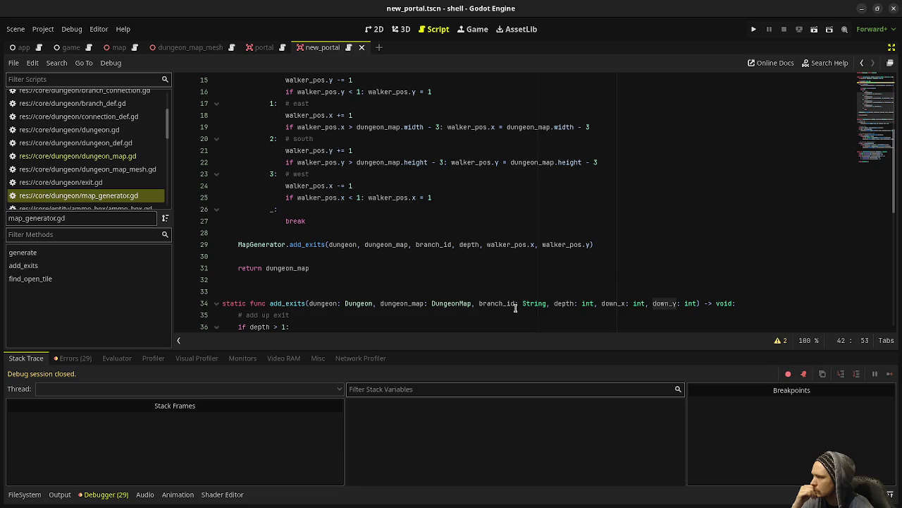
scroll(516, 308, "down", 4)
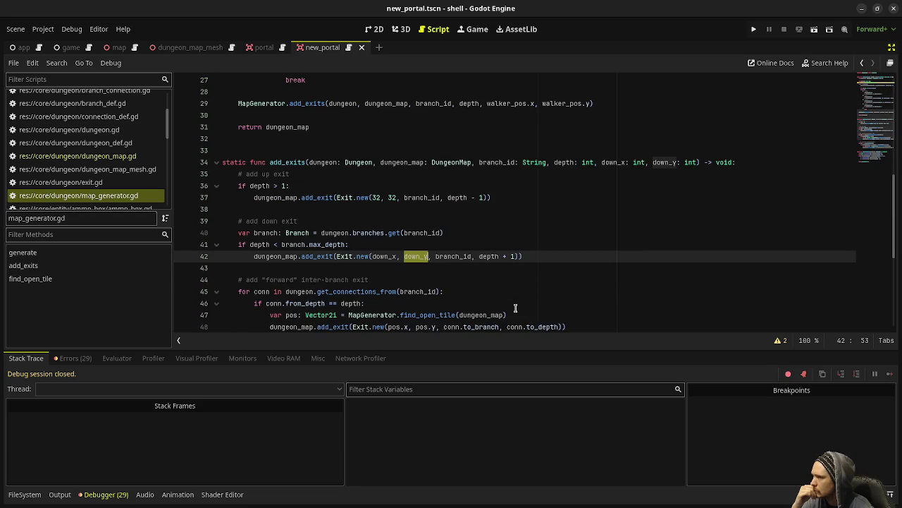
mouse_move(682, 162)
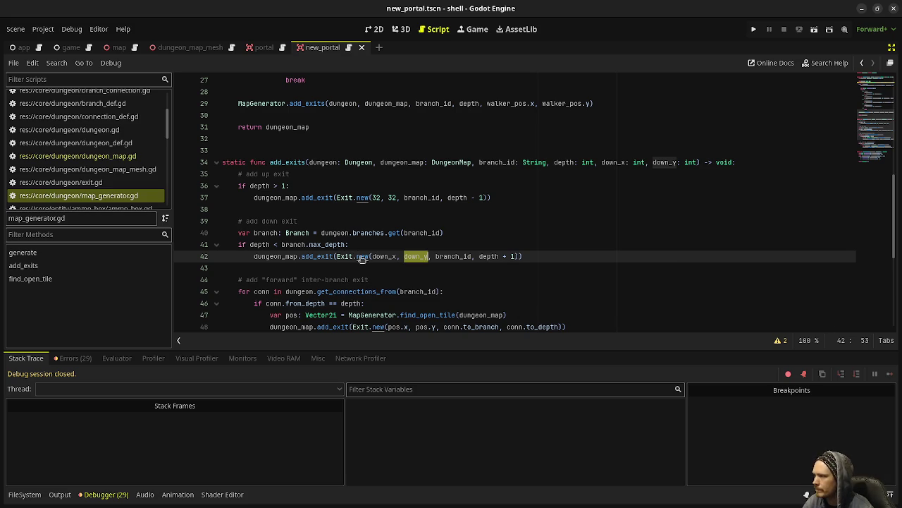
scroll(92, 169, "up", 3)
scroll(92, 169, "down", 3)
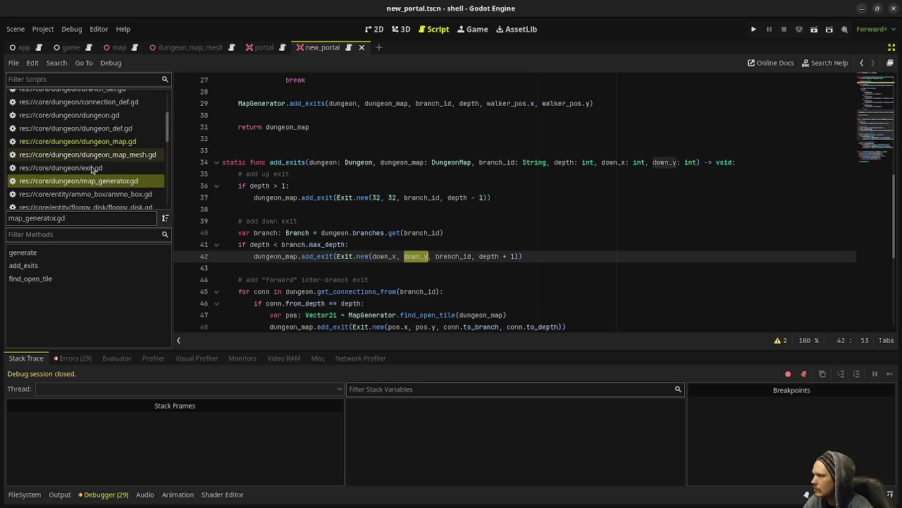
left_click(94, 168)
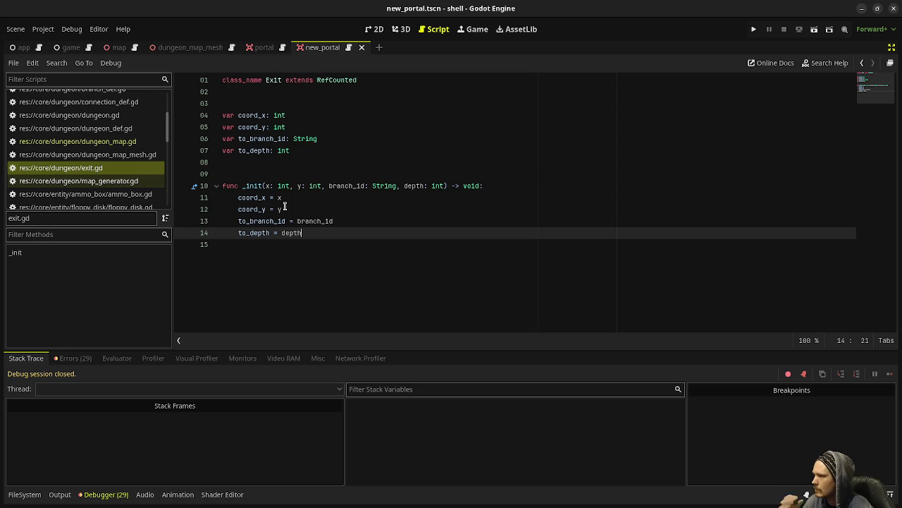
left_click(106, 181)
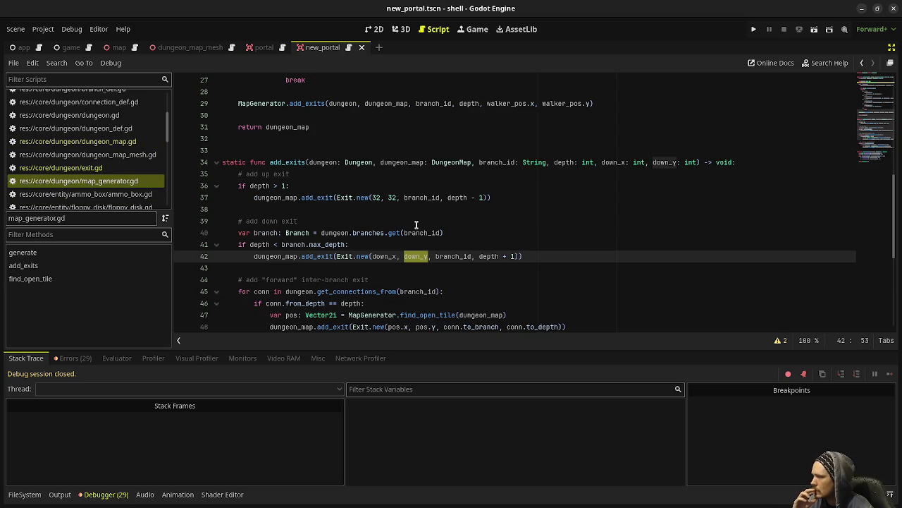
scroll(416, 225, "up", 4)
scroll(417, 225, "up", 1)
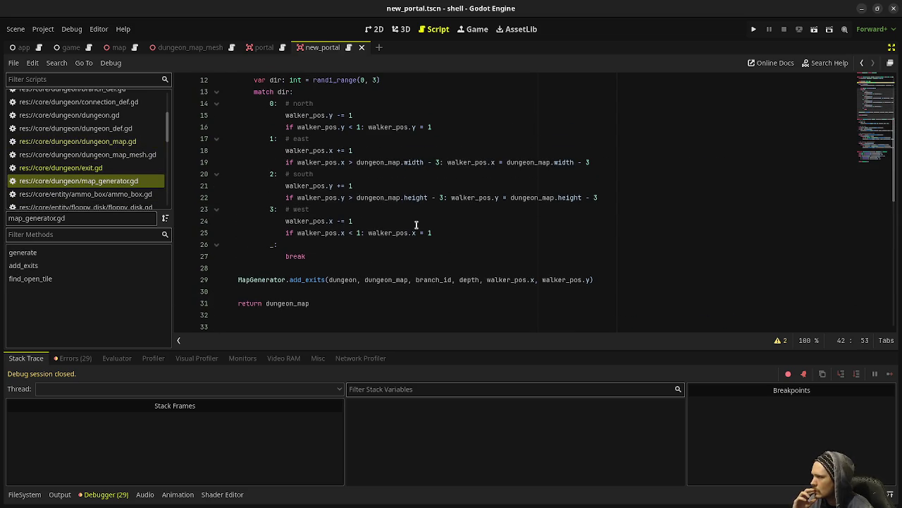
scroll(417, 225, "up", 1)
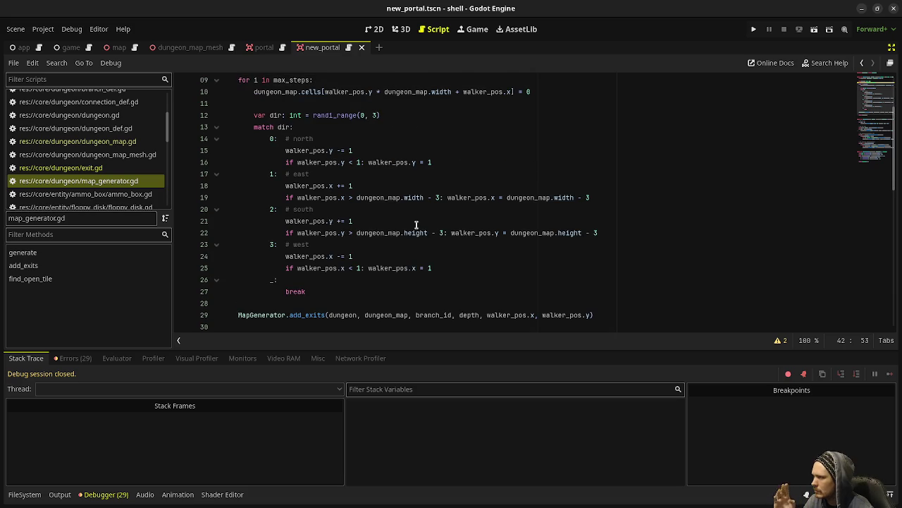
scroll(268, 133, "up", 2)
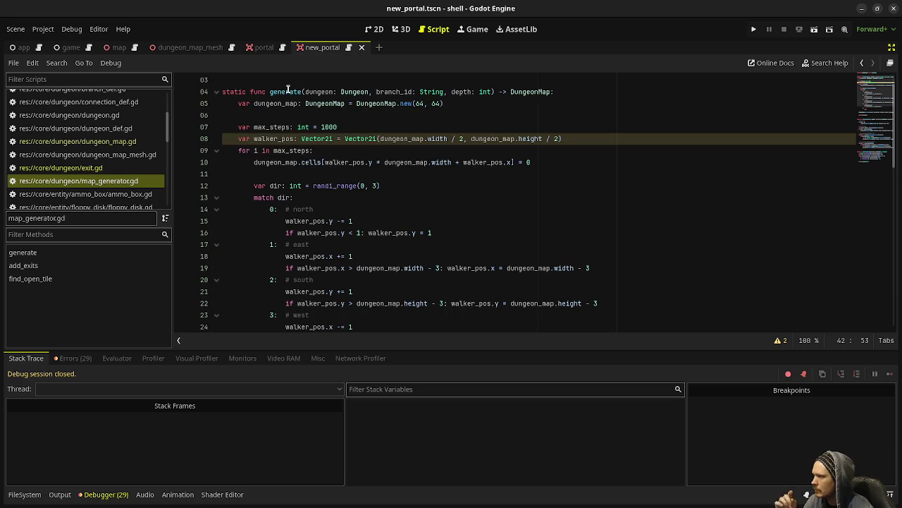
double_click(266, 138)
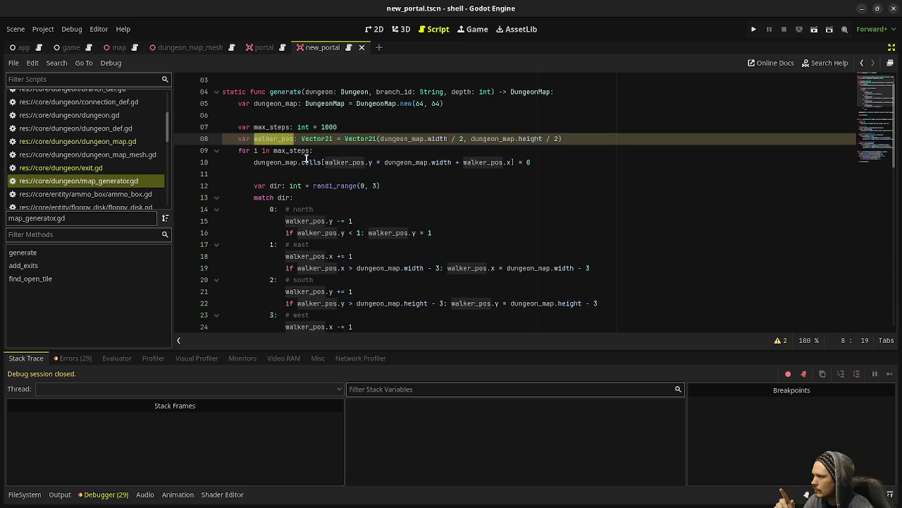
left_click_drag(536, 162, 253, 163)
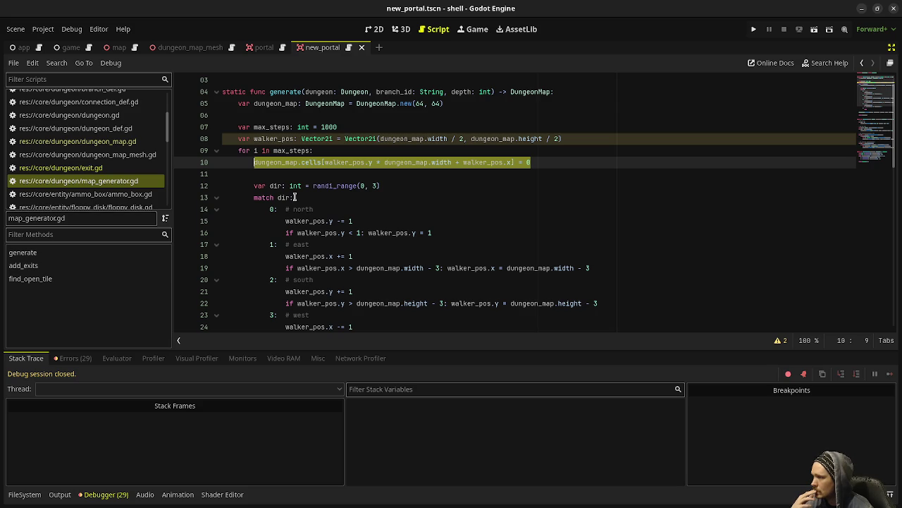
scroll(482, 248, "down", 2)
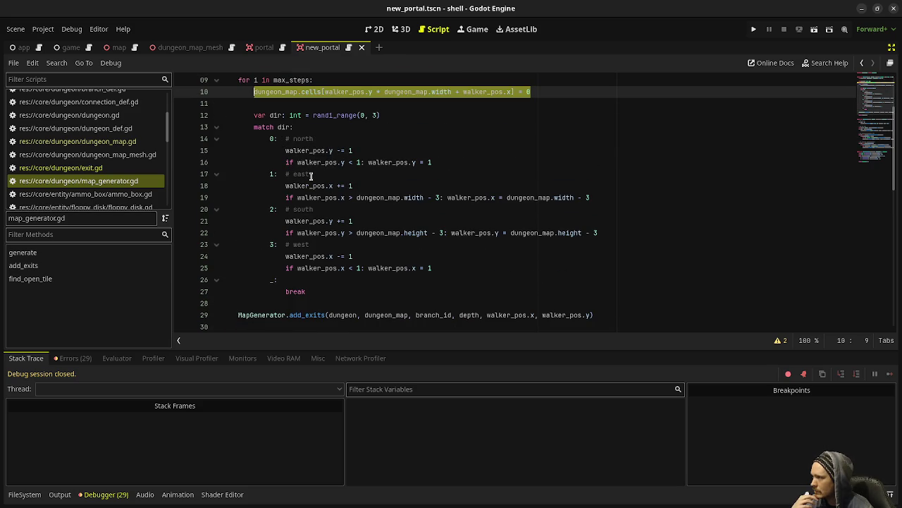
- Open an indented blank line after the walk loop, above the add_exits call
left_click(331, 292)
left_click(329, 303)
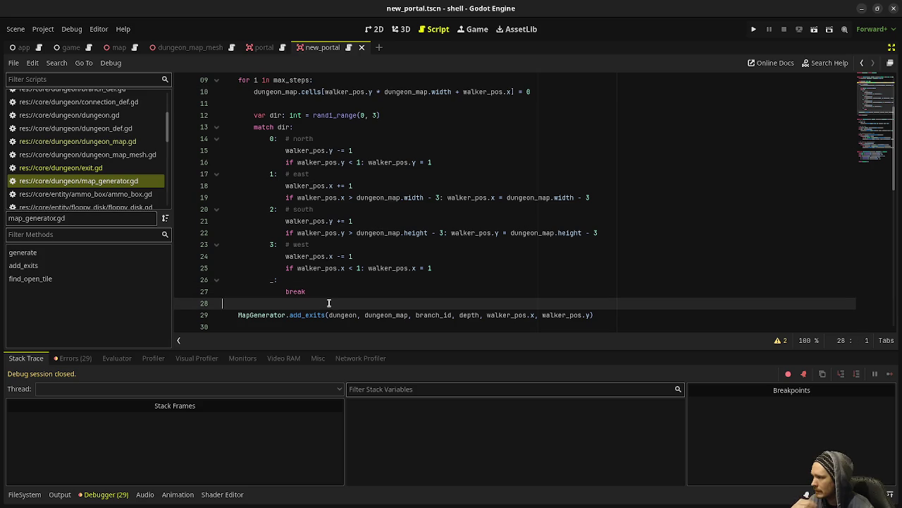
scroll(357, 286, "down", 2)
scroll(392, 280, "up", 1)
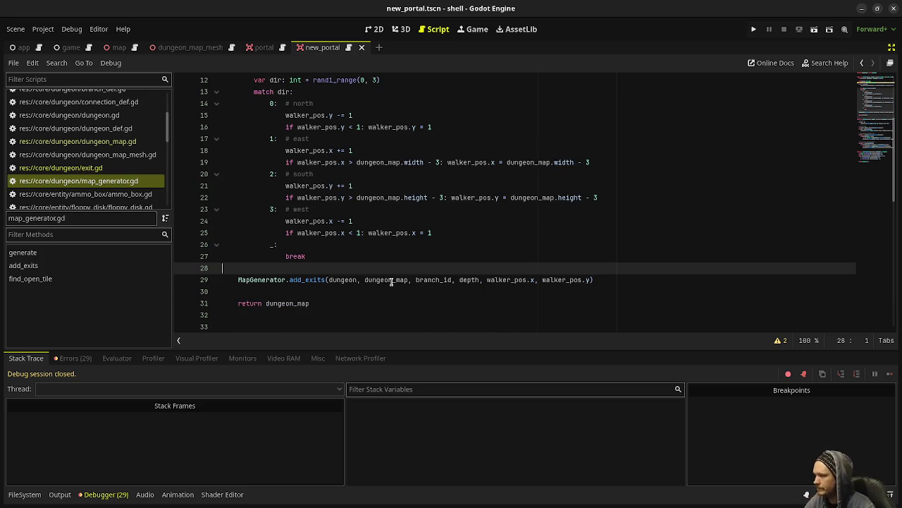
key("Return")
key("Tab")
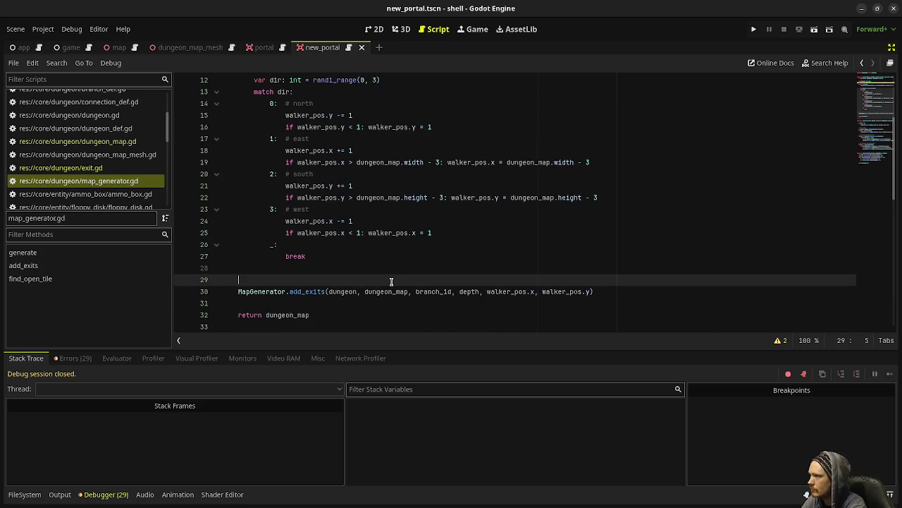
- Paste the floor-carving line 10 onto the new line and save the script
scroll(392, 281, "up", 3)
left_click_drag(532, 163, 254, 162)
key("ctrl+c")
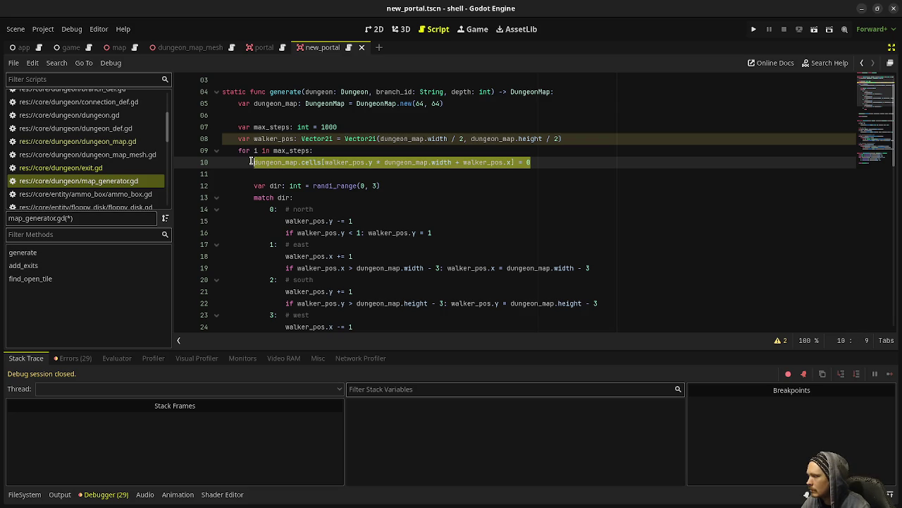
scroll(329, 219, "down", 4)
left_click(311, 247)
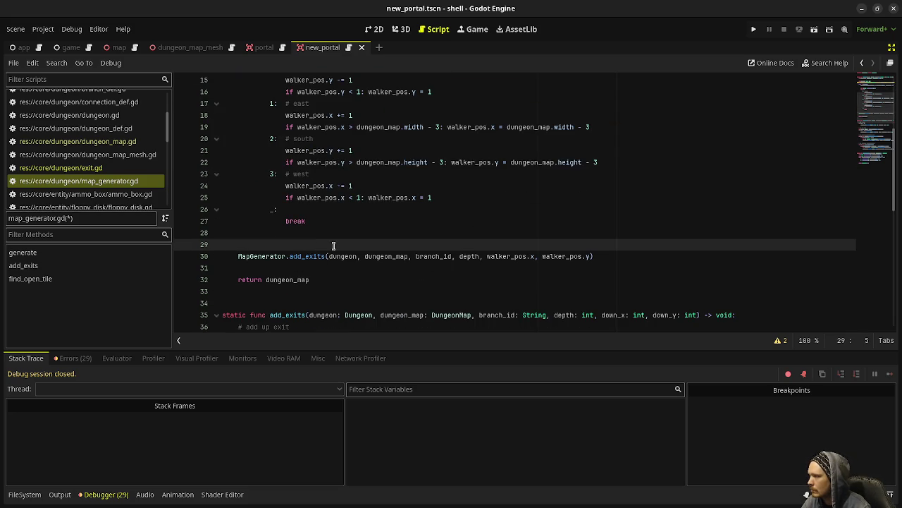
key("ctrl+v")
key("Return")
key("ctrl+s")
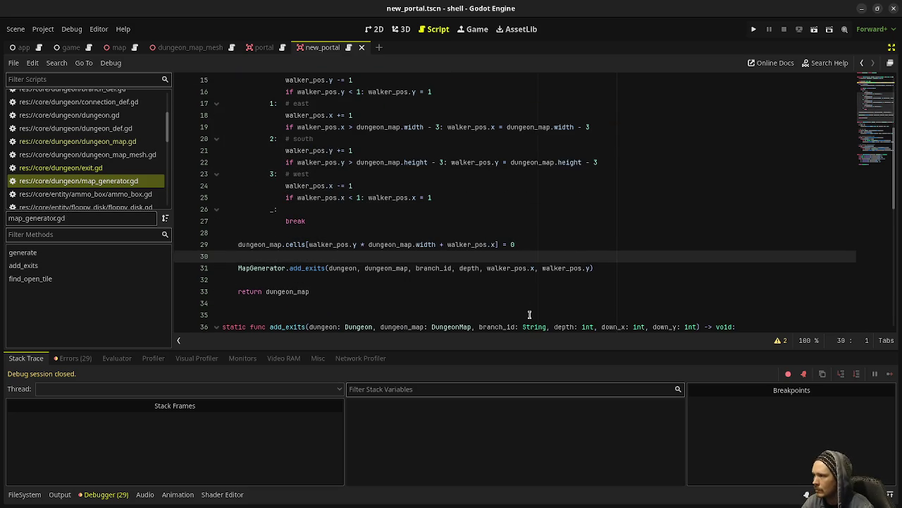
- Review the edited generate function and launch the game to test the fix
scroll(529, 315, "up", 4)
scroll(534, 313, "down", 4)
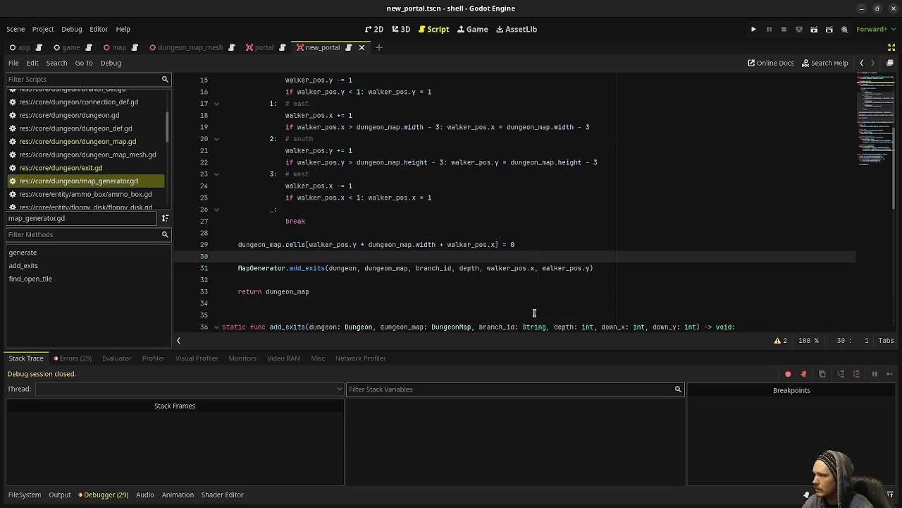
scroll(451, 261, "up", 4)
scroll(451, 262, "down", 5)
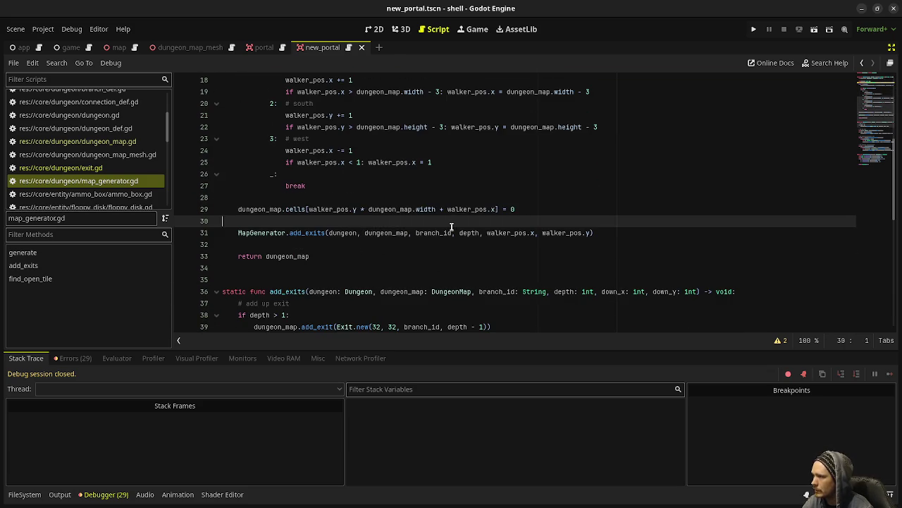
scroll(451, 227, "down", 2)
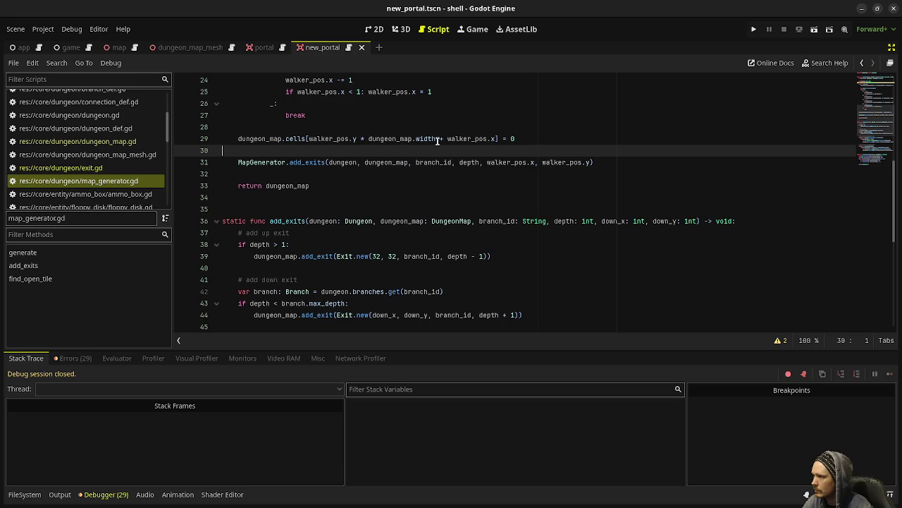
left_click(754, 30)
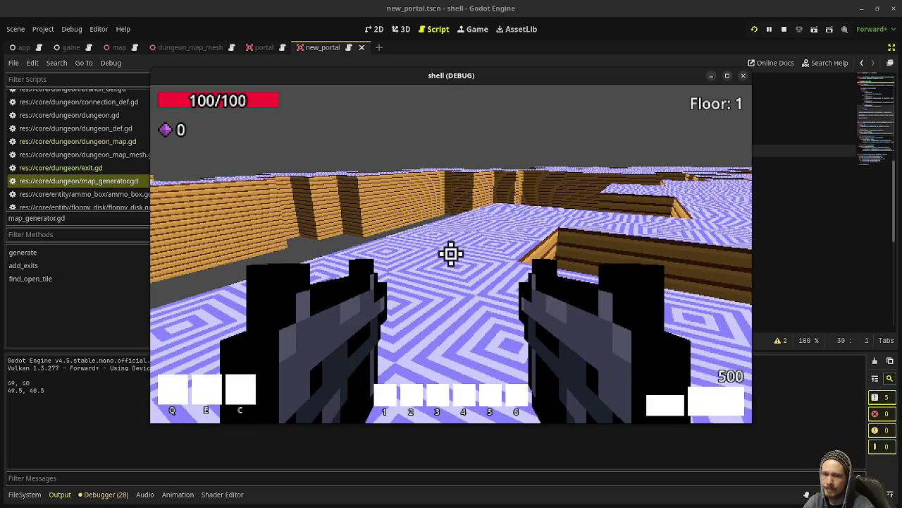
- Fly above the walls and cross the rooftops into the green portal to map 2
key("space")
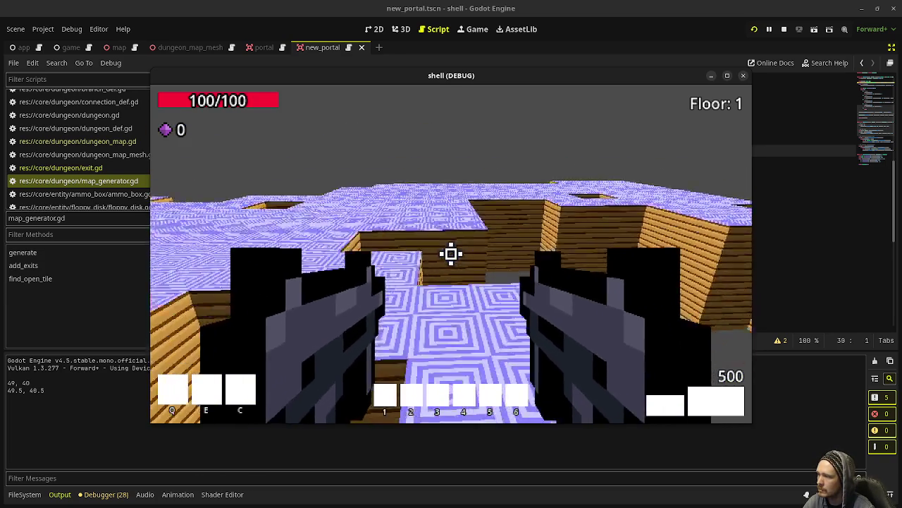
key("space")
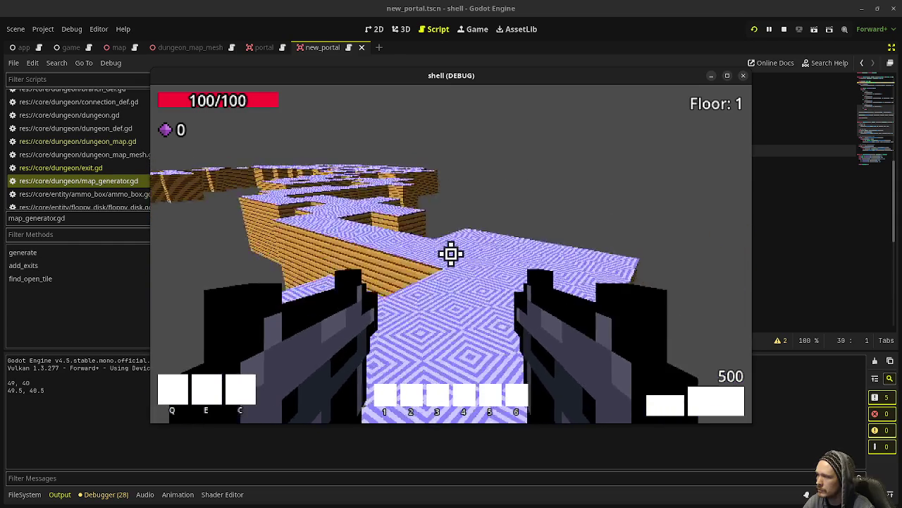
key("w")
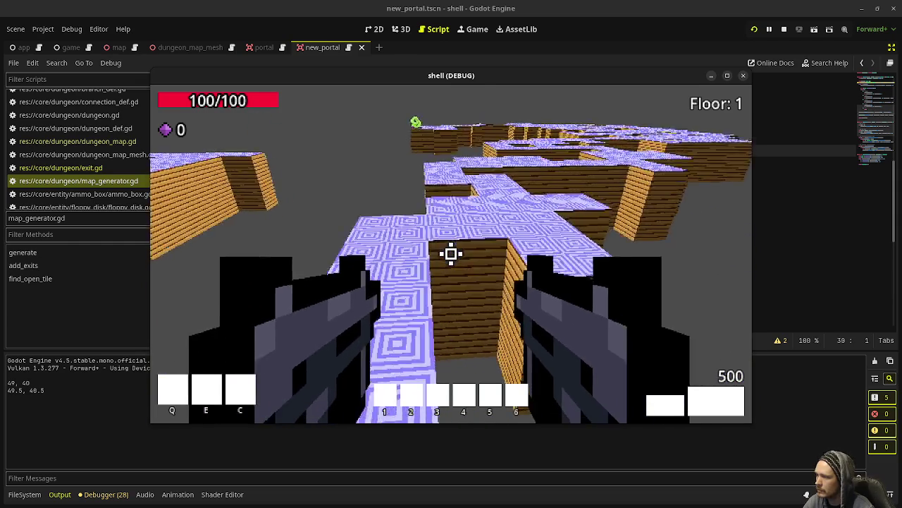
key("w")
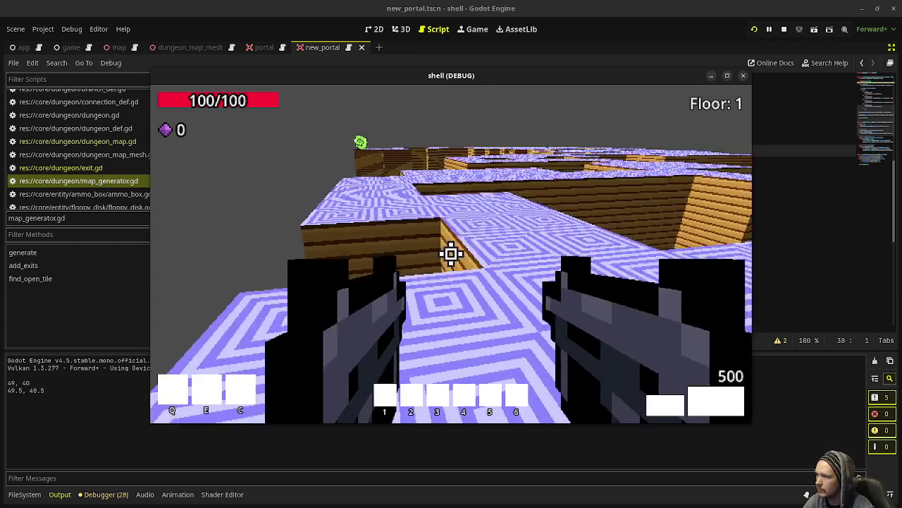
key("w")
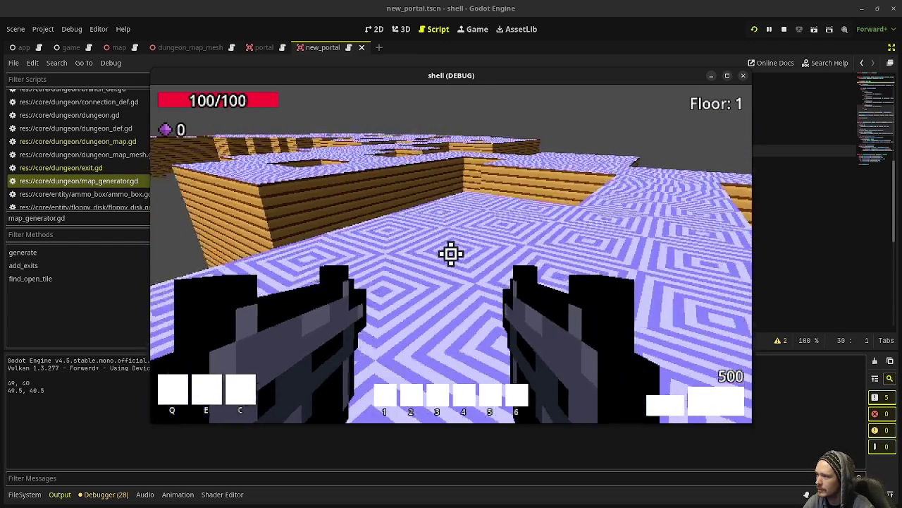
key("w")
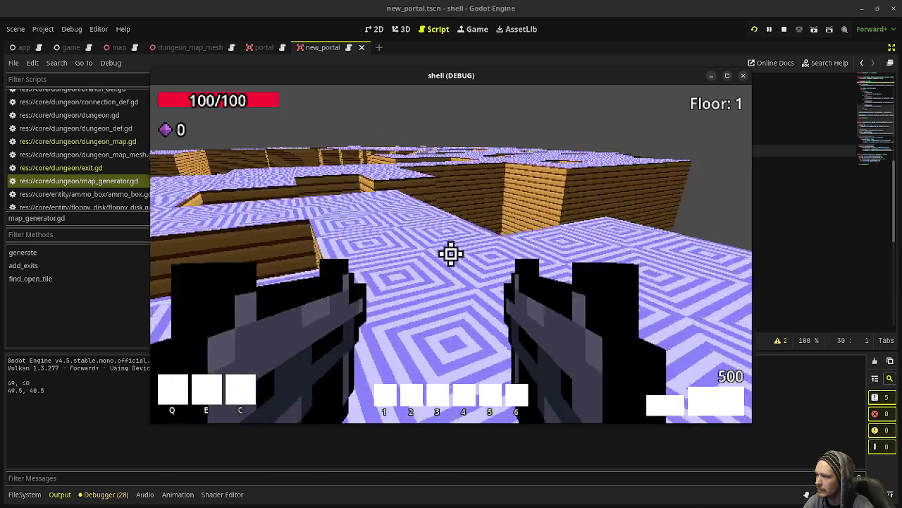
key("w")
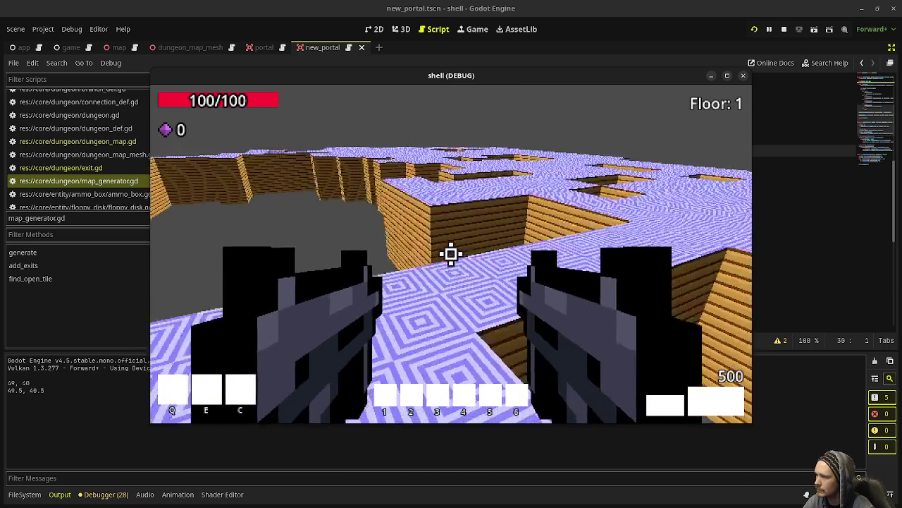
key("w")
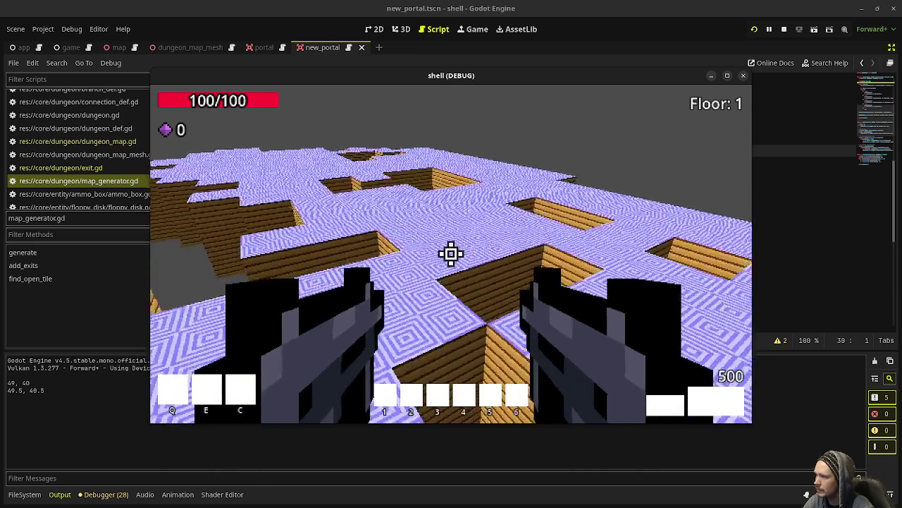
key("w")
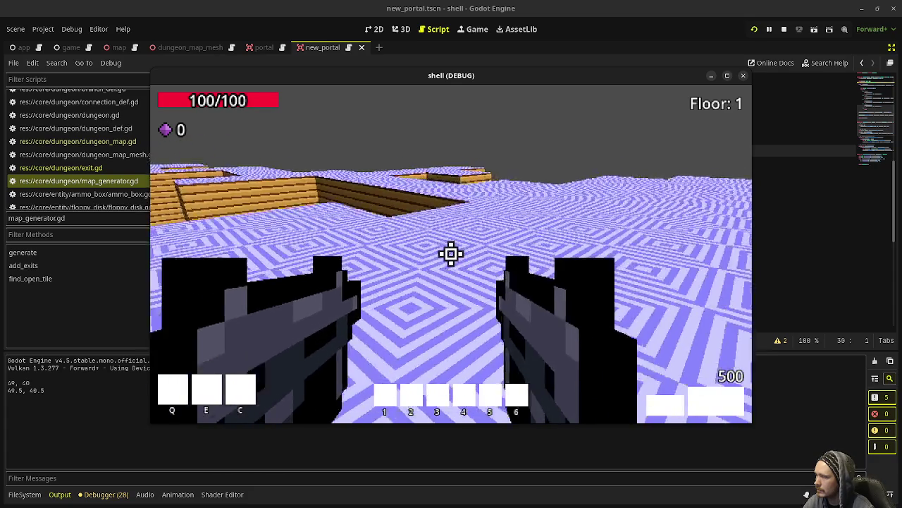
key("w")
key("w")
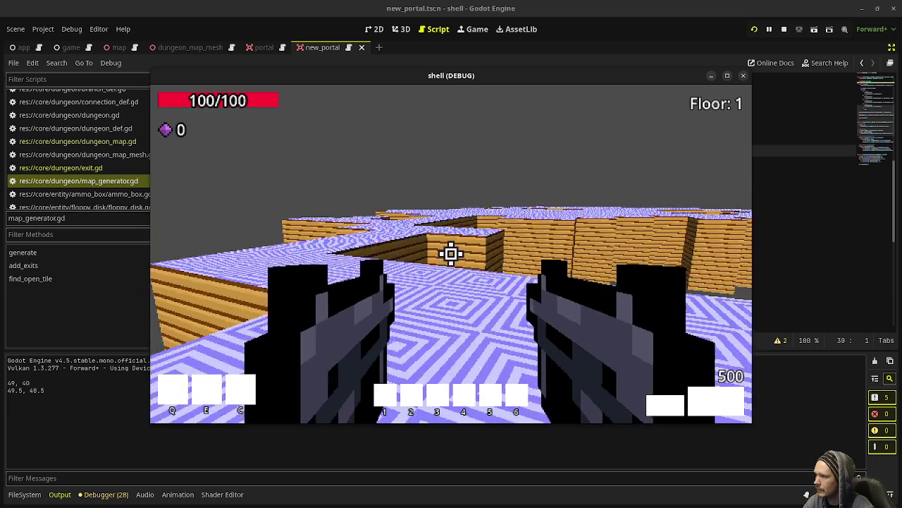
key("w")
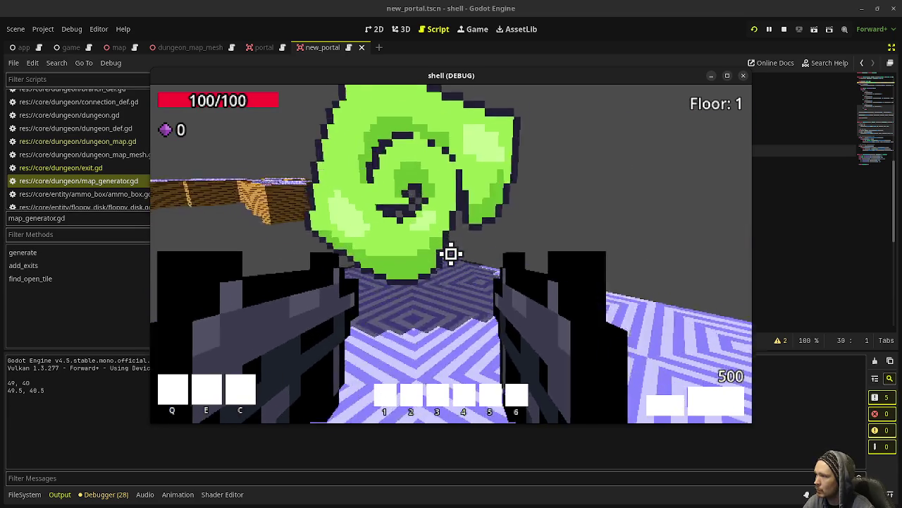
- Pass through portals back to map 1, then on to maps 2, 3 and 4
key("w")
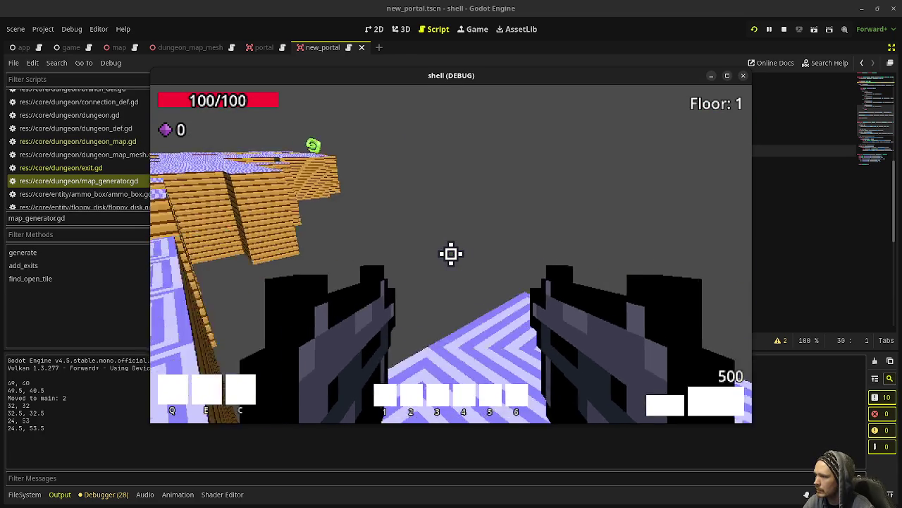
key("w")
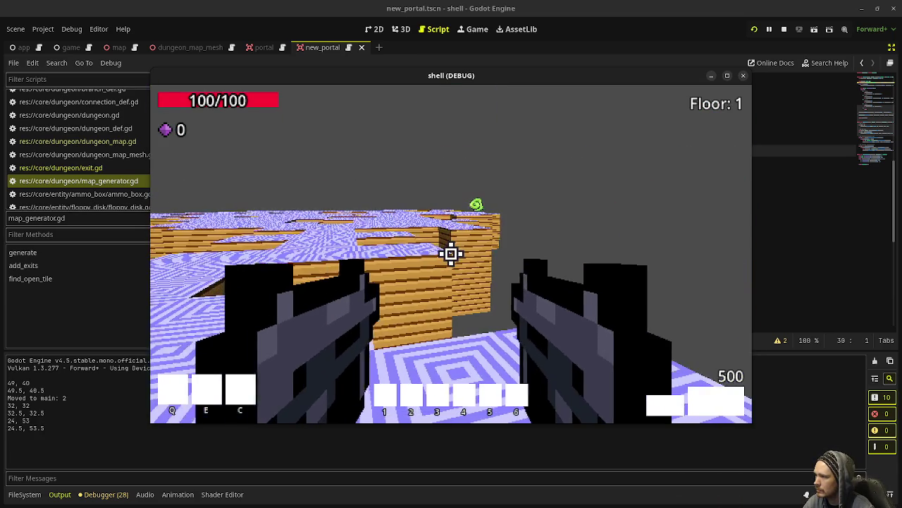
key("w")
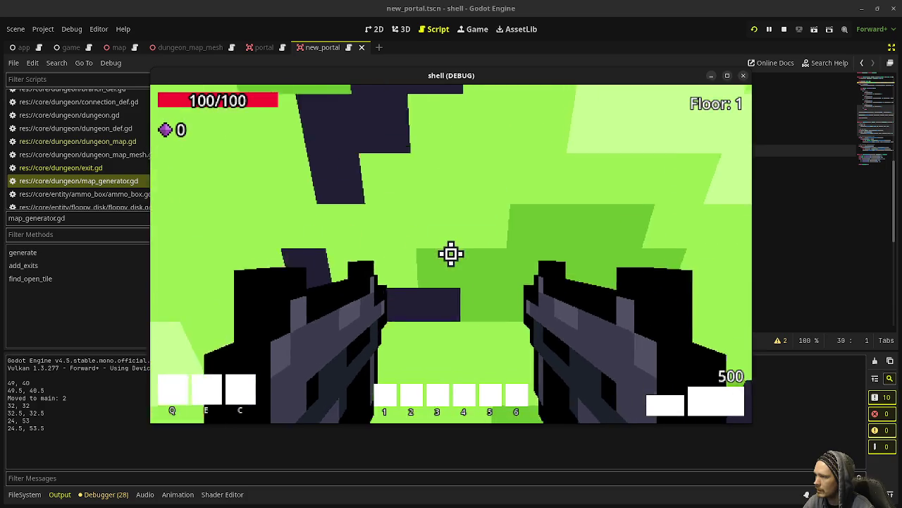
key("w")
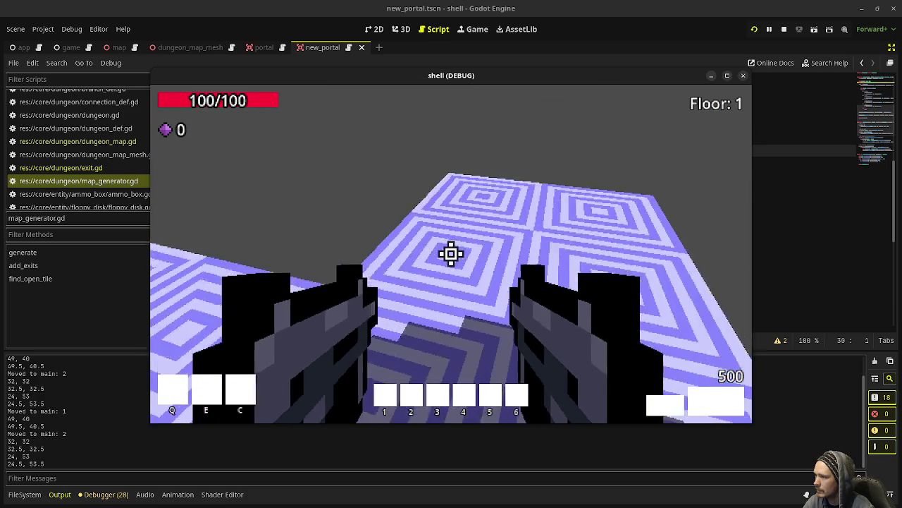
key("w")
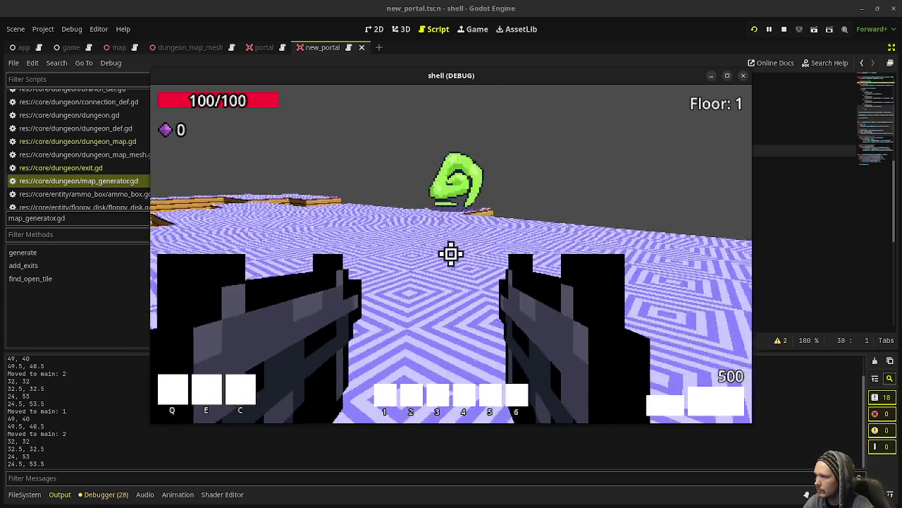
key("w")
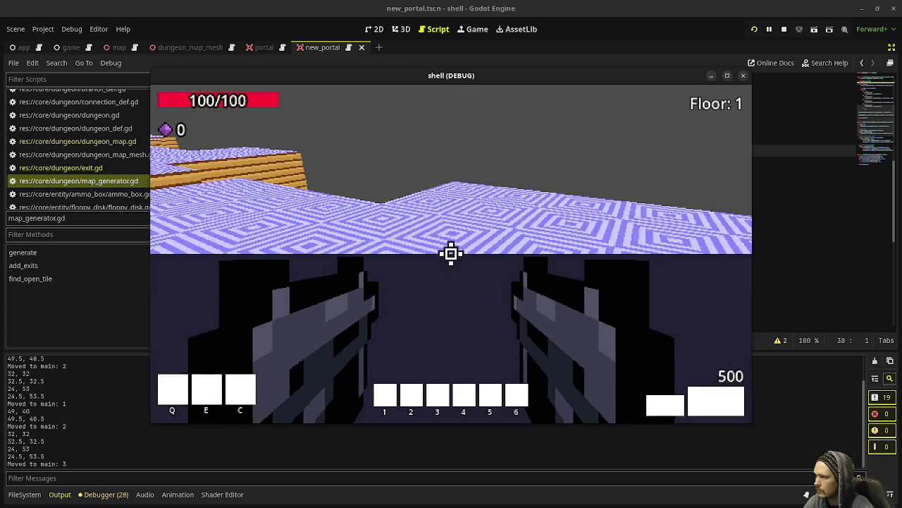
key("w")
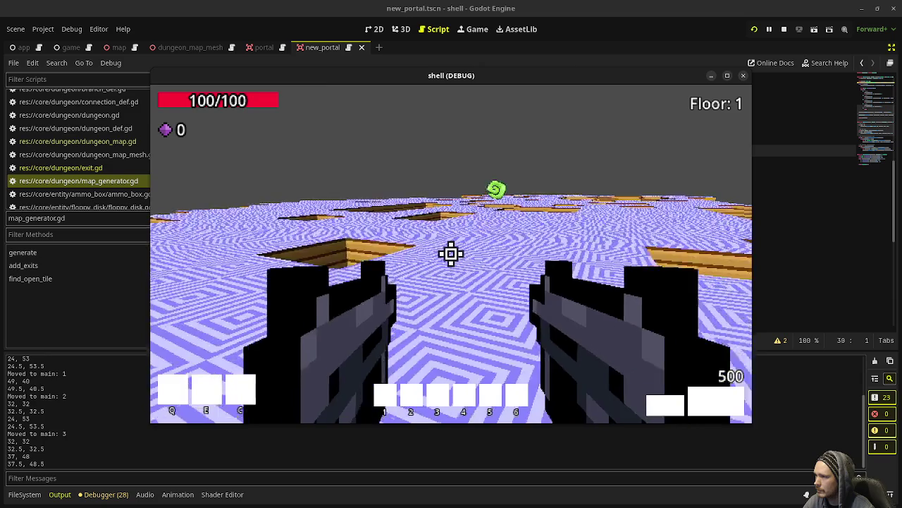
key("w")
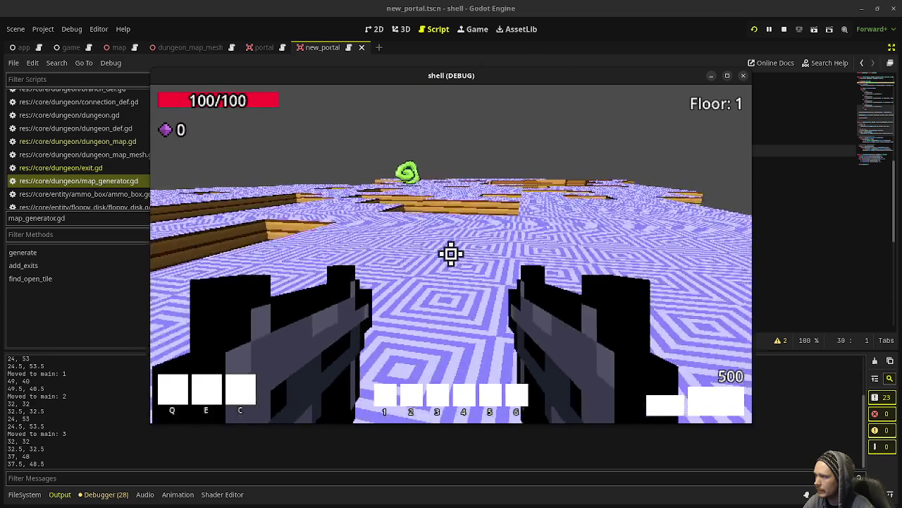
key("w")
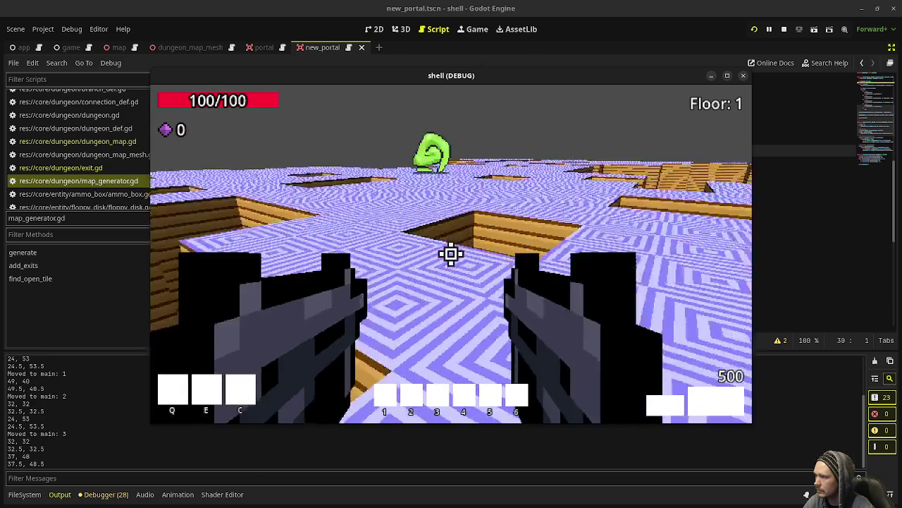
key("w")
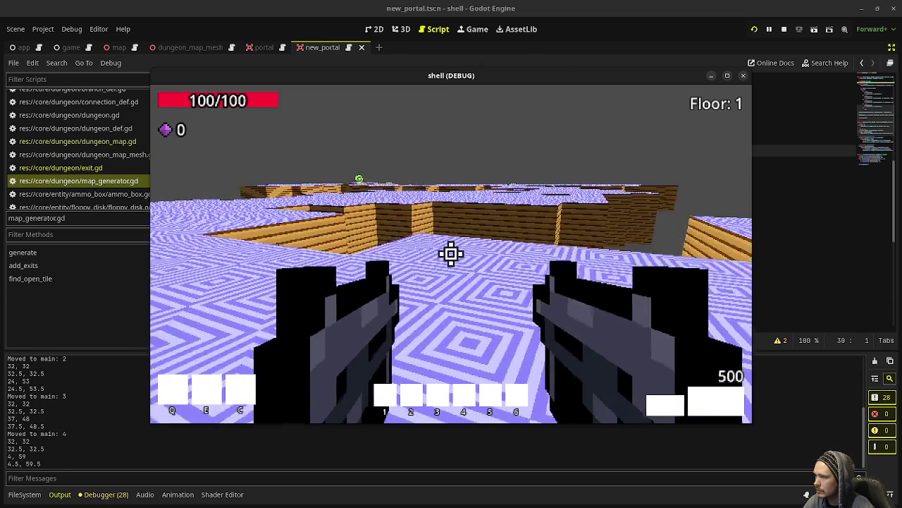
- Search map 4 for its portal and travel on to maps 5 and 6
key("w")
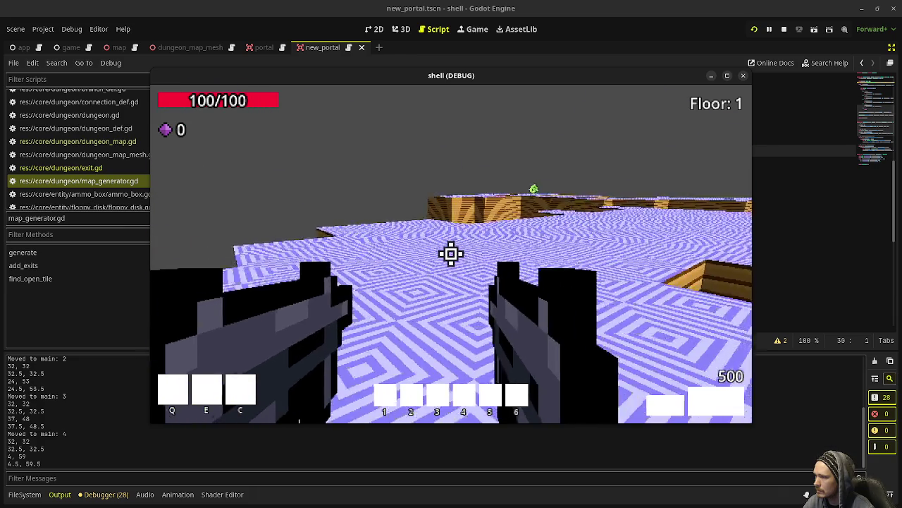
key("w")
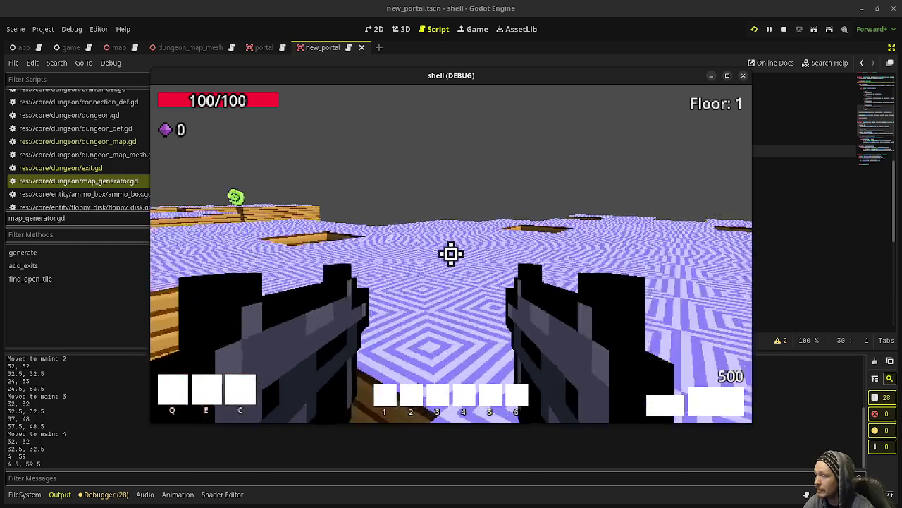
key("w")
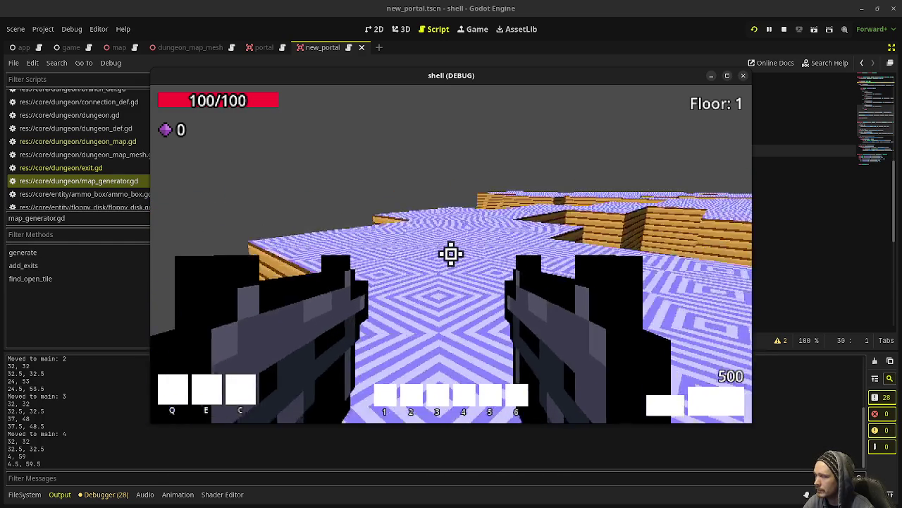
key("w")
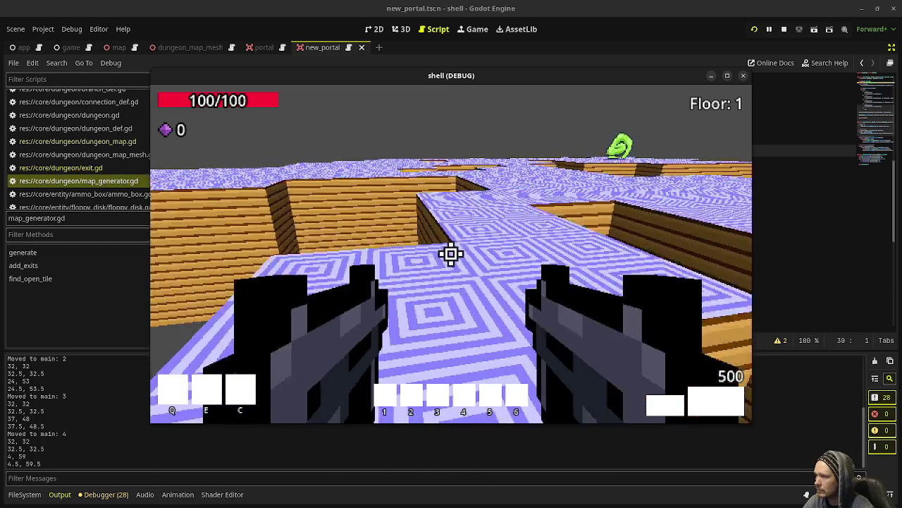
key("w")
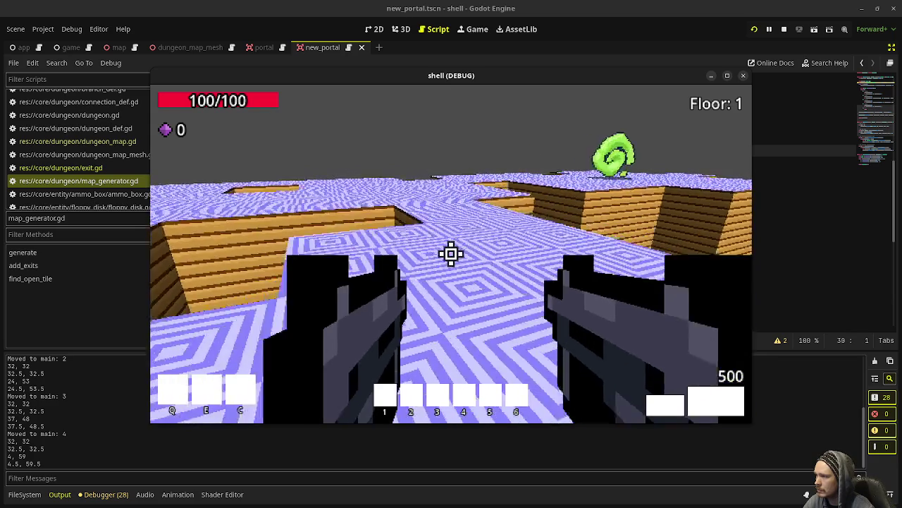
key("w")
key("w")
key("w")
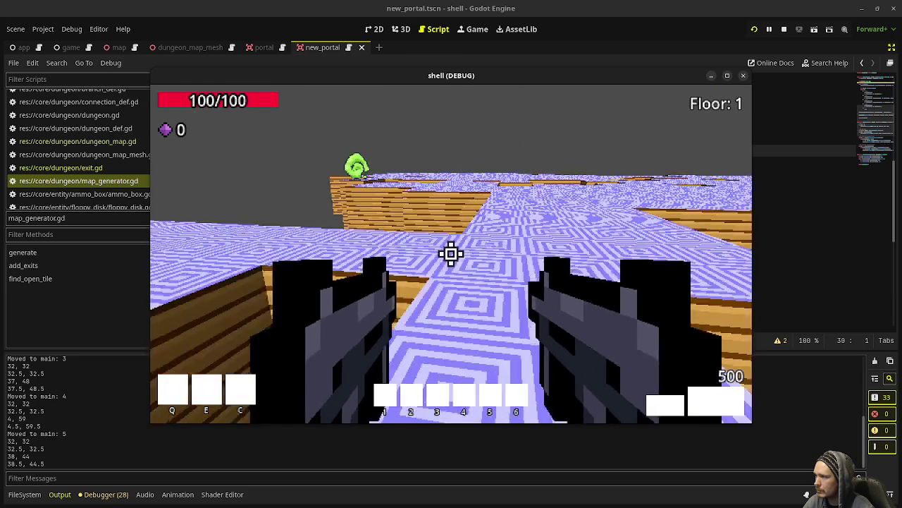
key("w")
key("w")
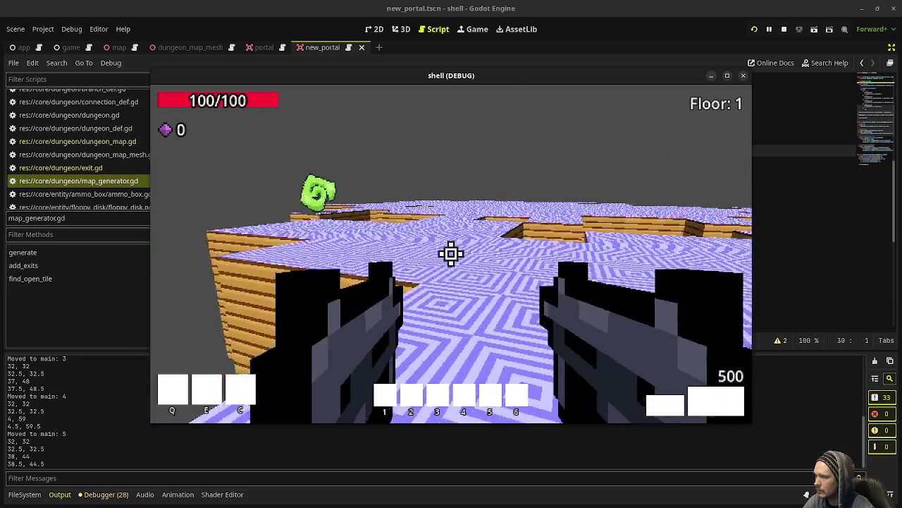
key("w")
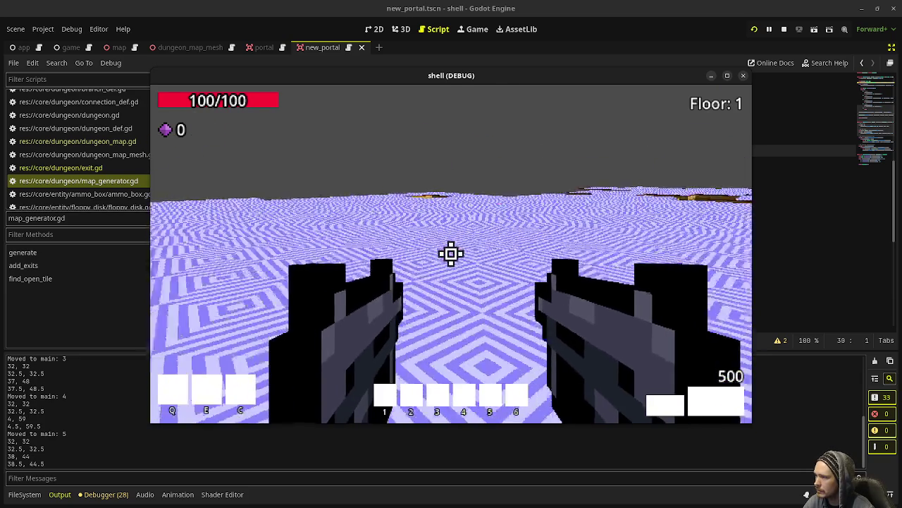
key("w")
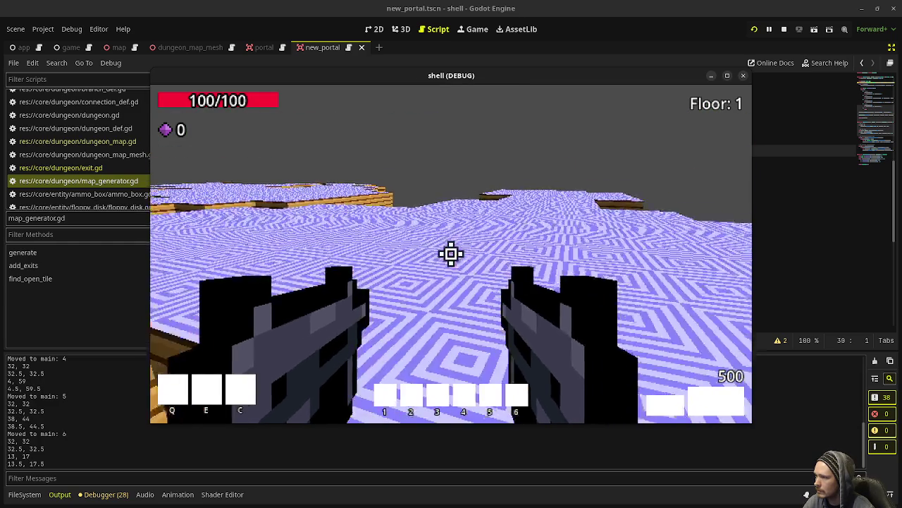
- Cross map 6 past the raised platform and walk into its green portal
key("w")
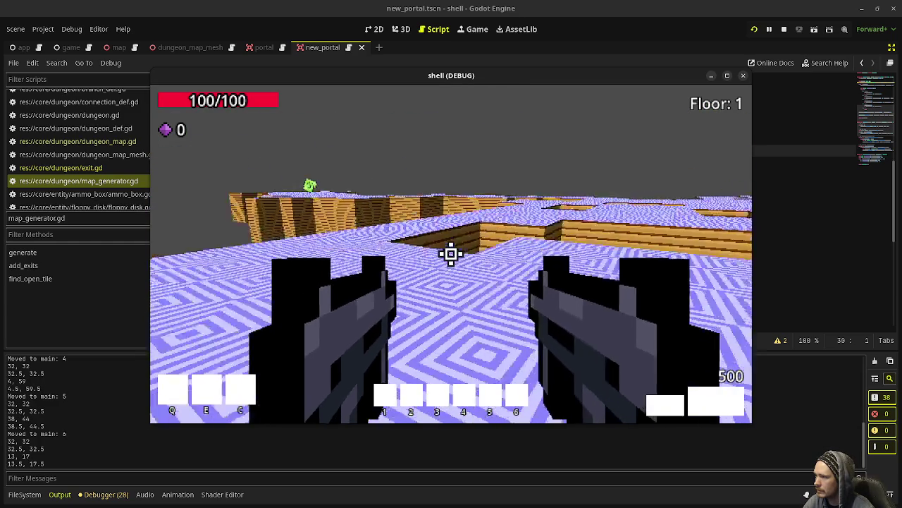
key("w")
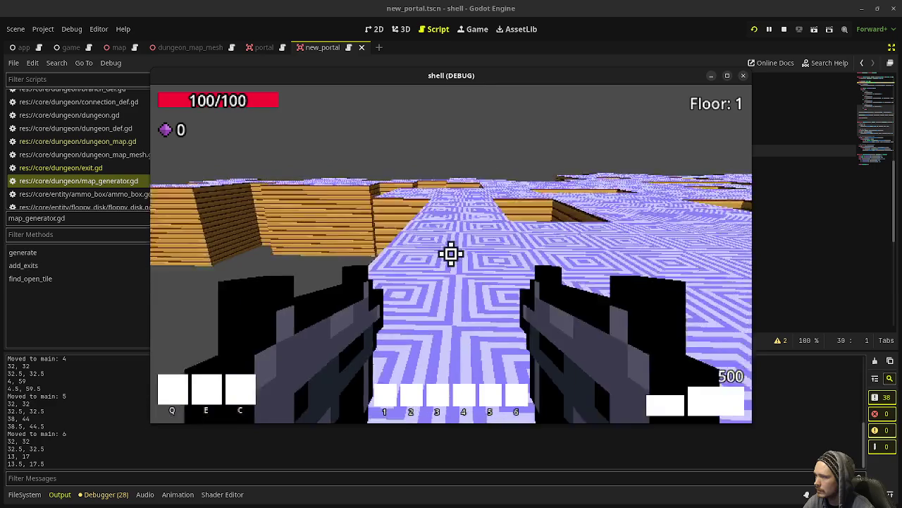
key("w")
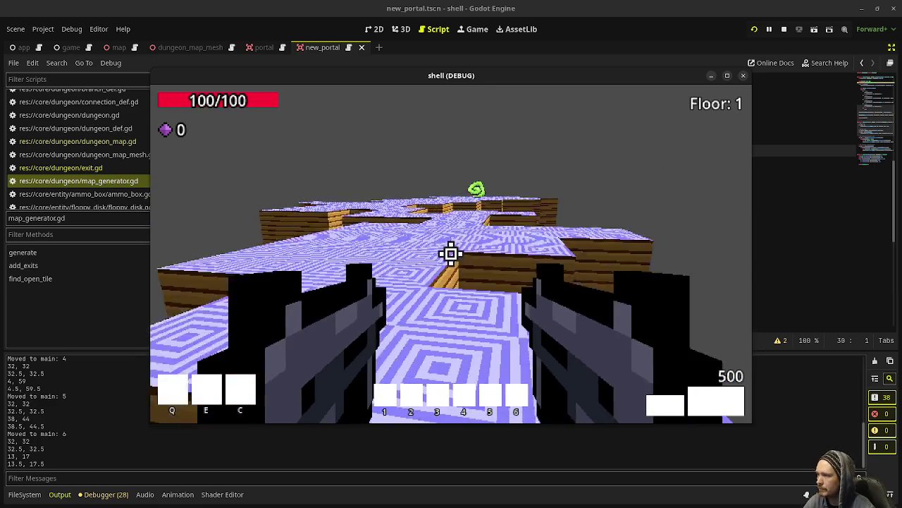
key("w")
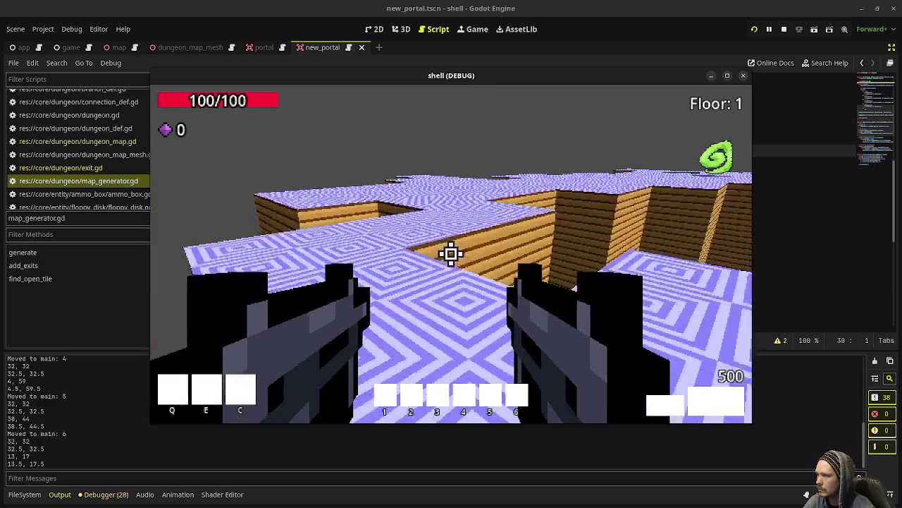
key("w")
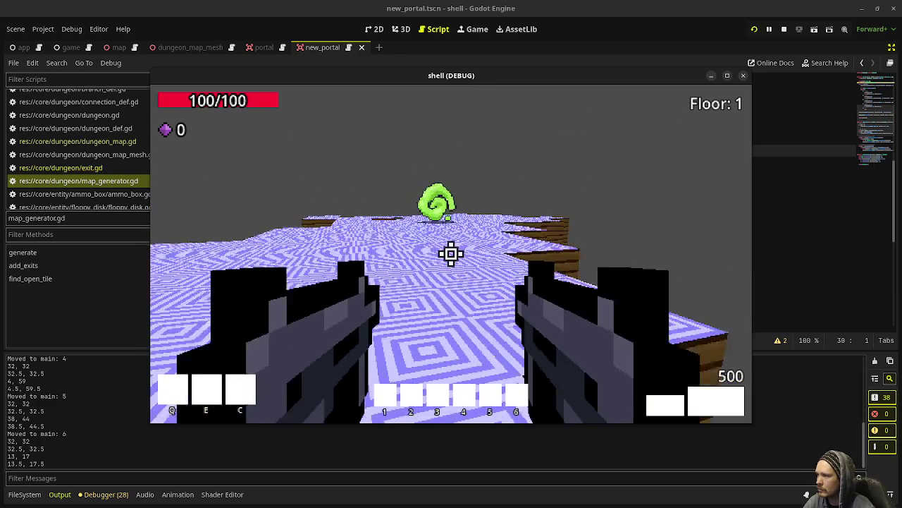
key("w")
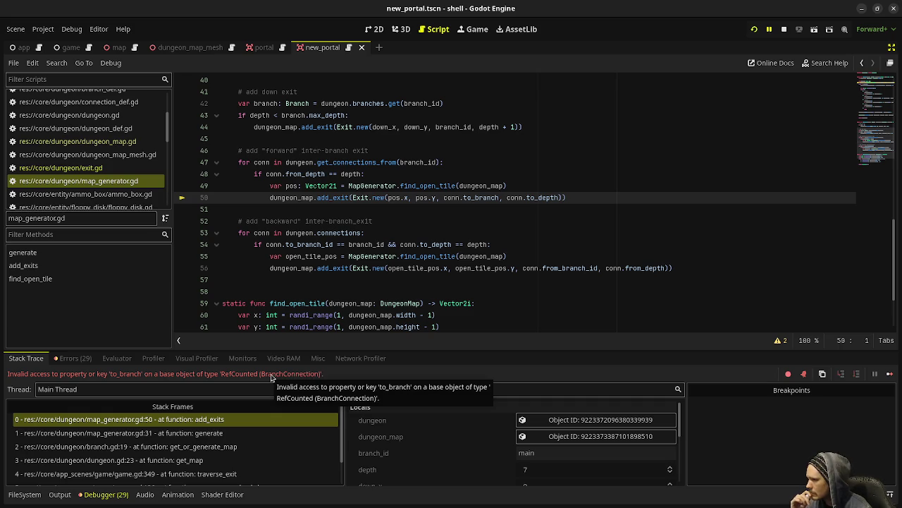
- Change line 50 to pass conn.to_branch_id, then stop and relaunch the game
left_click(499, 197)
type("_id")
left_click(541, 185)
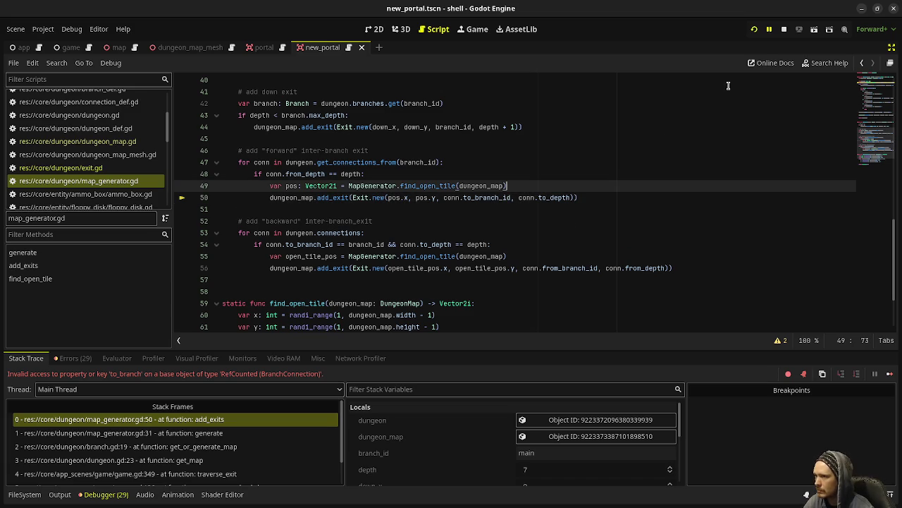
left_click(784, 29)
left_click(755, 31)
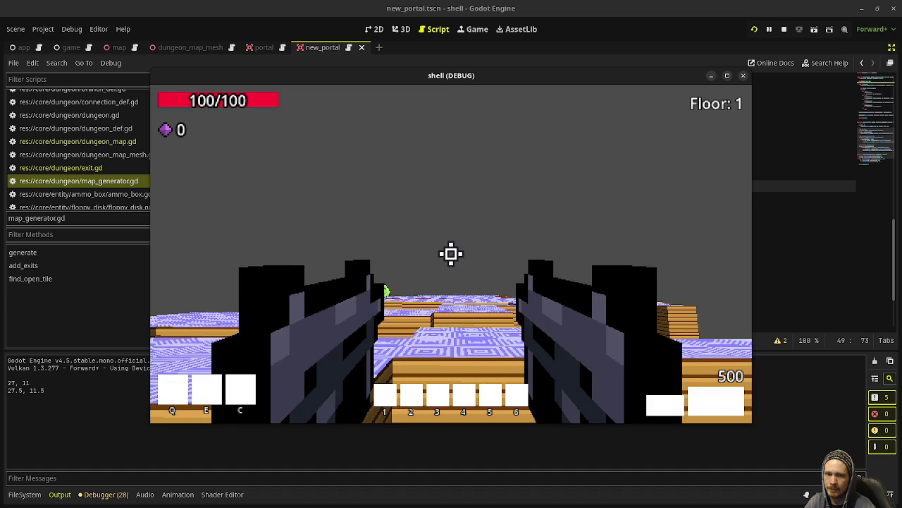
- Explore the maze and walk into the first green portal to reach main map 2
key("w")
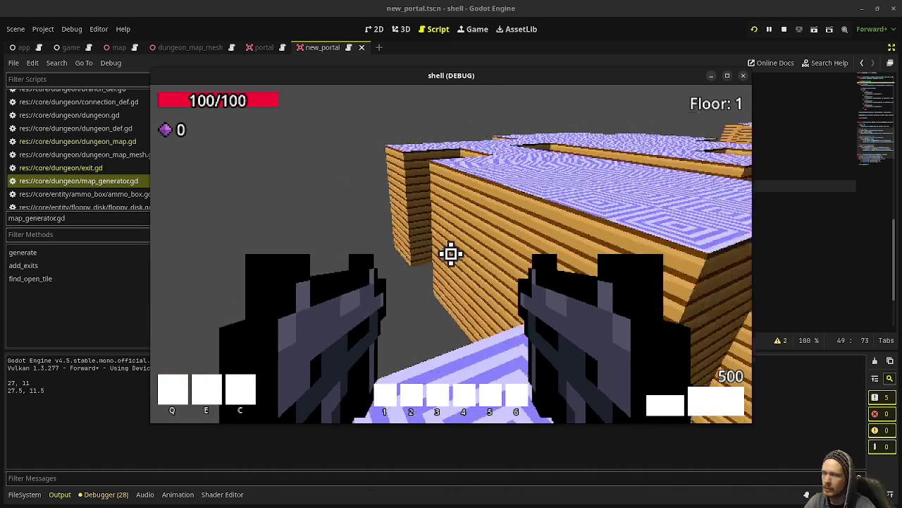
key("w")
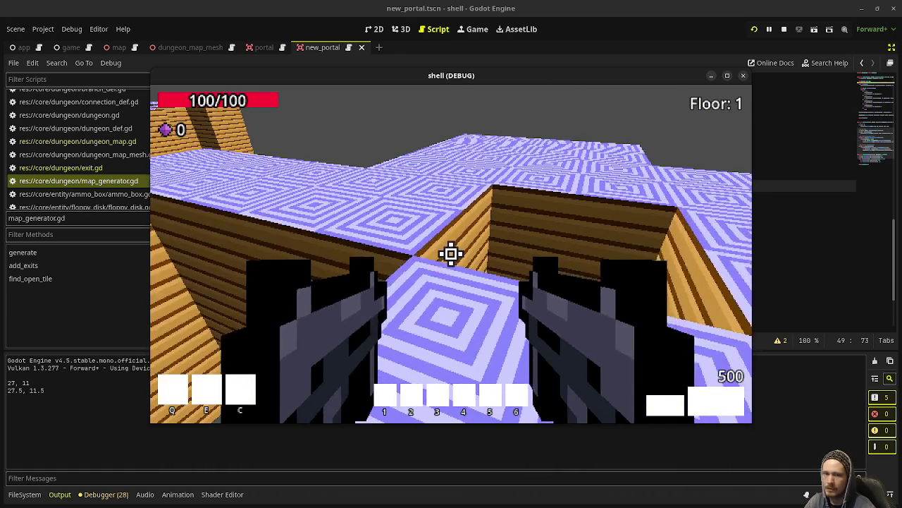
key("w")
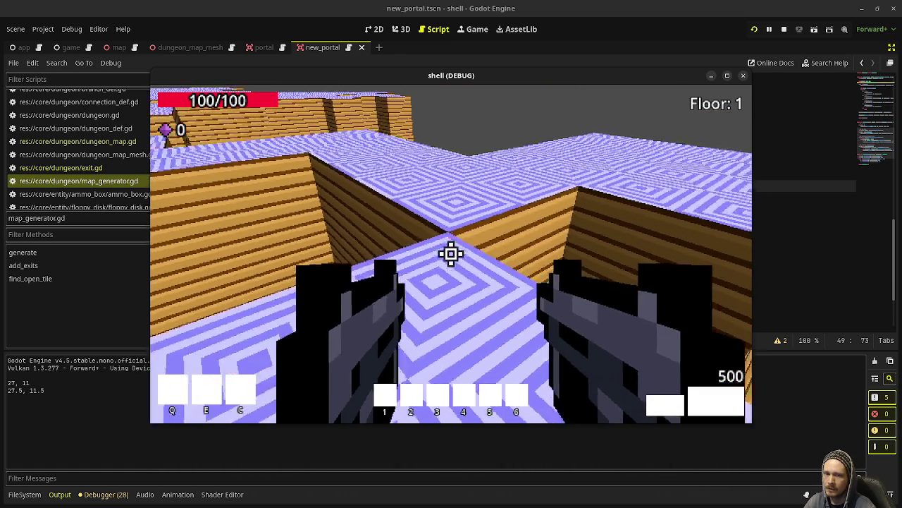
key("w")
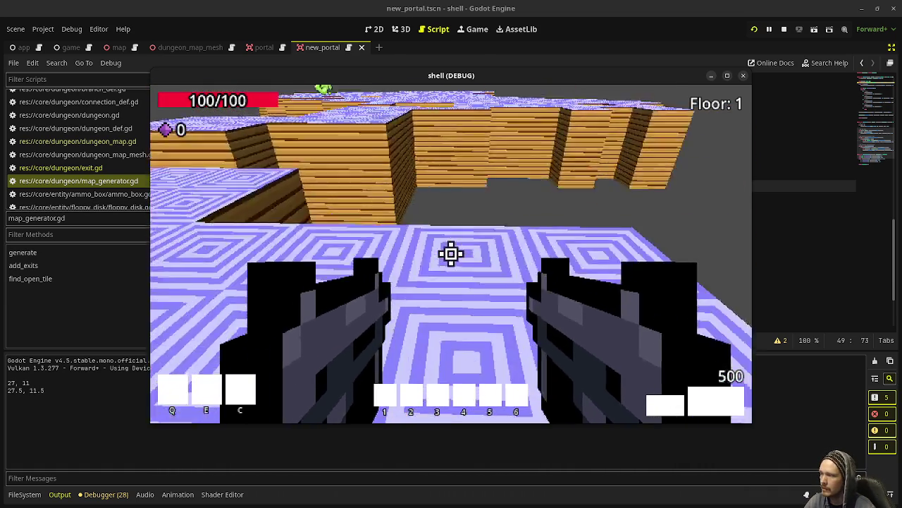
key("w")
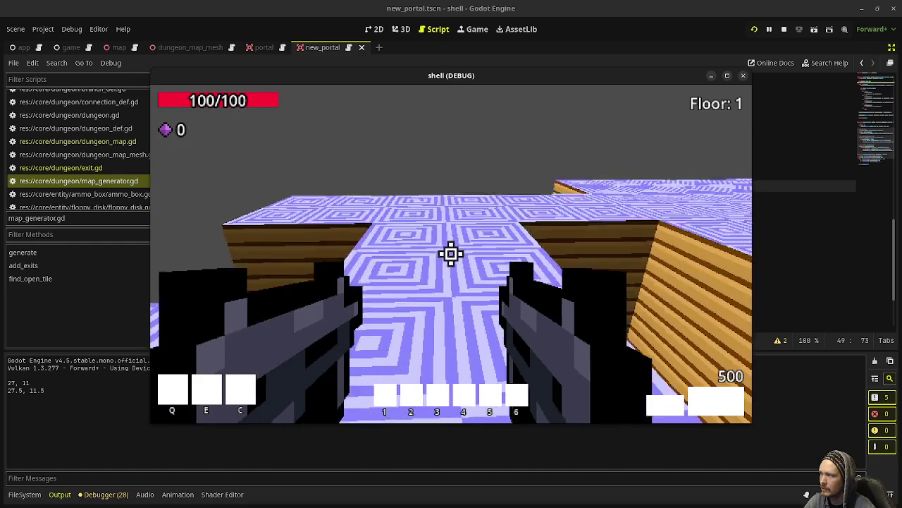
key("w")
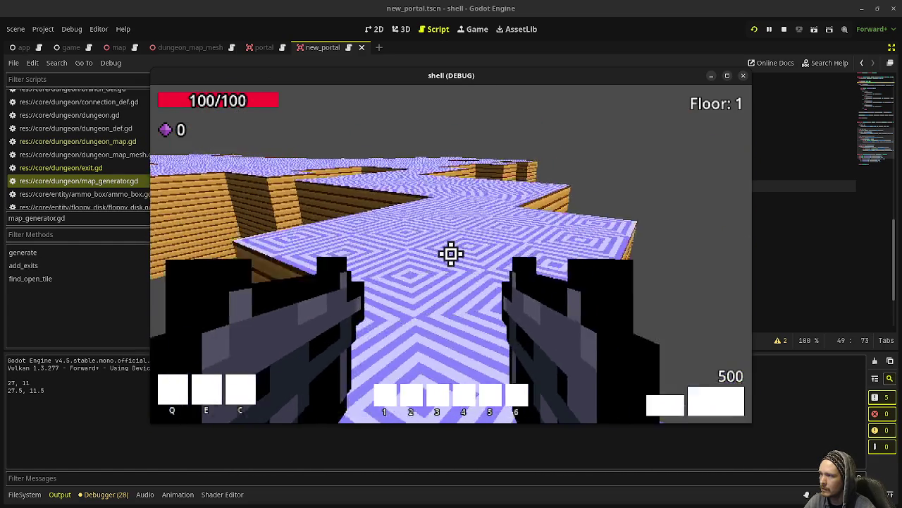
key("w")
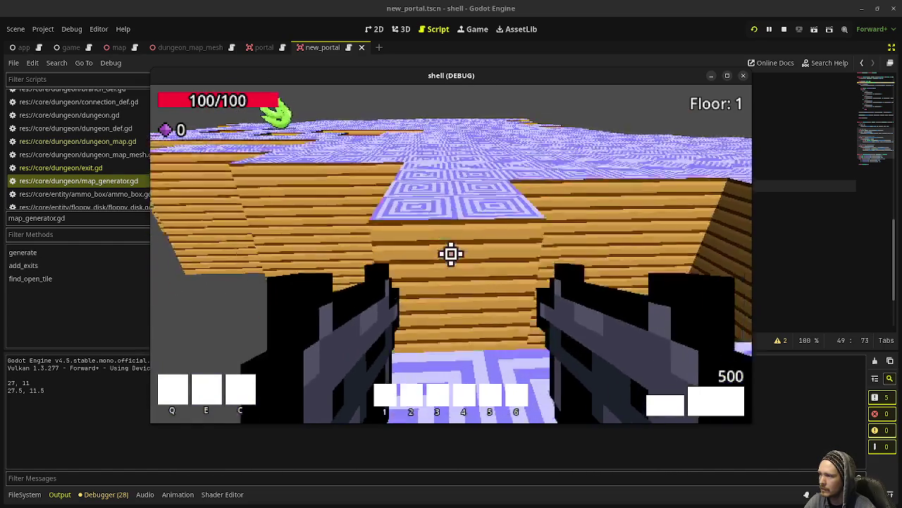
key("w")
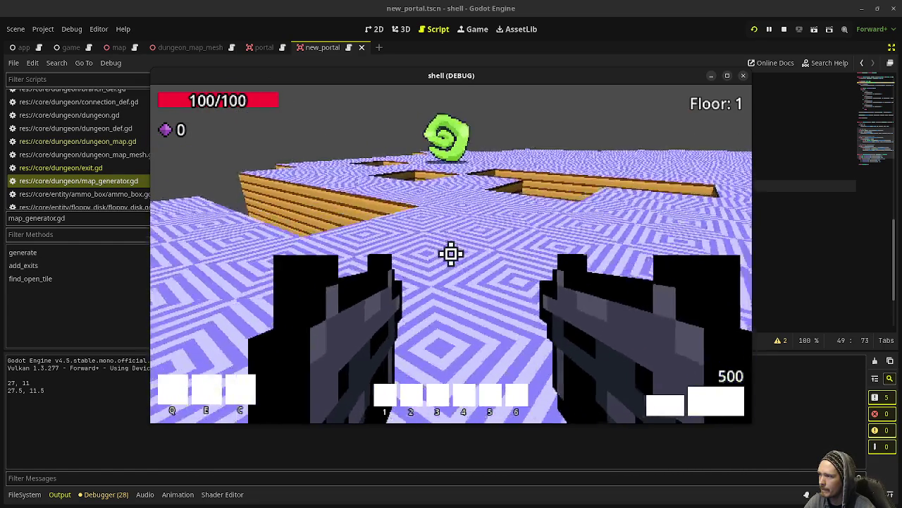
key("w")
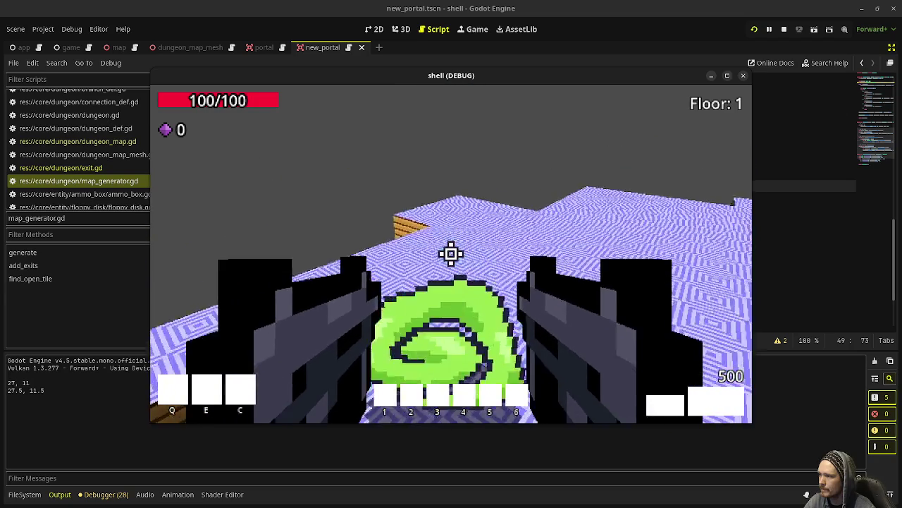
key("w")
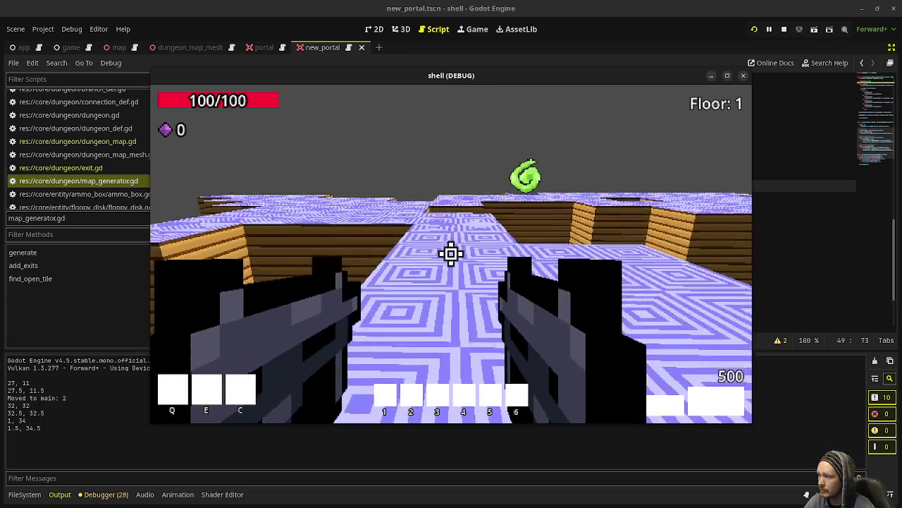
- Jump to the raised-platform portal for map 3, then enter the following portal
key("w")
key("space")
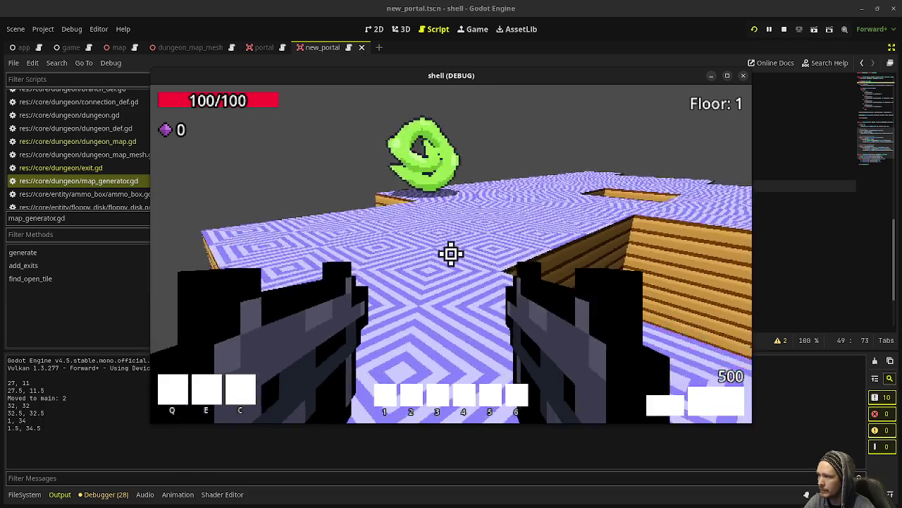
key("w")
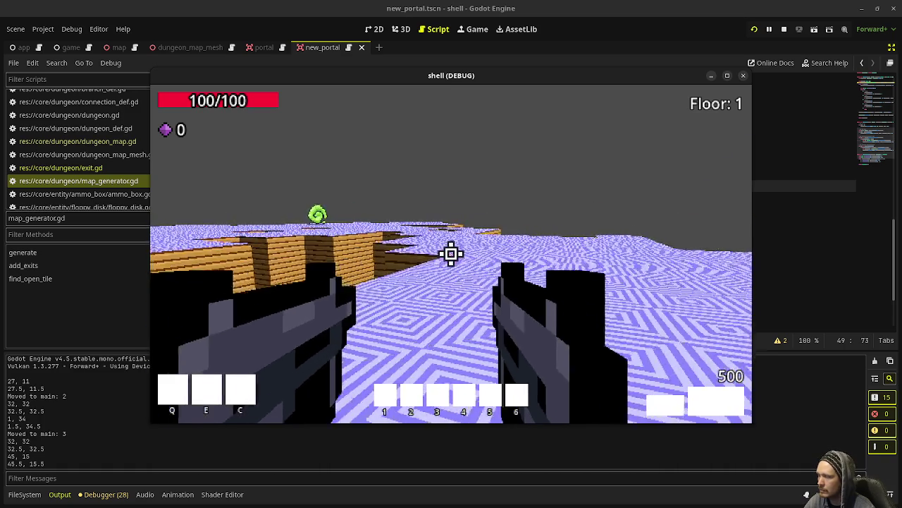
key("w")
key("w")
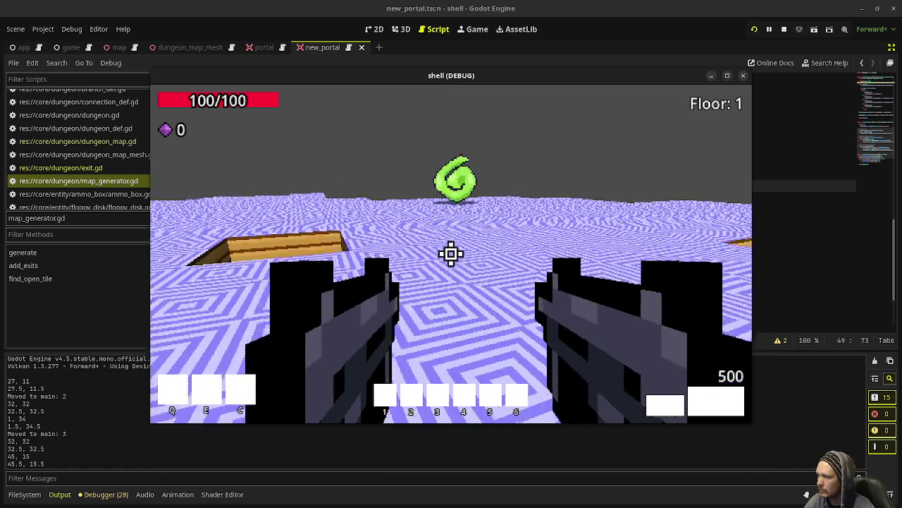
key("w")
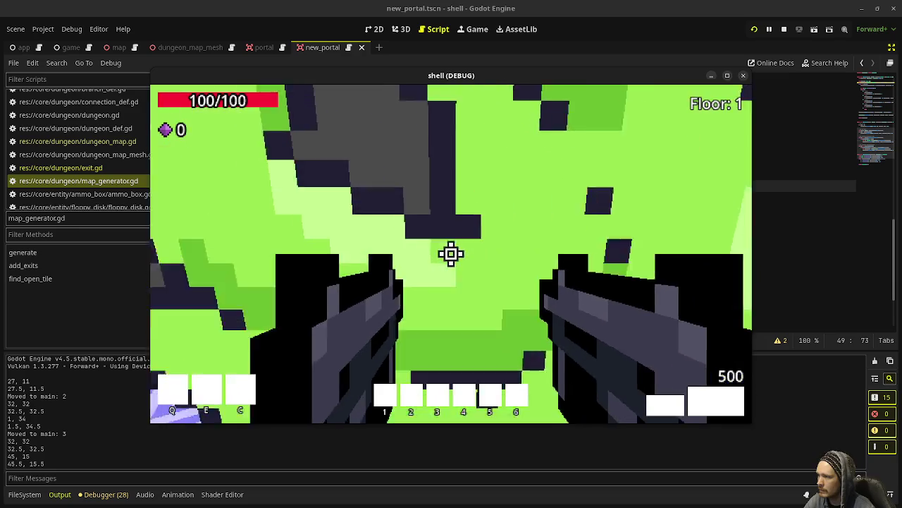
key("w")
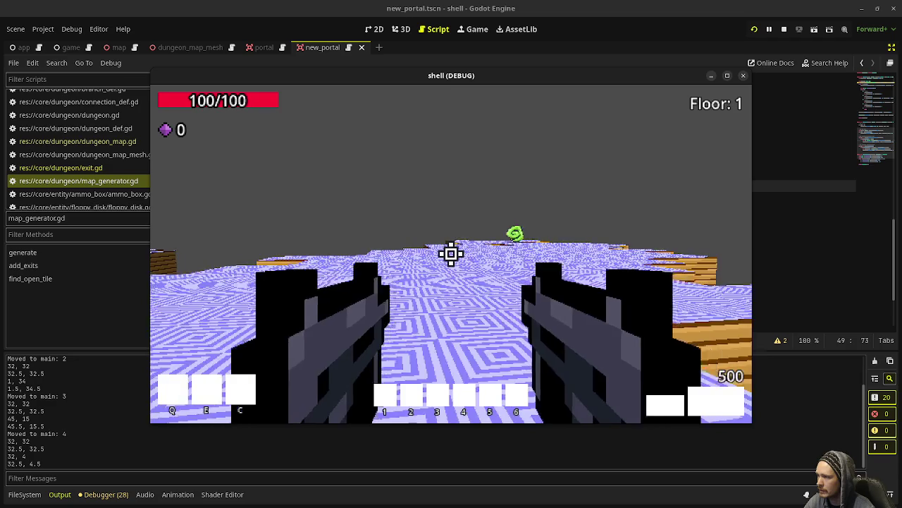
- Walk through portals to main maps 4, 5 and 6, then end the game with Escape
key("w")
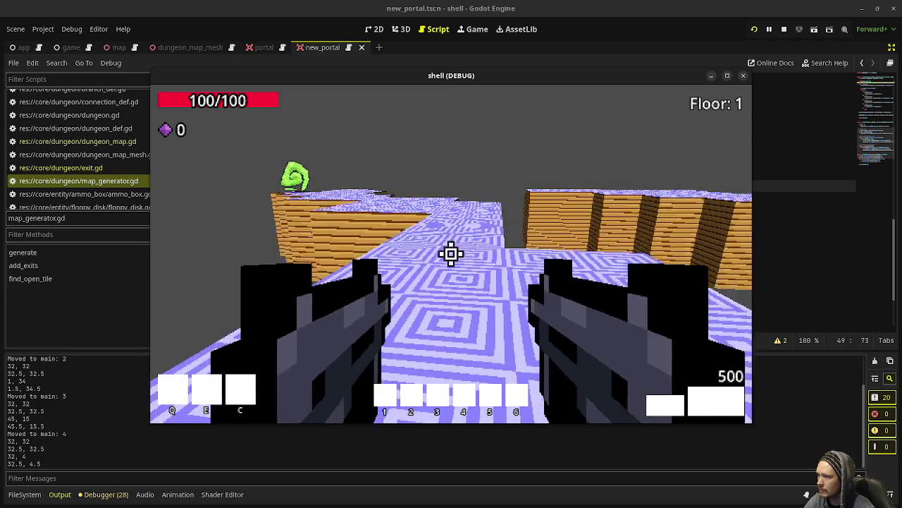
key("w")
key("w")
key("w")
key("w")
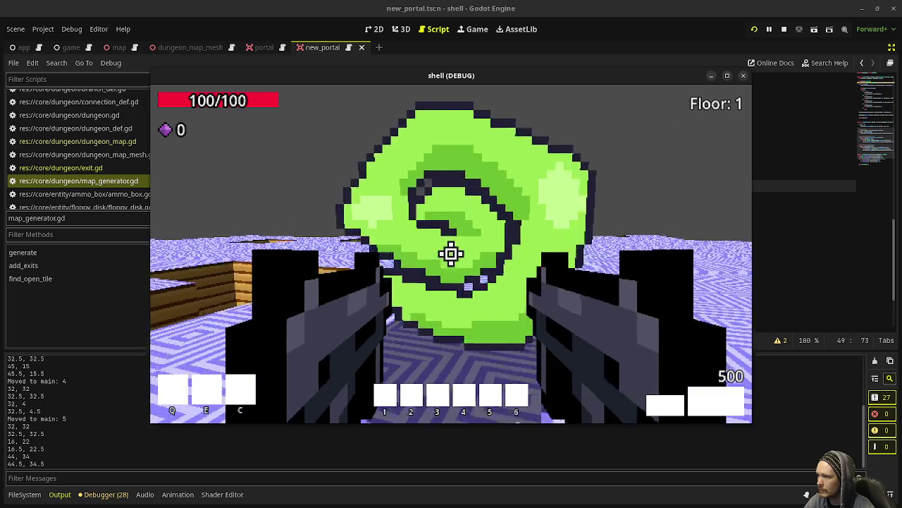
key("s")
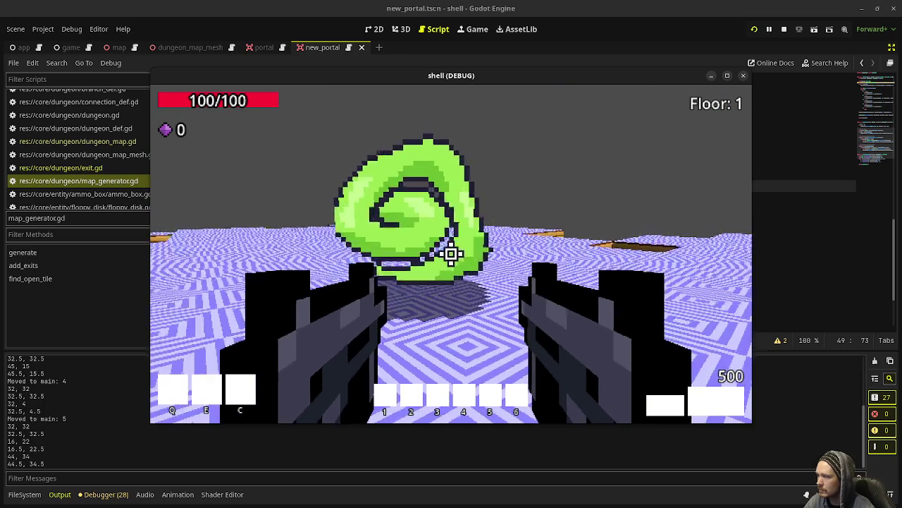
key("w")
key("w")
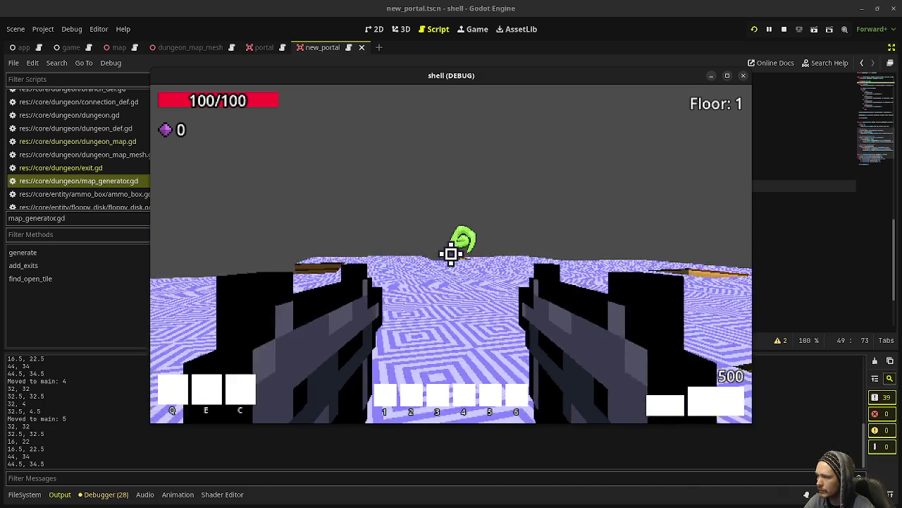
key("w")
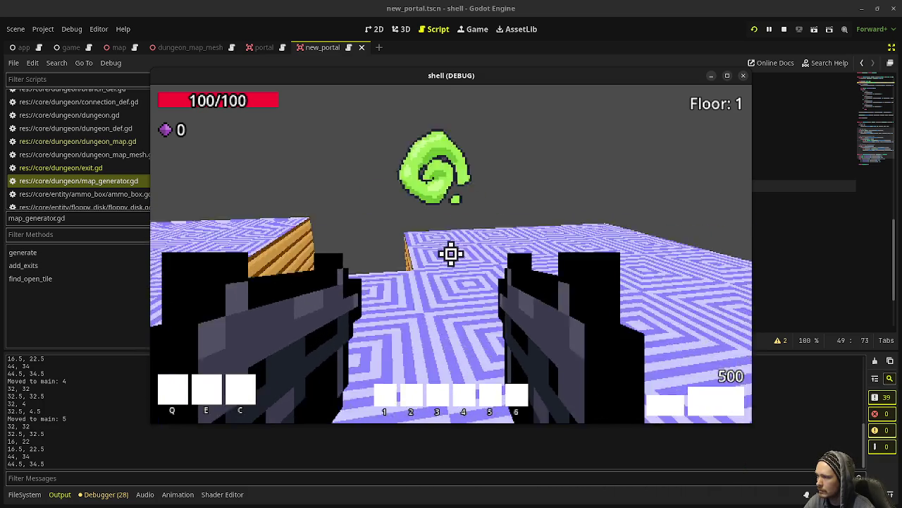
key("w")
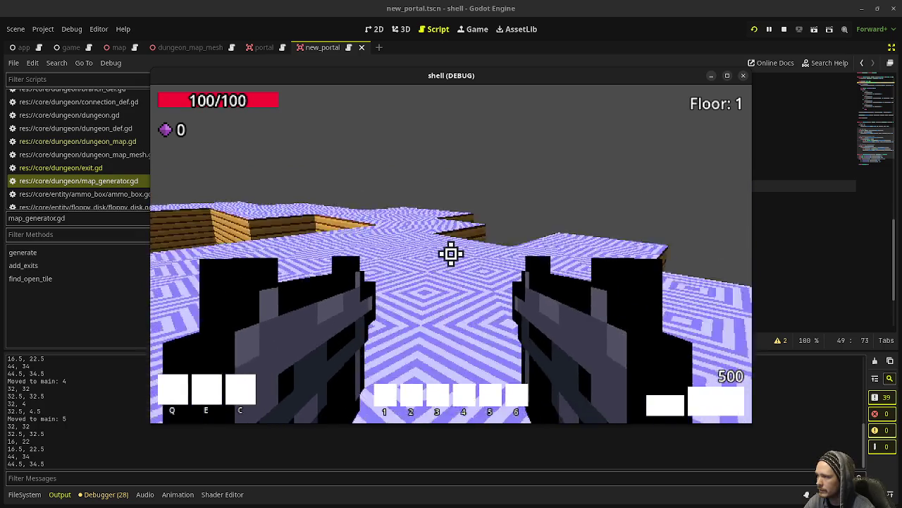
key("w")
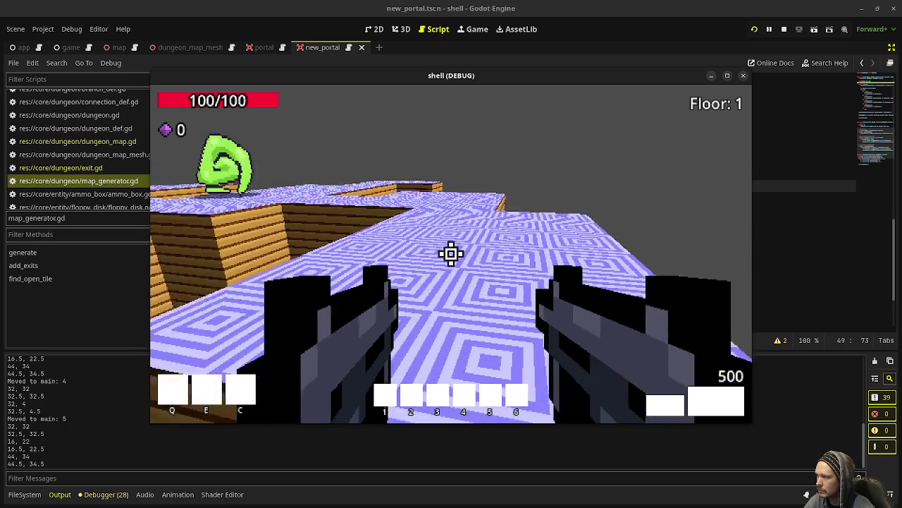
key("w")
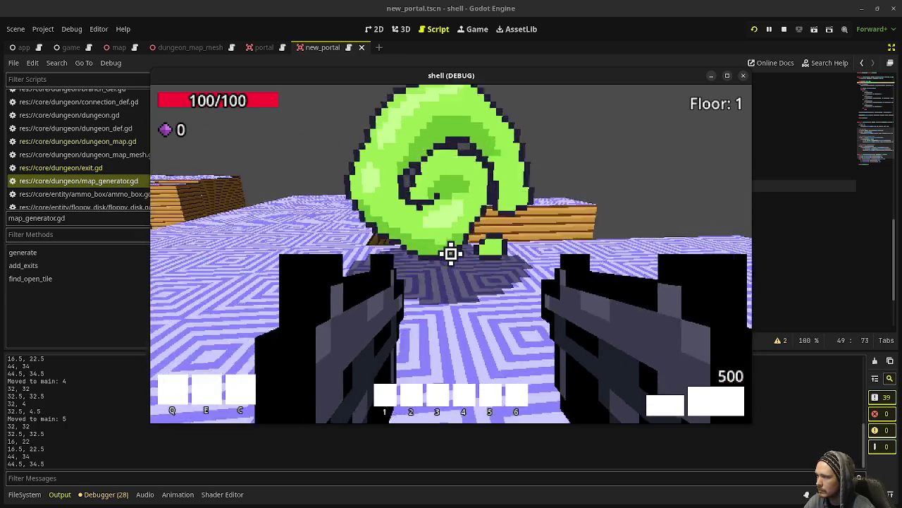
key("w")
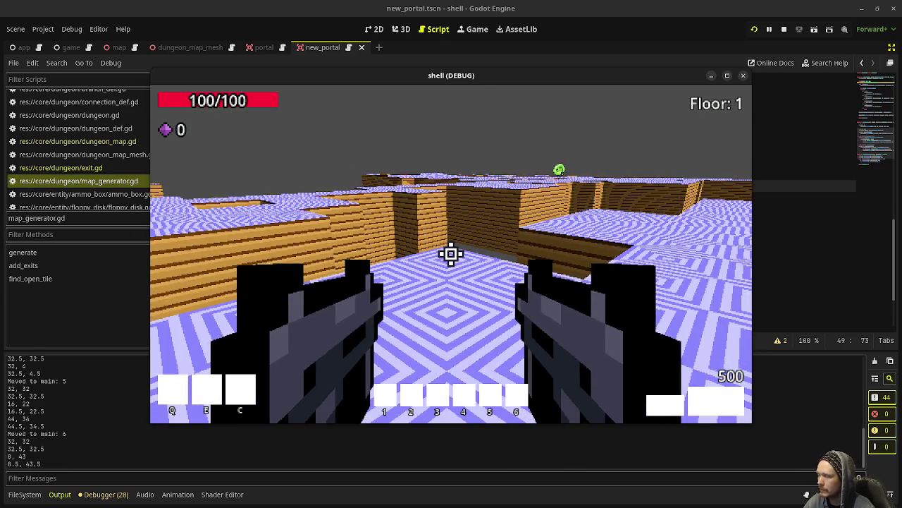
key("Escape")
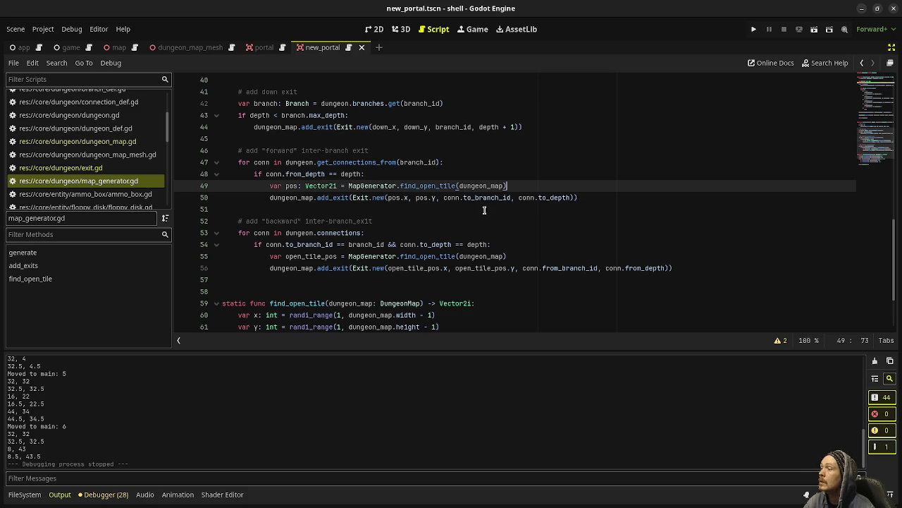
- Change the find_open_tile while check from '== 0' to '== 1' and relaunch the game
scroll(503, 230, "down", 3)
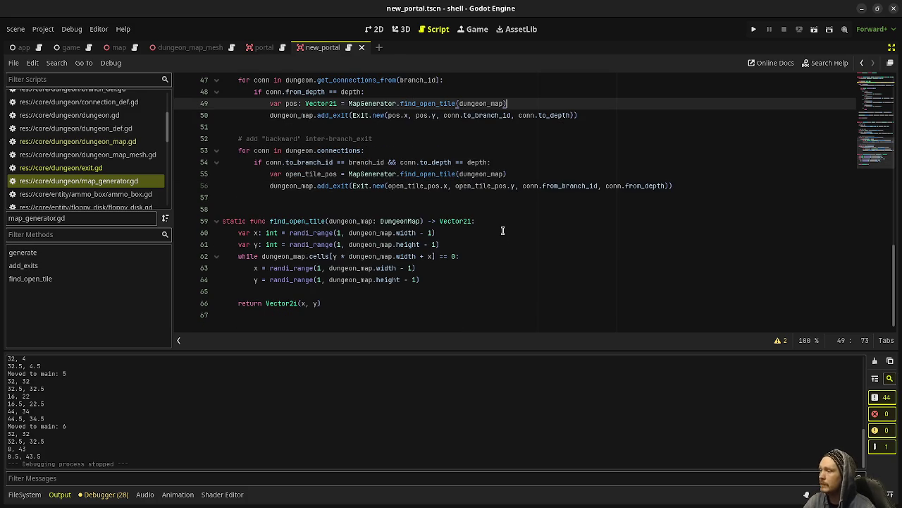
left_click(452, 257)
type("1")
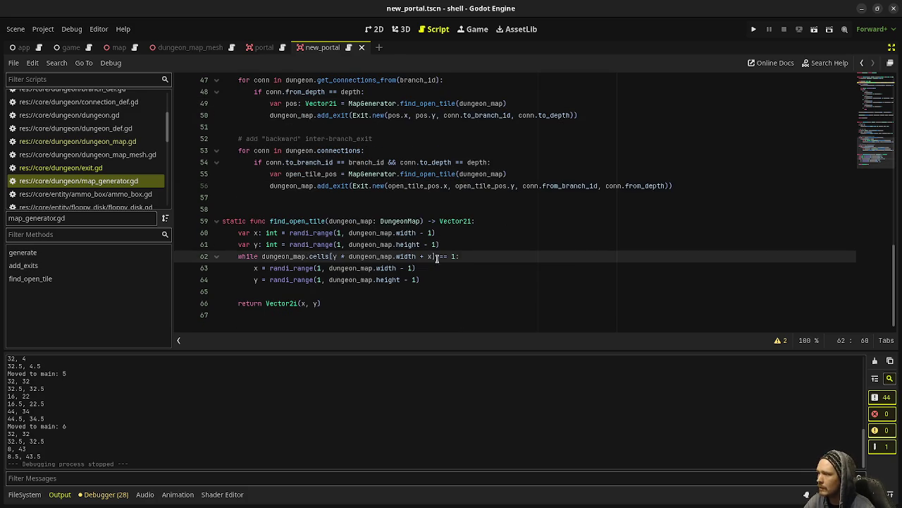
left_click(753, 29)
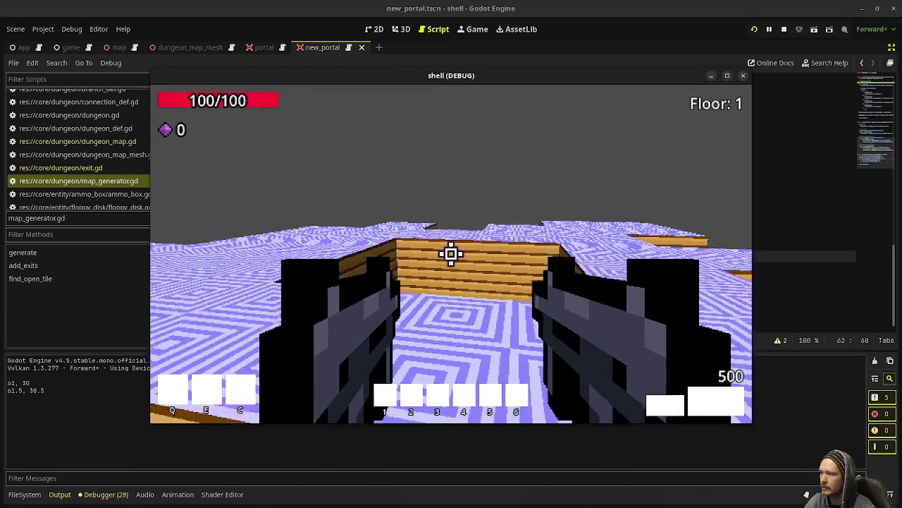
- Jump to look over the maze, then walk through green portals to main maps 2 and 3
key("space")
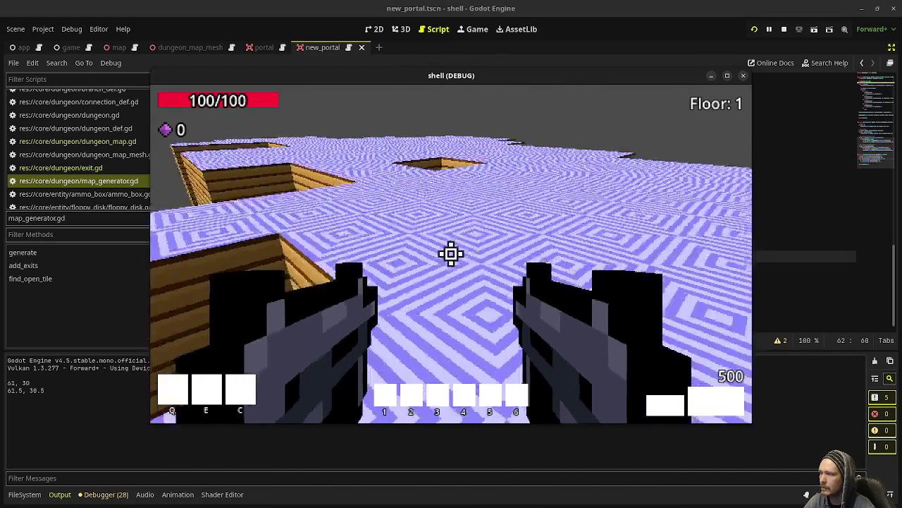
key("w")
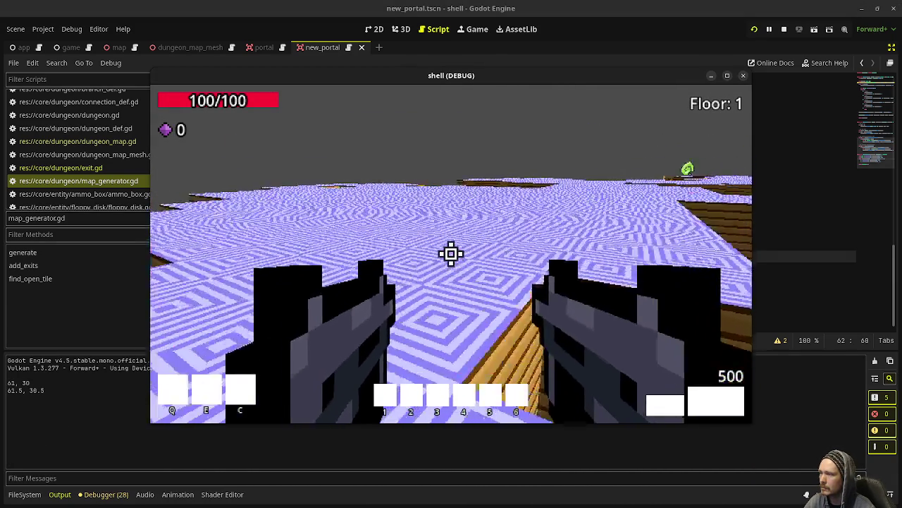
key("w")
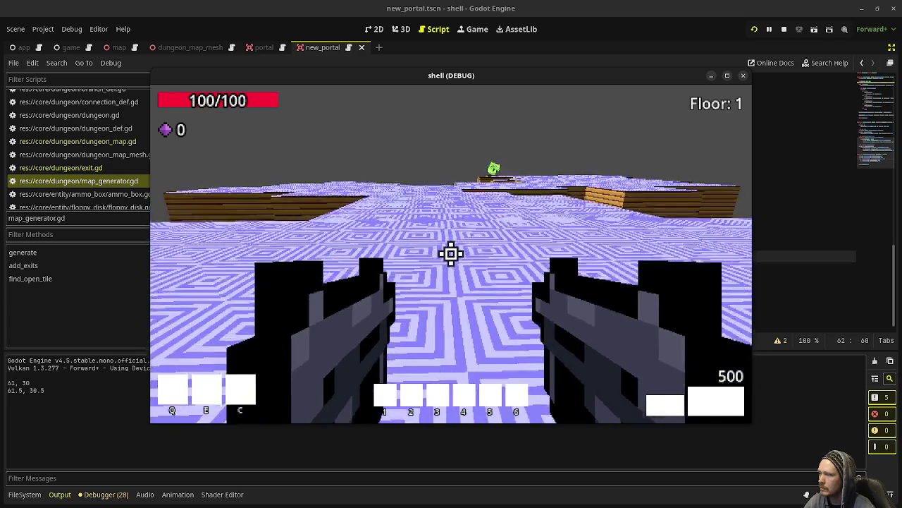
key("w")
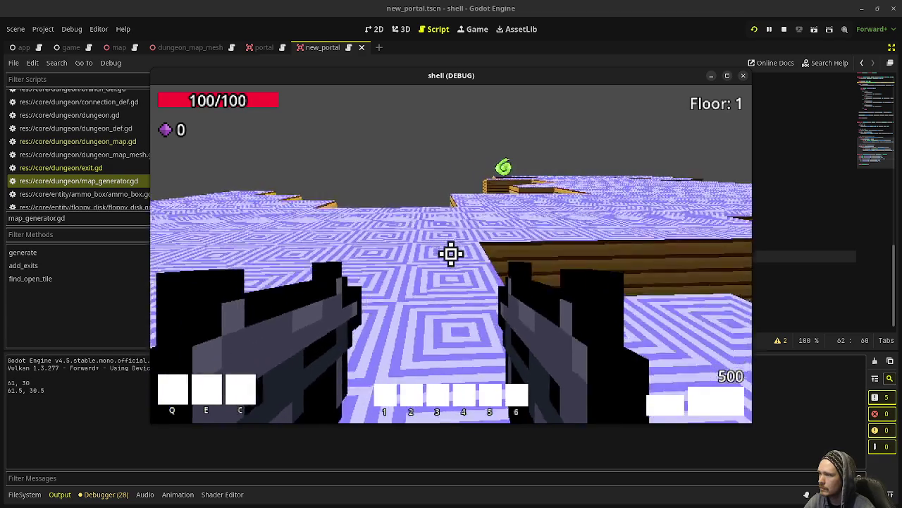
key("w")
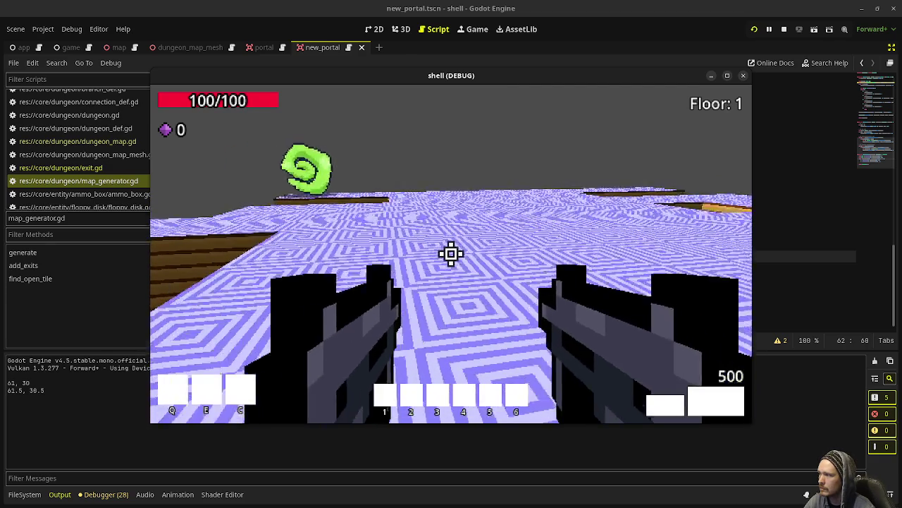
key("w")
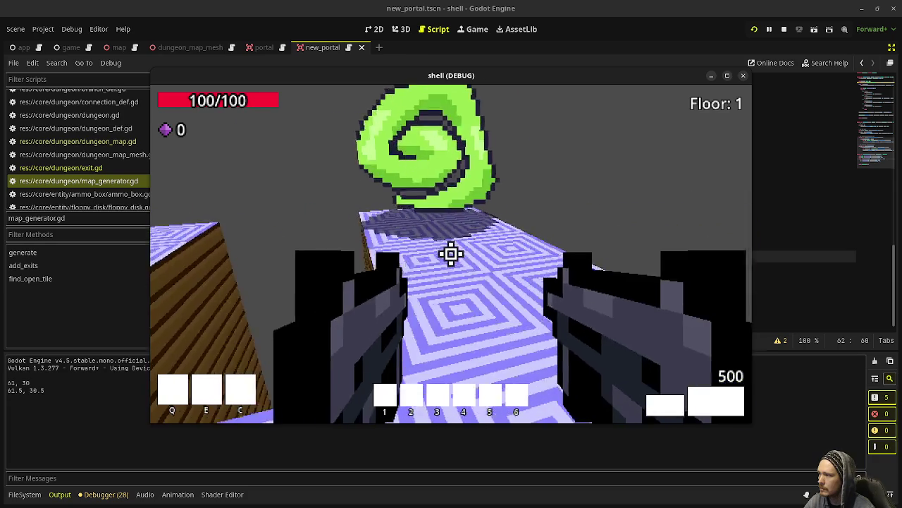
key("w")
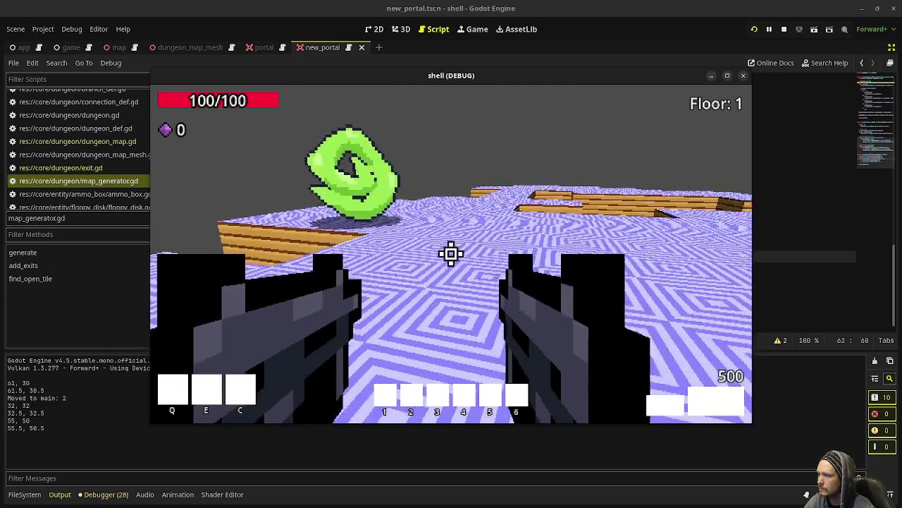
key("w")
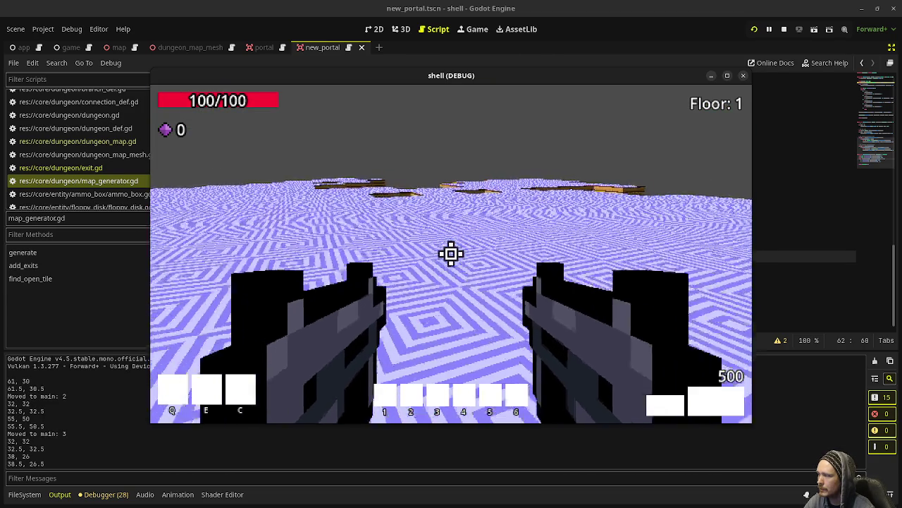
- Walk through the next two green portals to reach main maps 4 and 5
key("w")
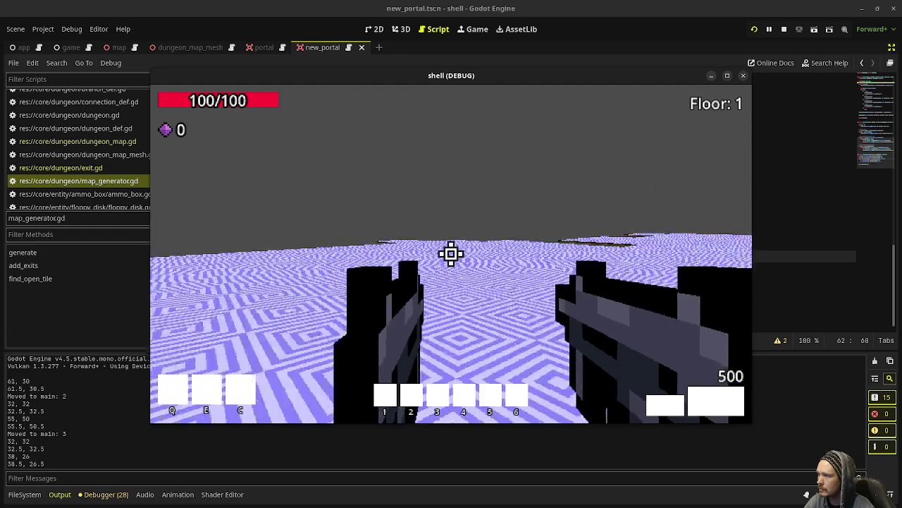
key("w")
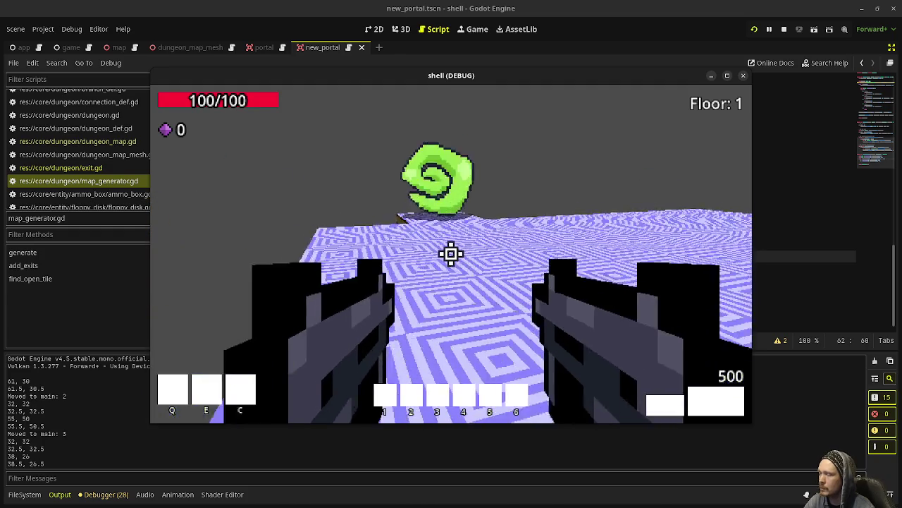
key("w")
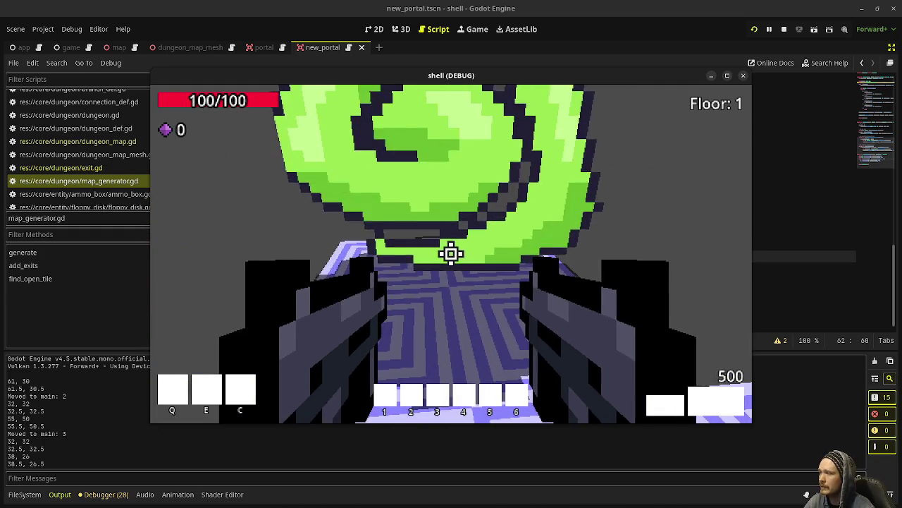
key("w")
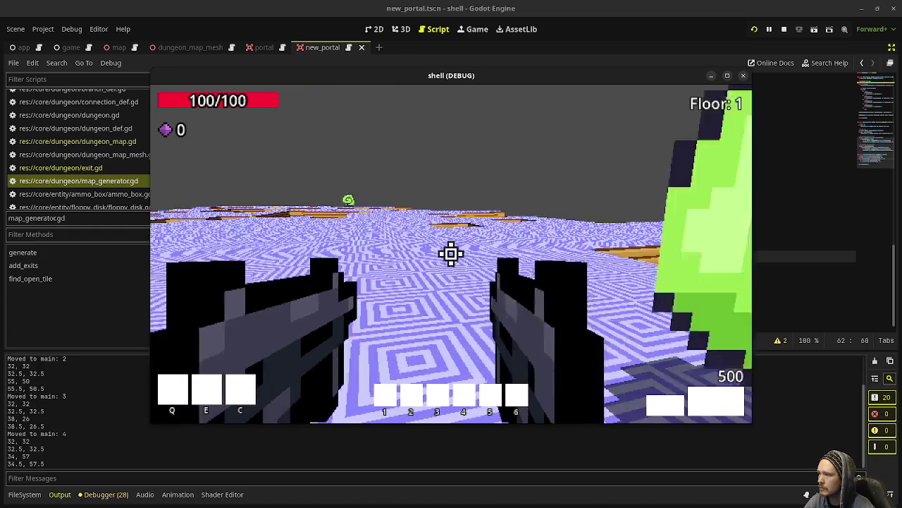
key("w")
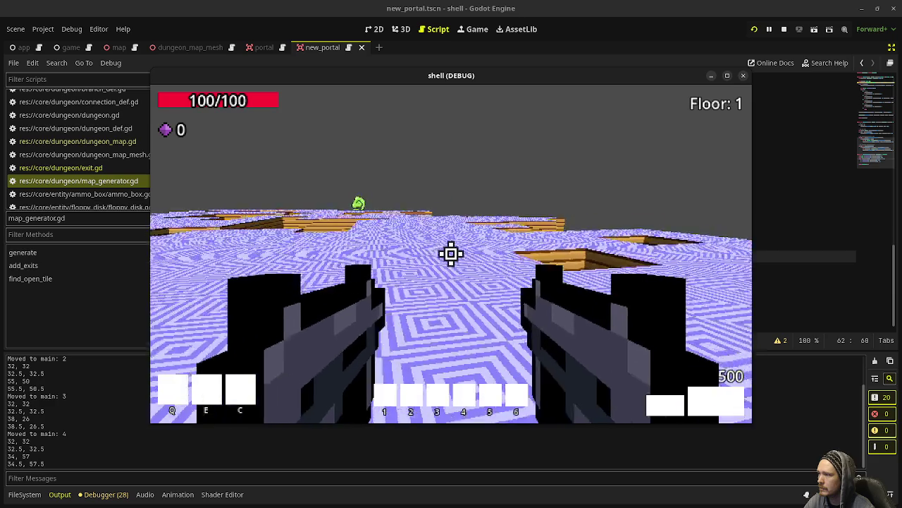
key("w")
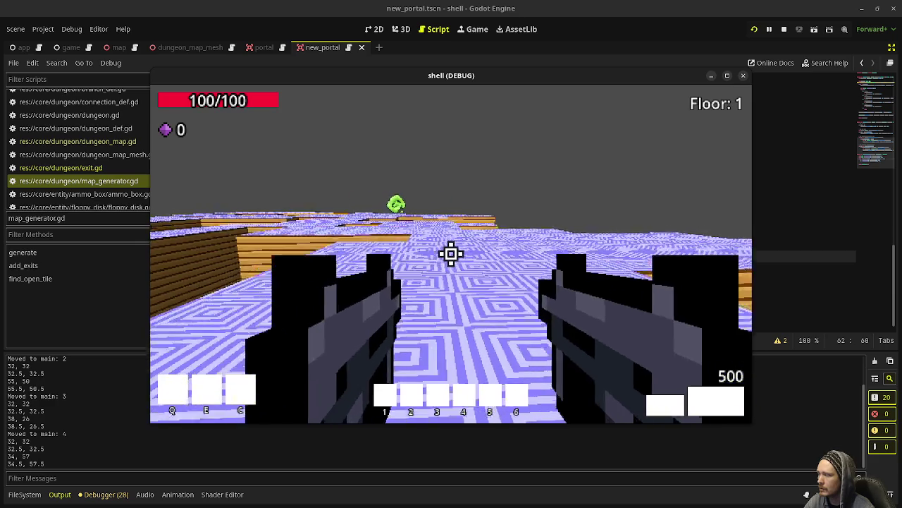
key("w")
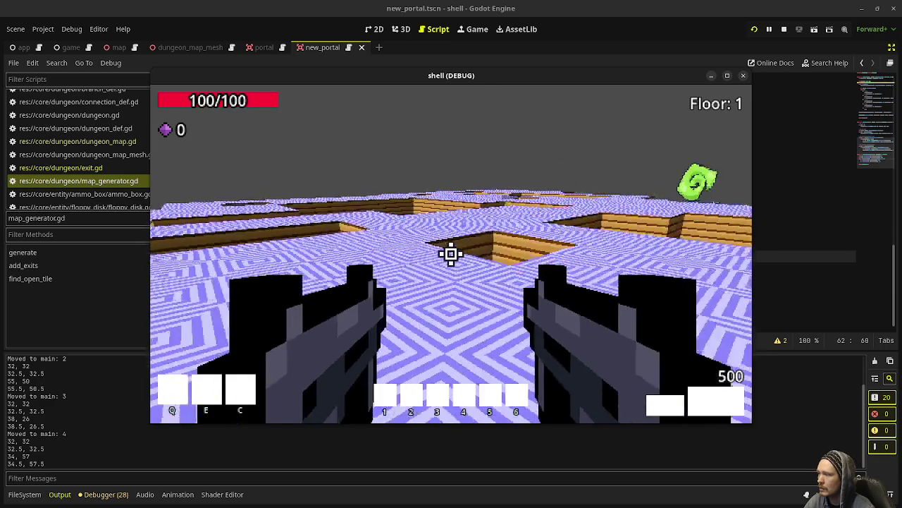
key("w")
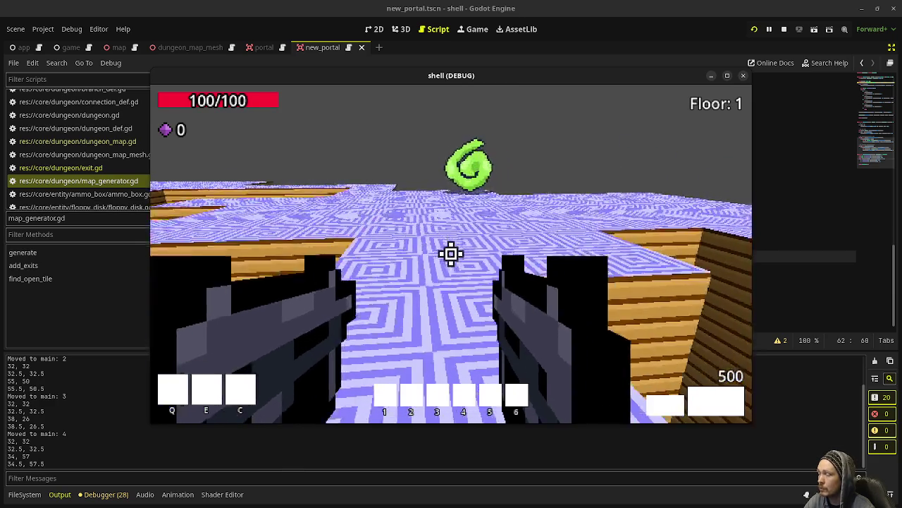
key("w")
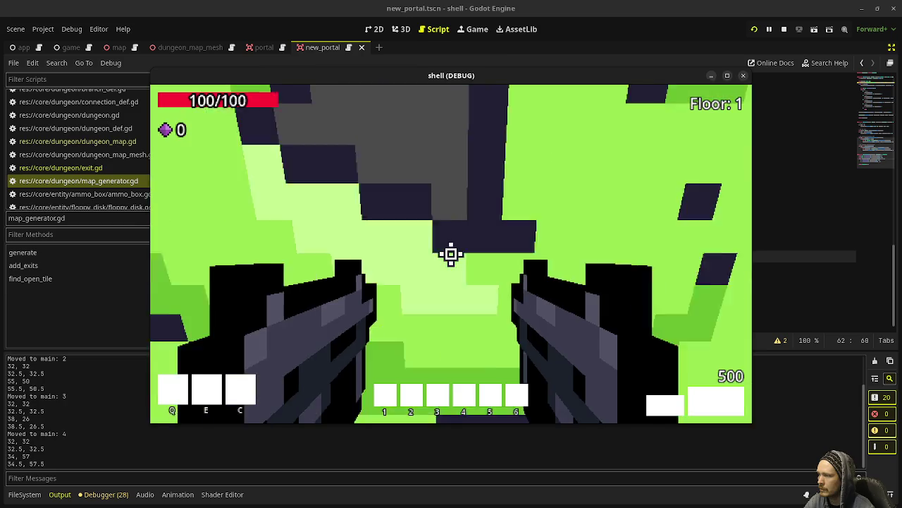
- Cross map 5's striped corridor and enter its portal to load the next layout
key("w")
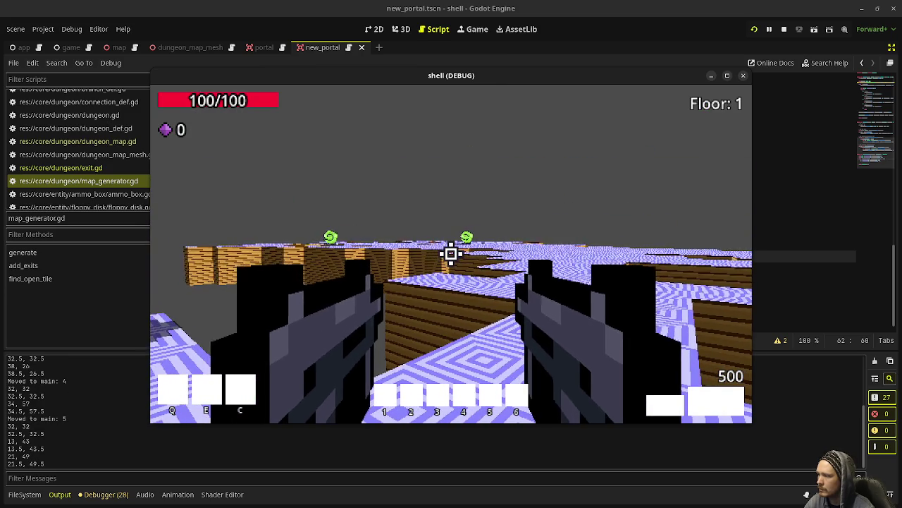
key("w")
key("w")
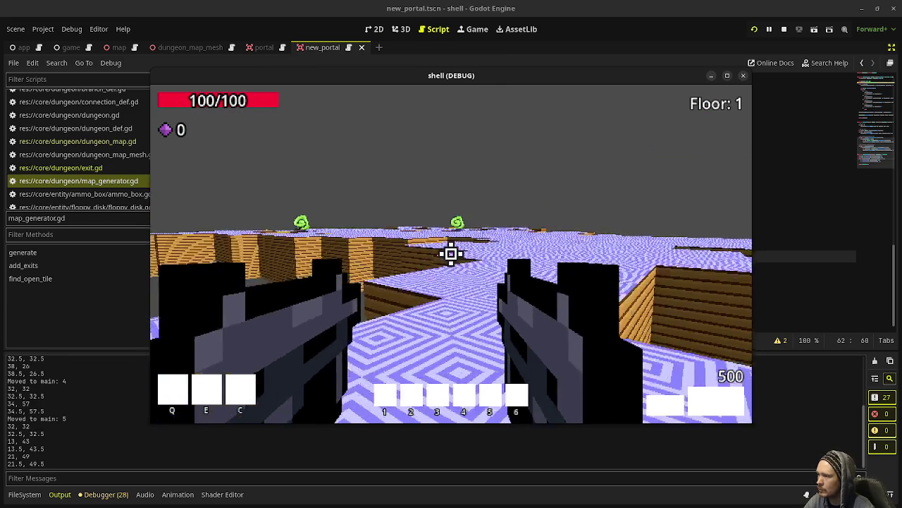
key("w")
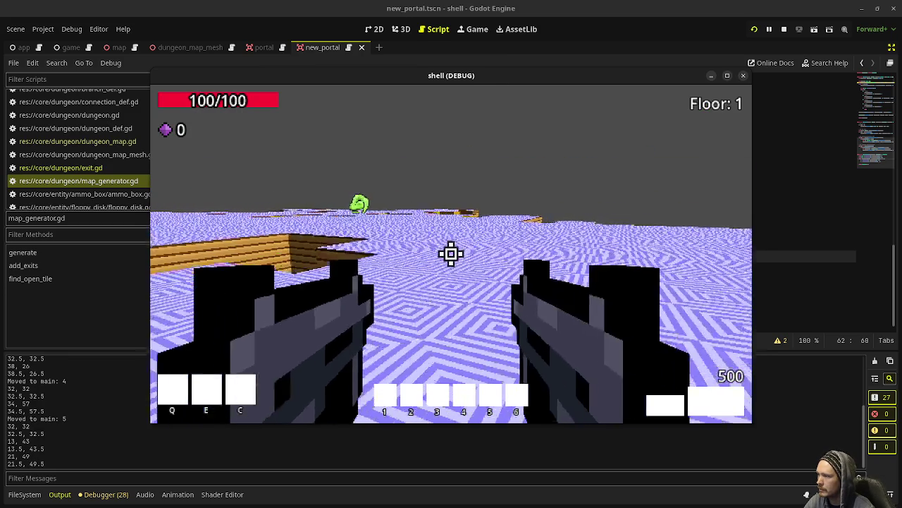
key("w")
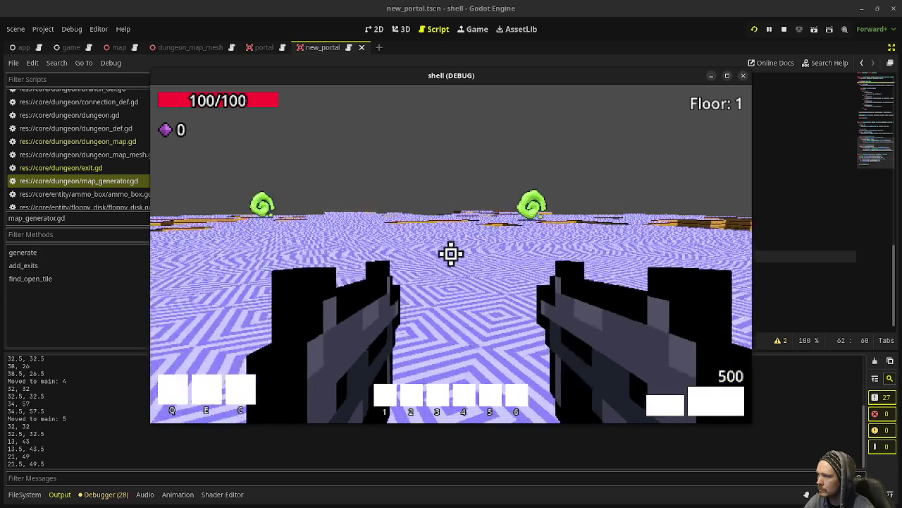
key("w")
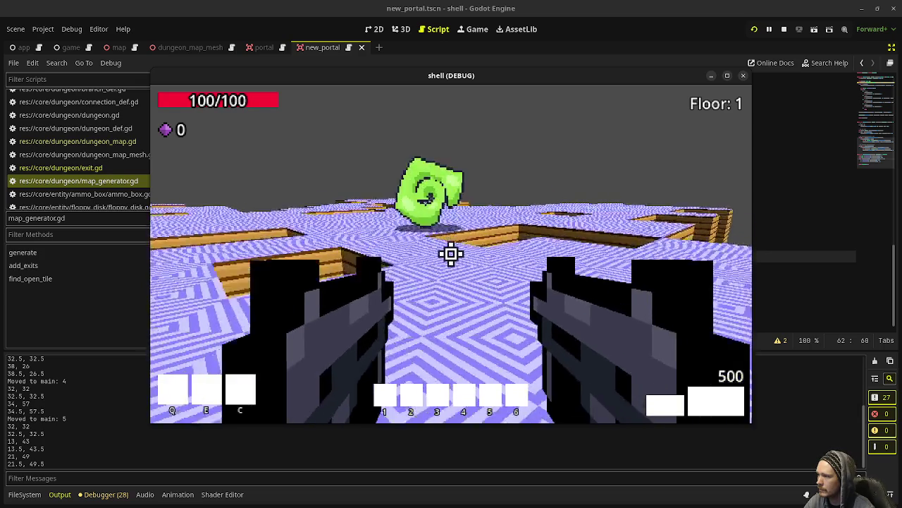
key("w")
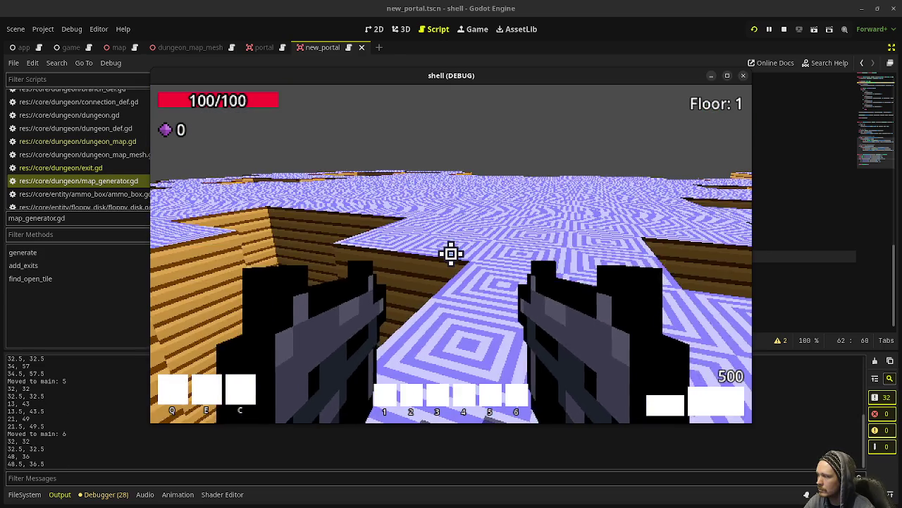
key("w")
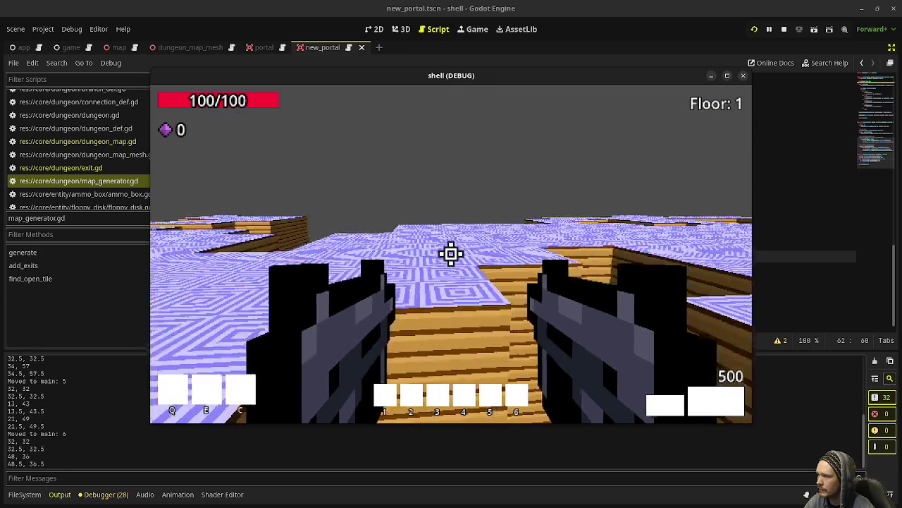
key("w")
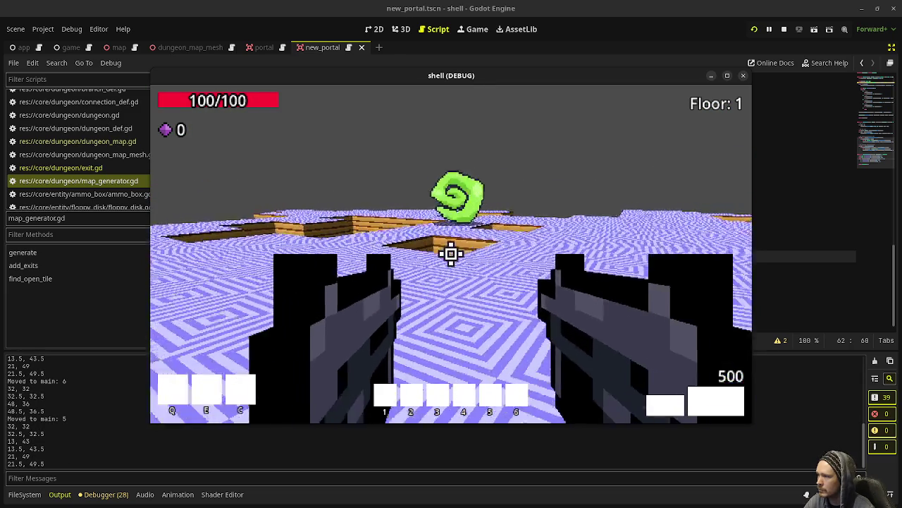
- Keep passing through portals to main maps 7, 8 and 9
key("w")
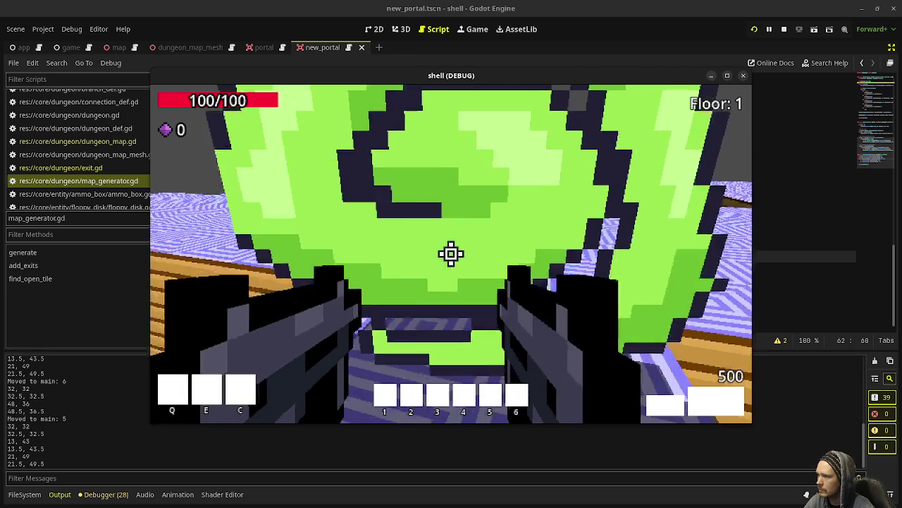
key("w")
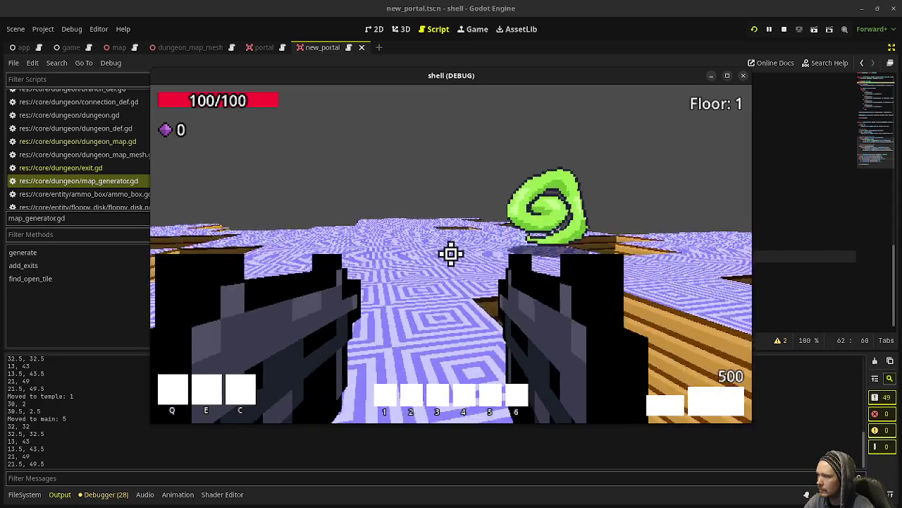
key("w")
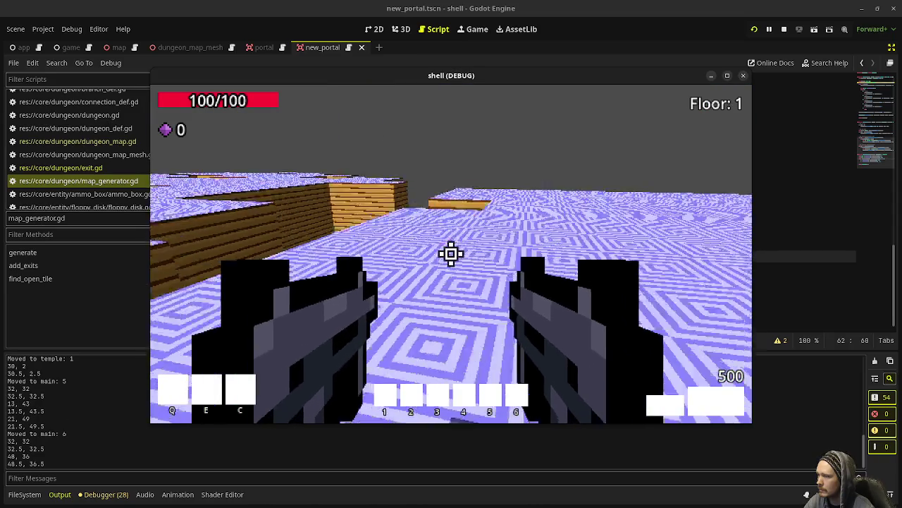
key("w")
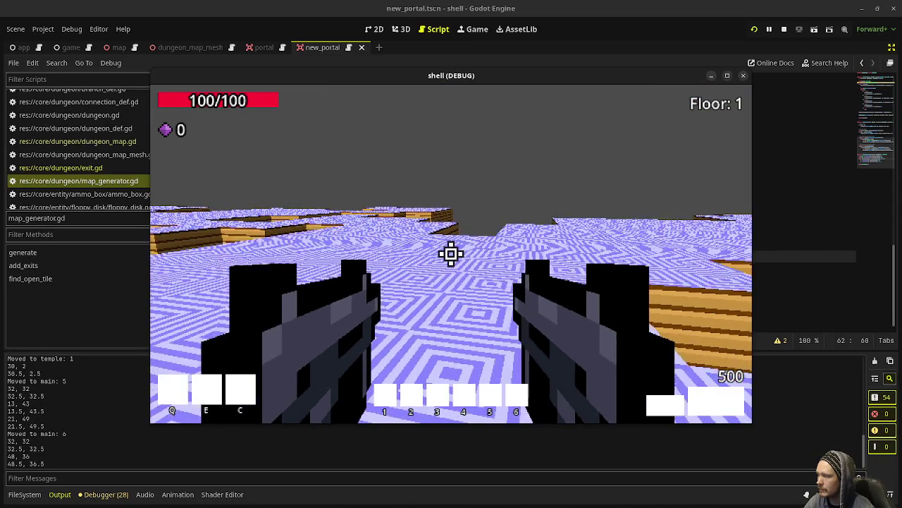
mouse_move(451, 254)
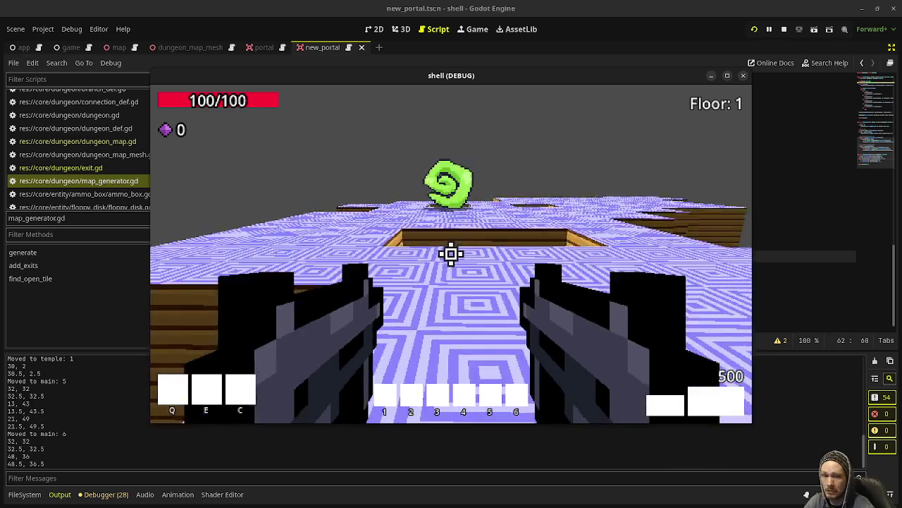
key("w")
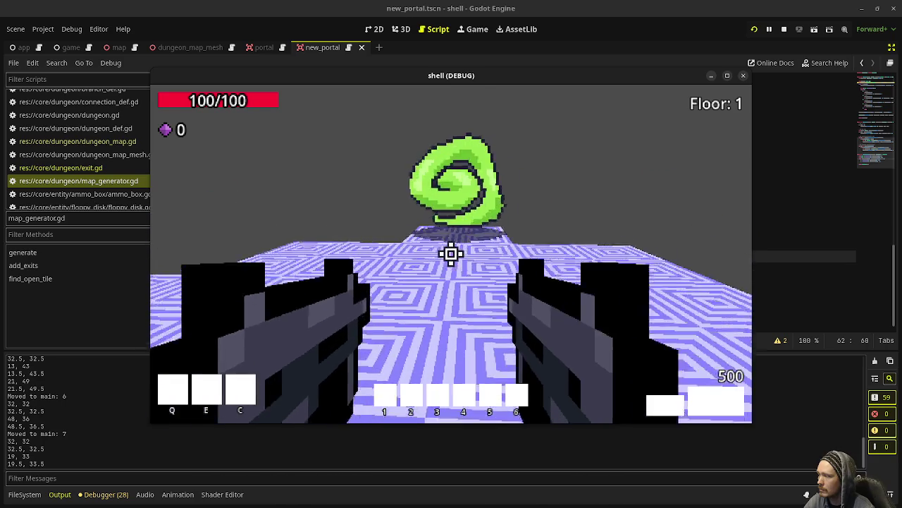
key("w")
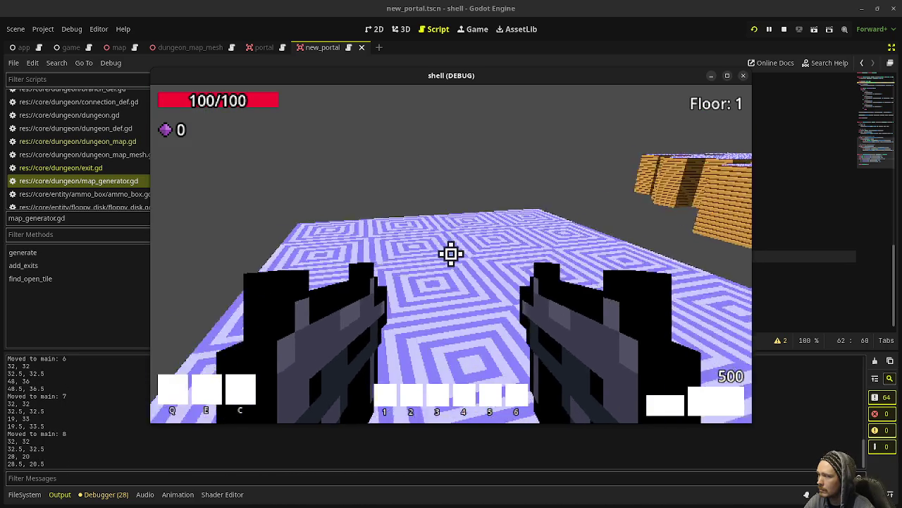
key("w")
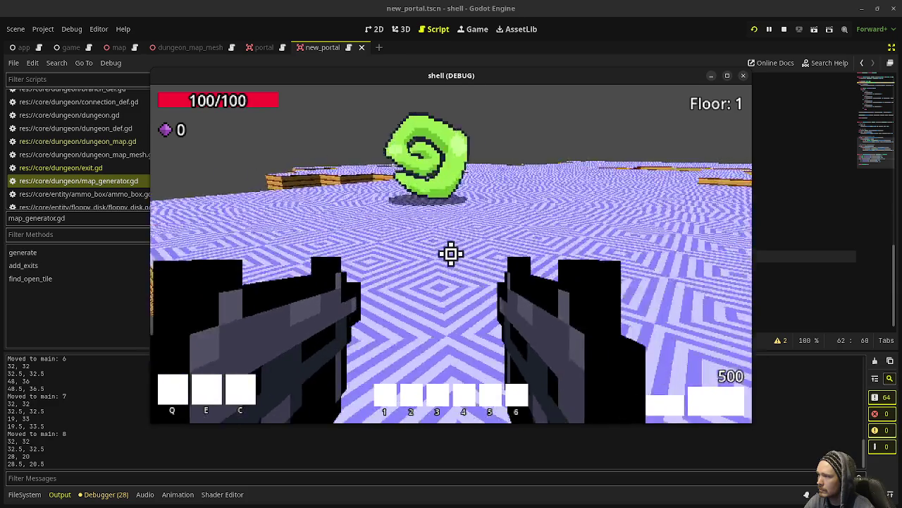
key("w")
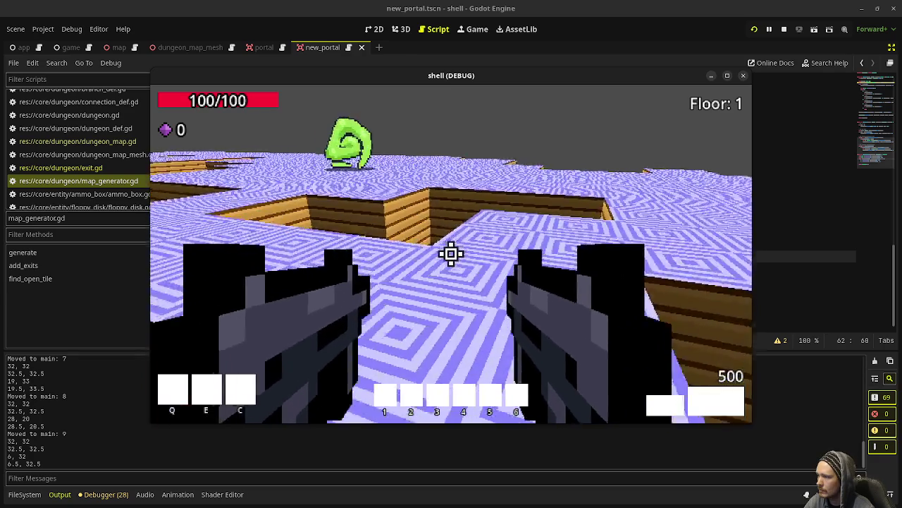
- Walk through the main-map portals to maps 10 and 11, then into the green portal
key("w")
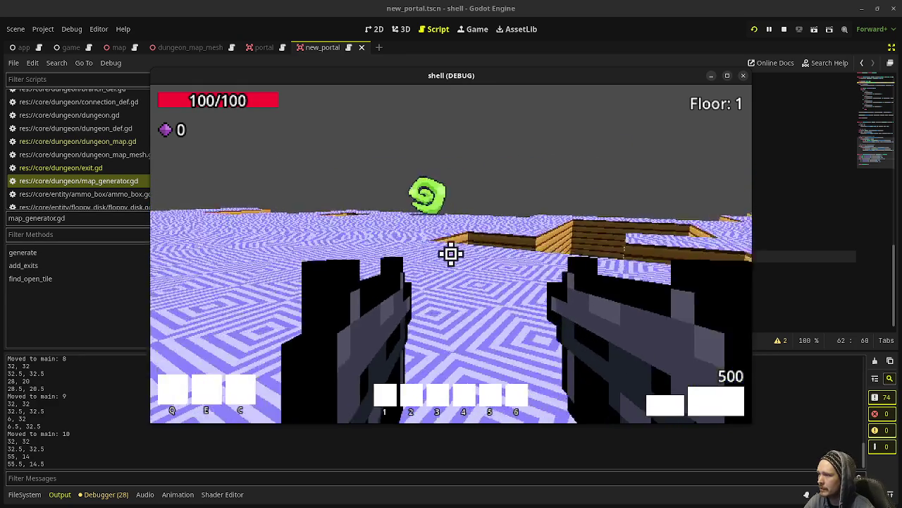
key("w")
key("w")
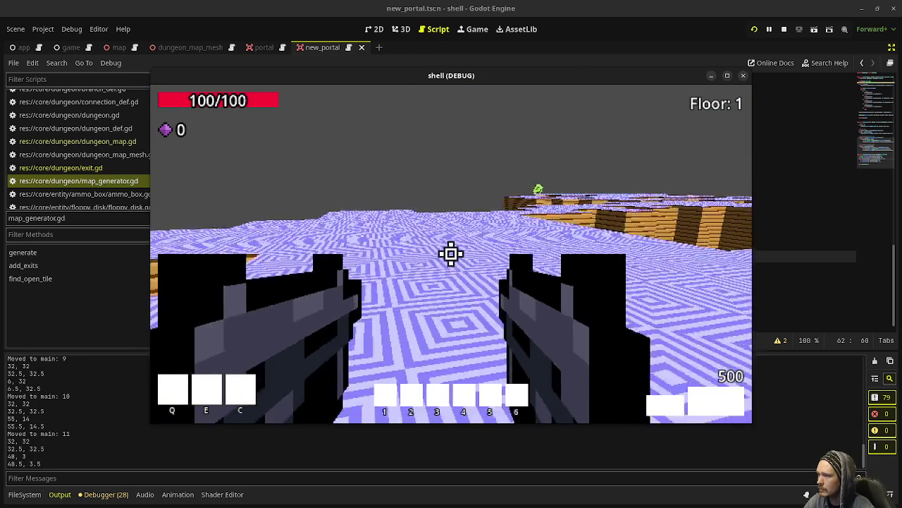
key("w")
key("w")
key("w")
key("w")
key("w")
key("w")
key("w")
key("w")
key("w")
key("w")
key("w")
key("w")
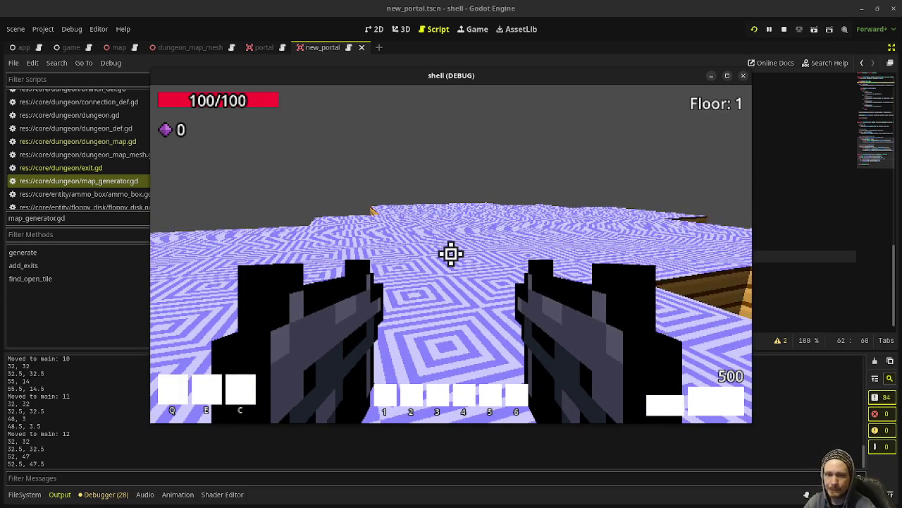
key("w")
key("w")
key("w")
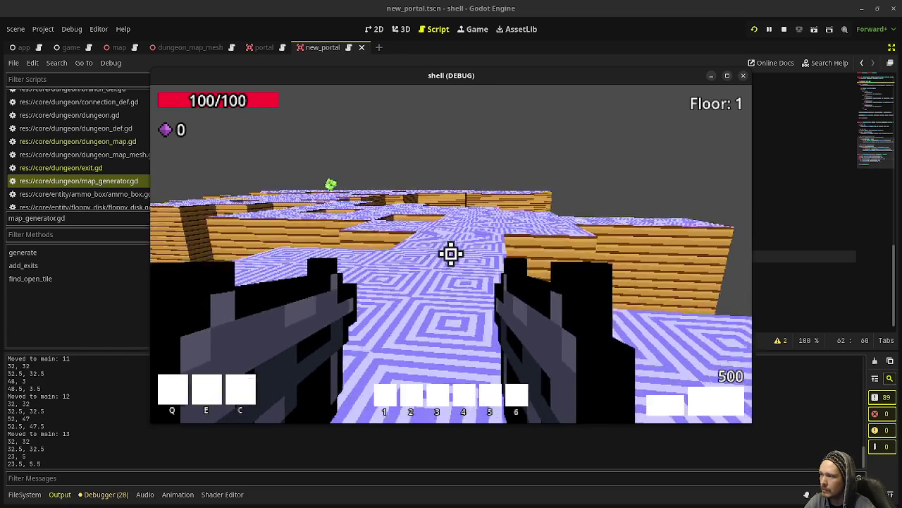
key("w")
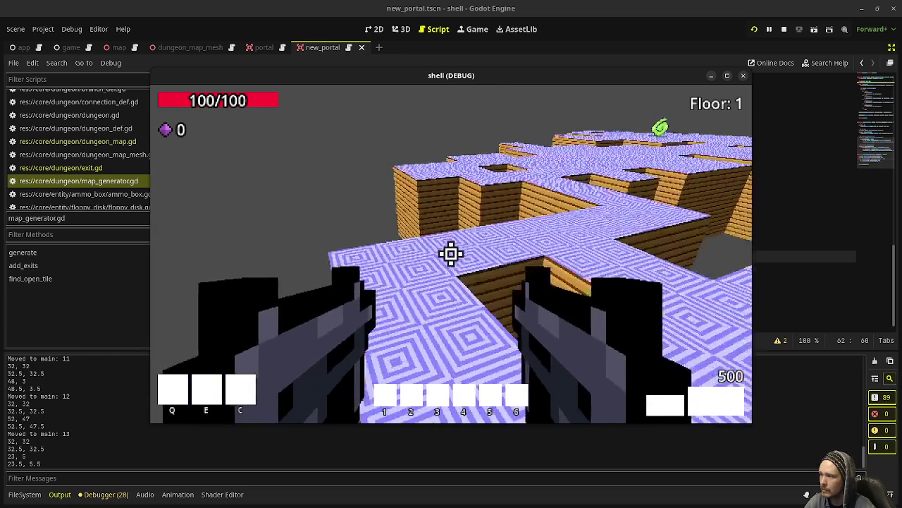
key("w")
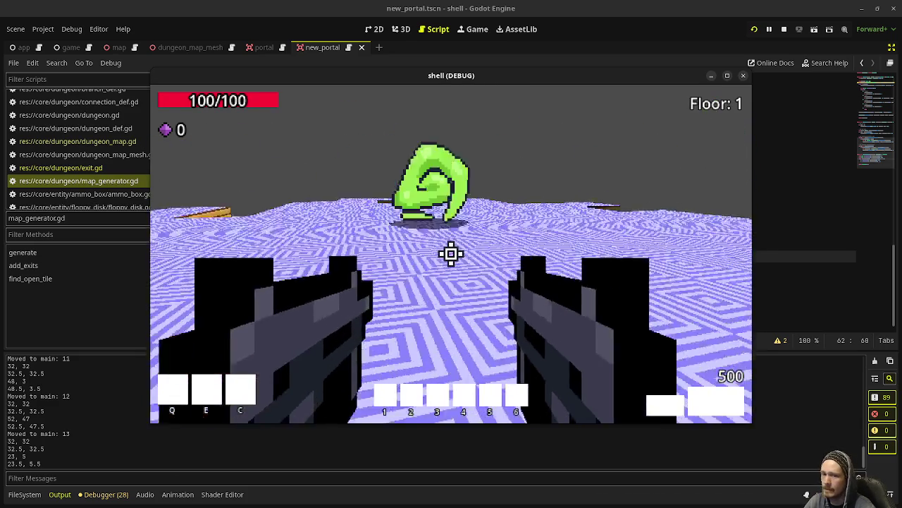
key("w")
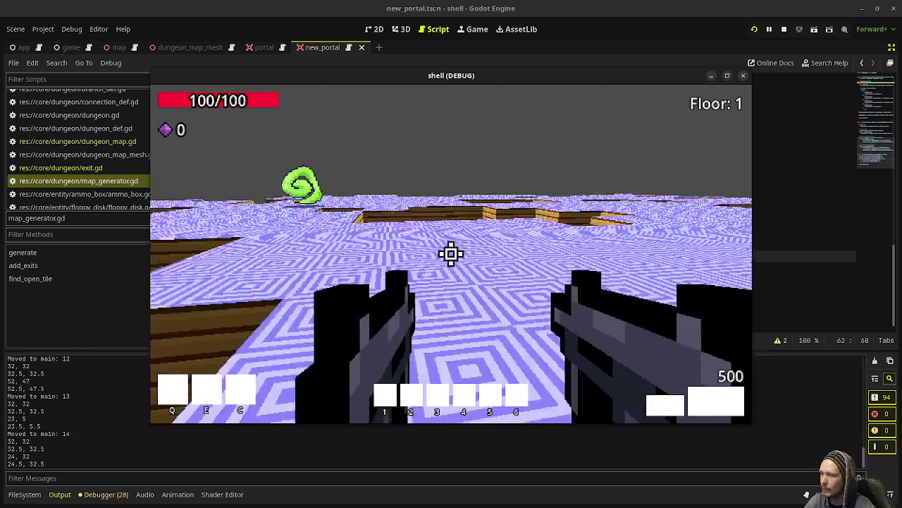
key("w")
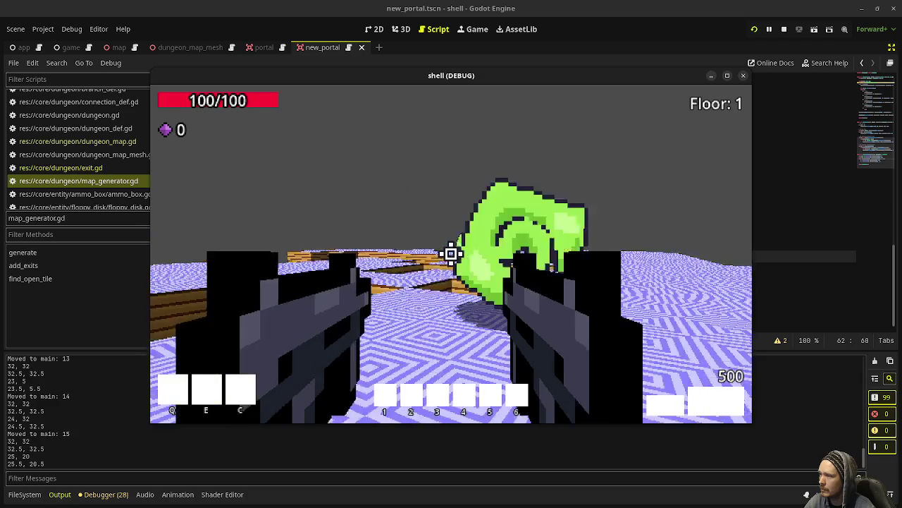
- Travel through the depths portals, past the ledge and pit, to reach depths maps 2 and 3
key("s")
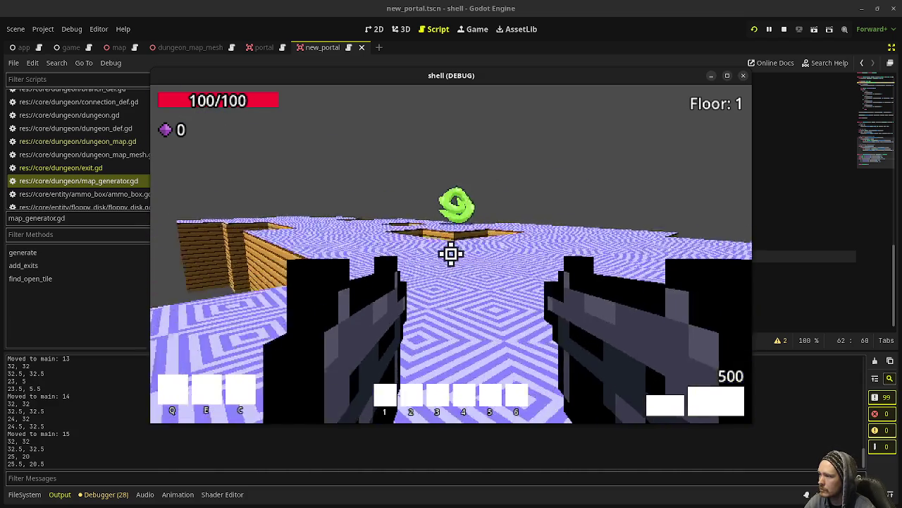
key("w")
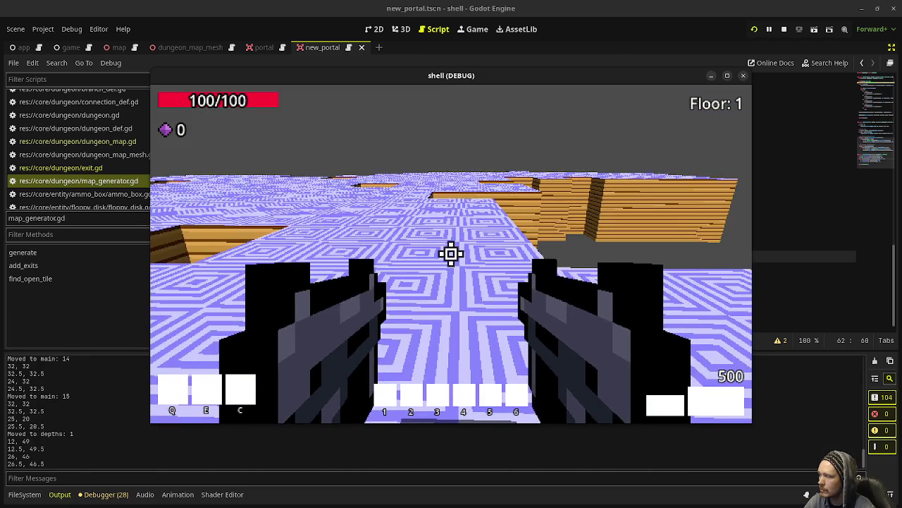
key("s")
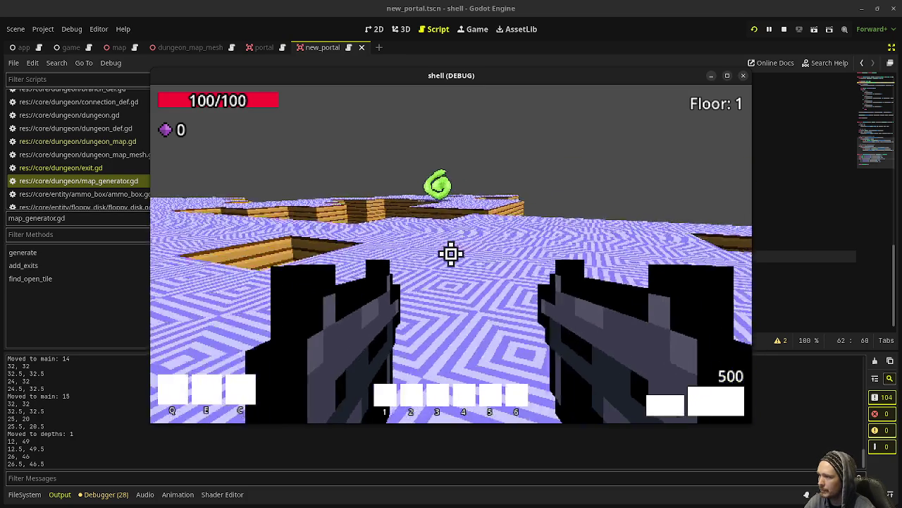
key("w")
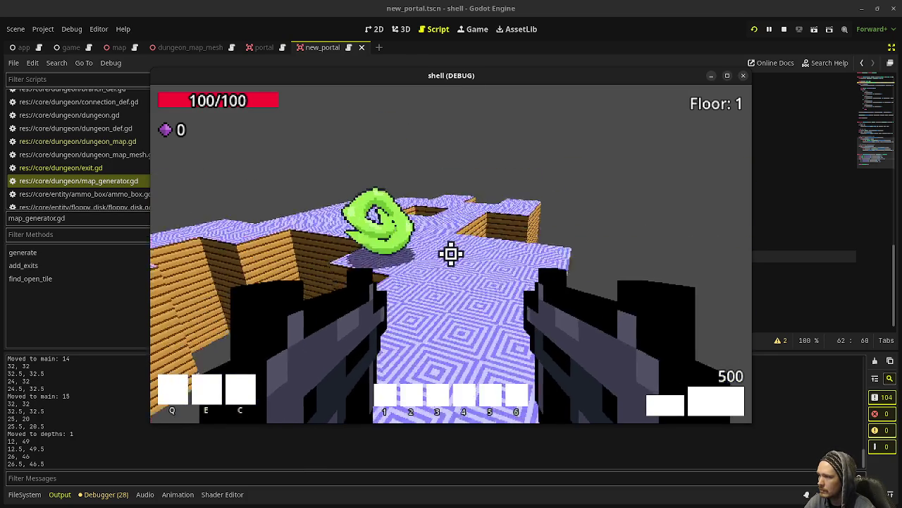
key("w")
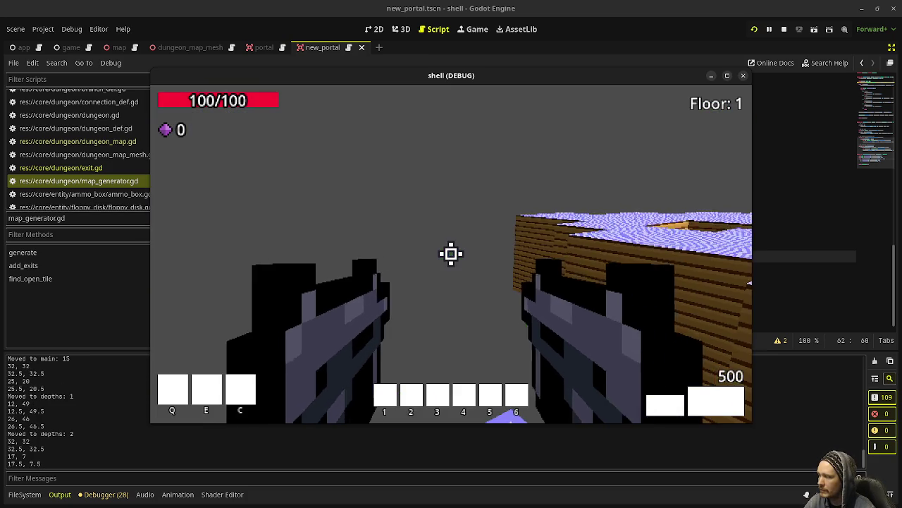
key("w")
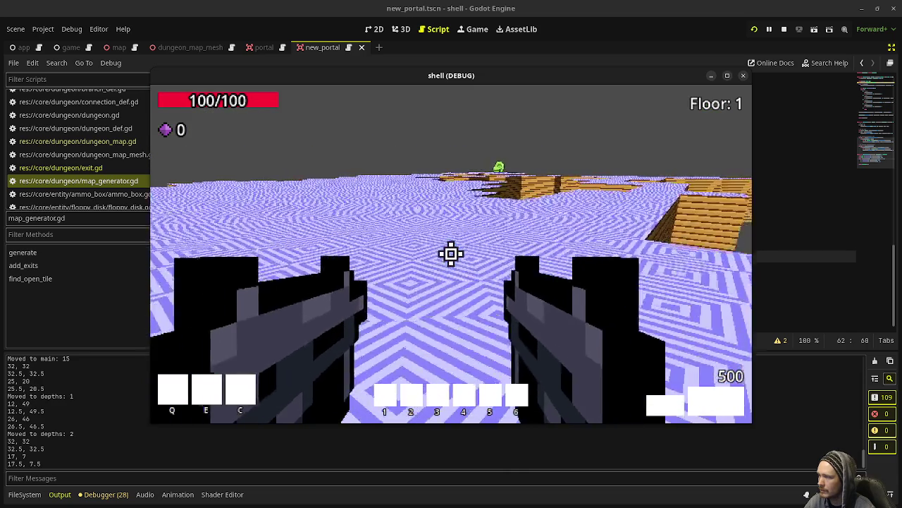
key("w")
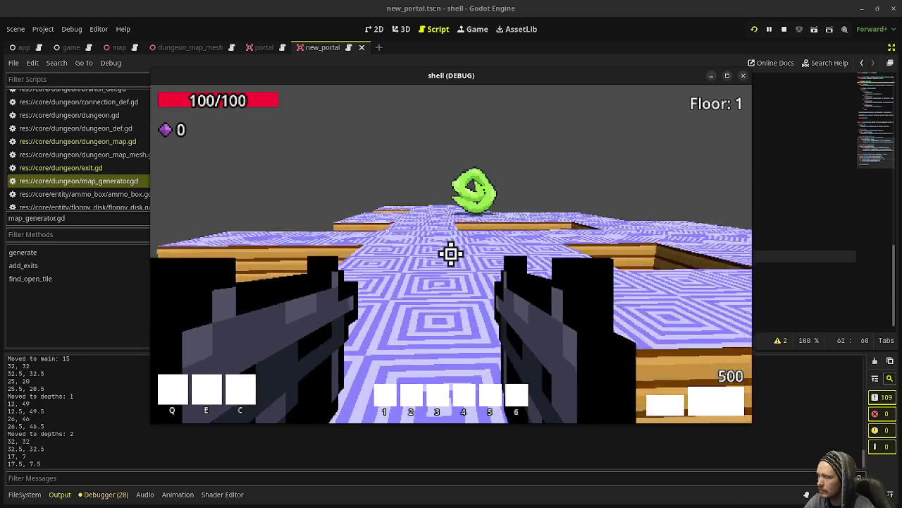
key("w")
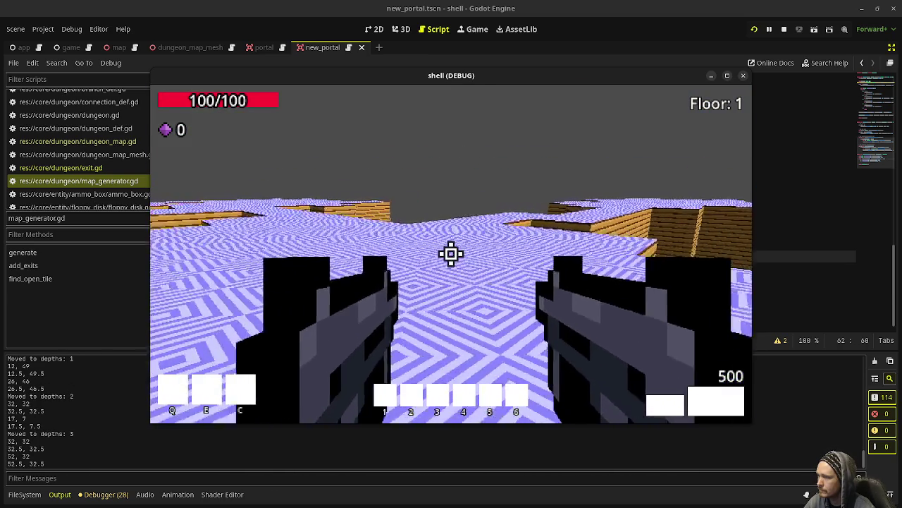
- Follow the corridor and cross the maze walls to reach depths maps 4 and 5
key("w")
key("w")
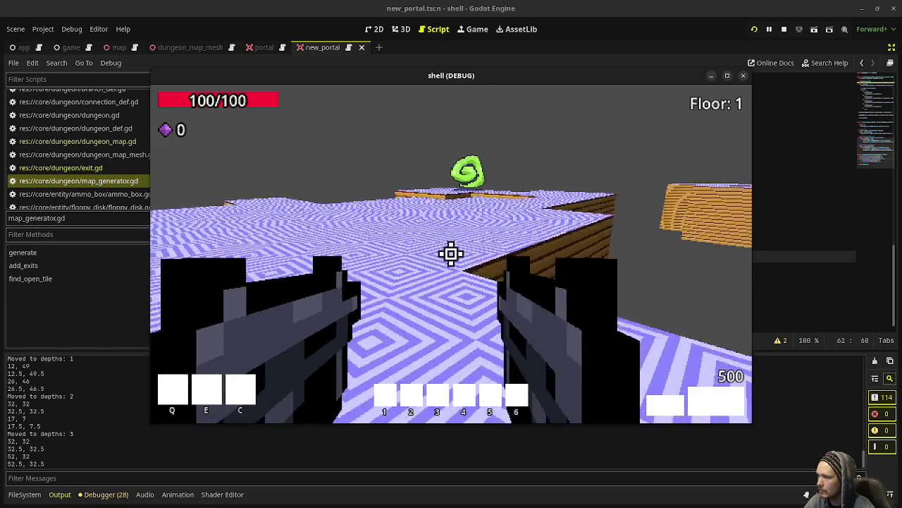
key("w")
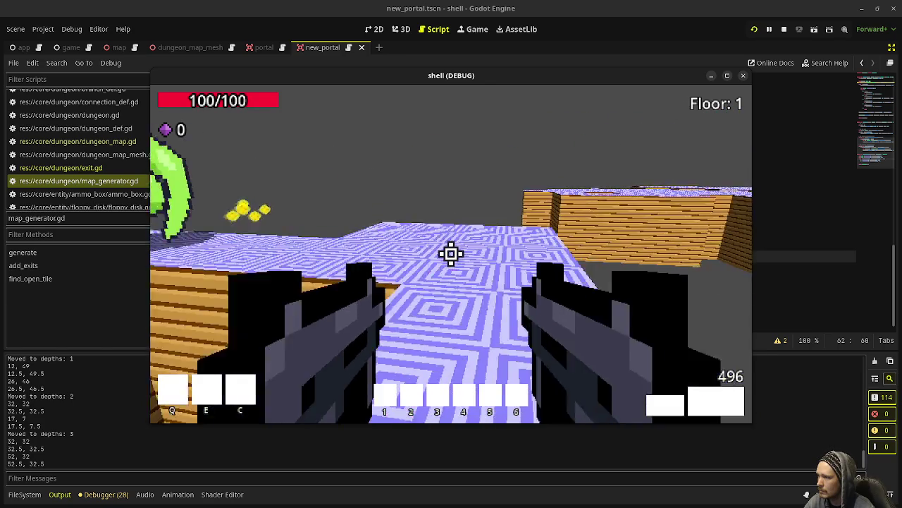
key("w")
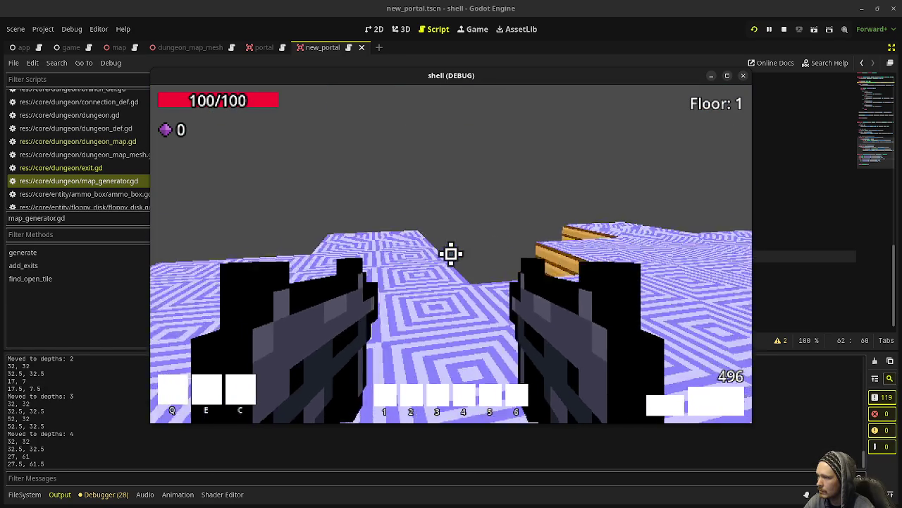
key("w")
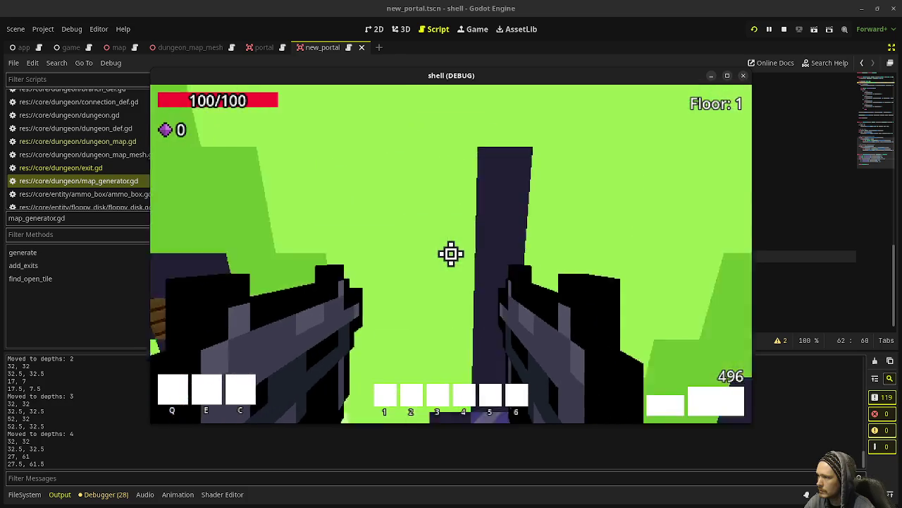
key("w")
key("w")
key("w")
key("w")
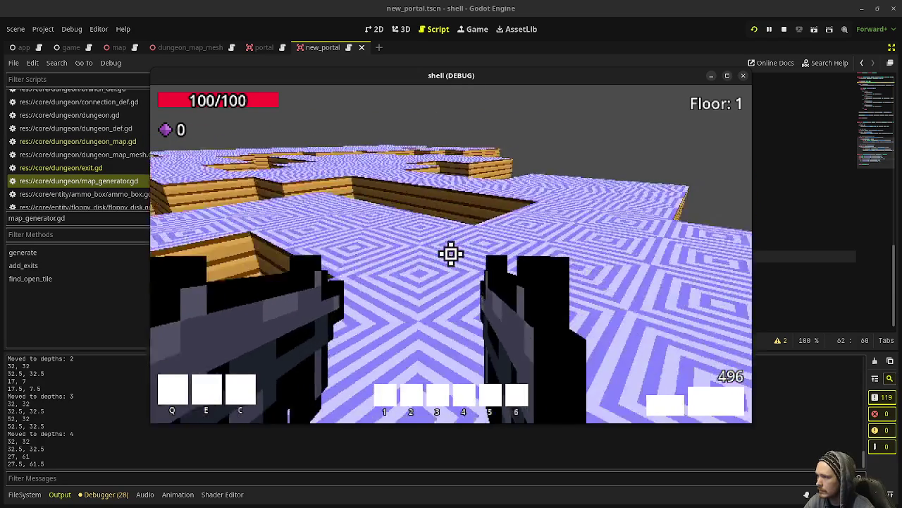
key("w")
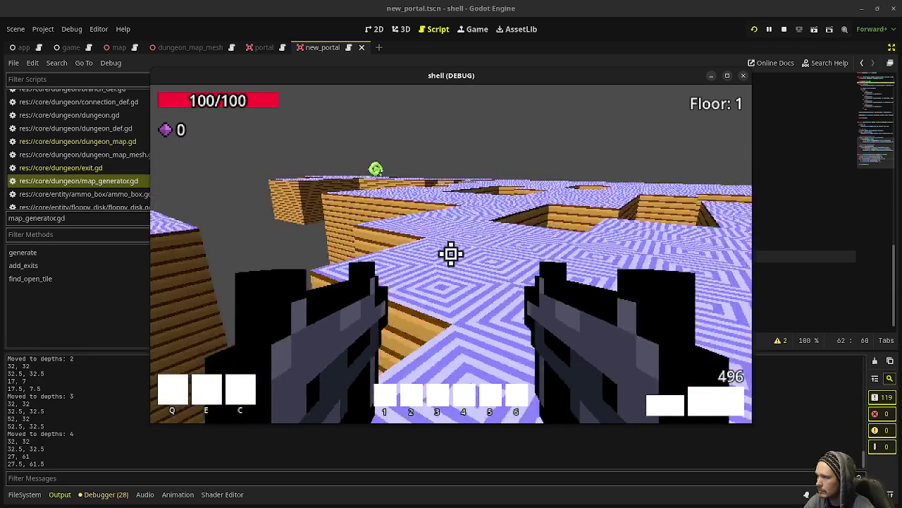
key("w")
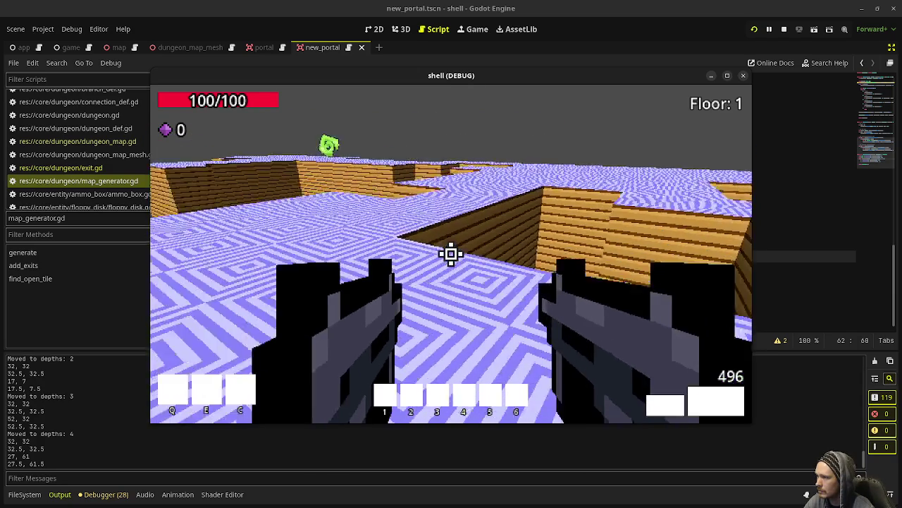
key("w")
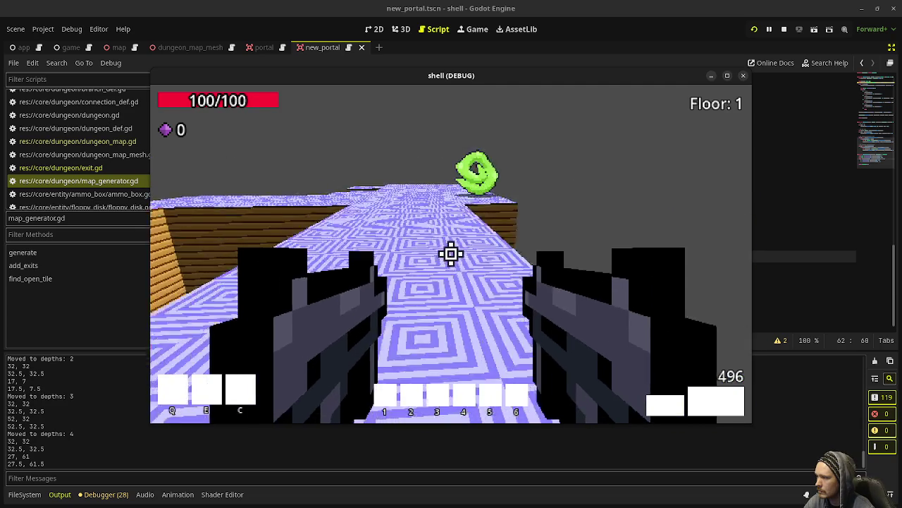
key("w")
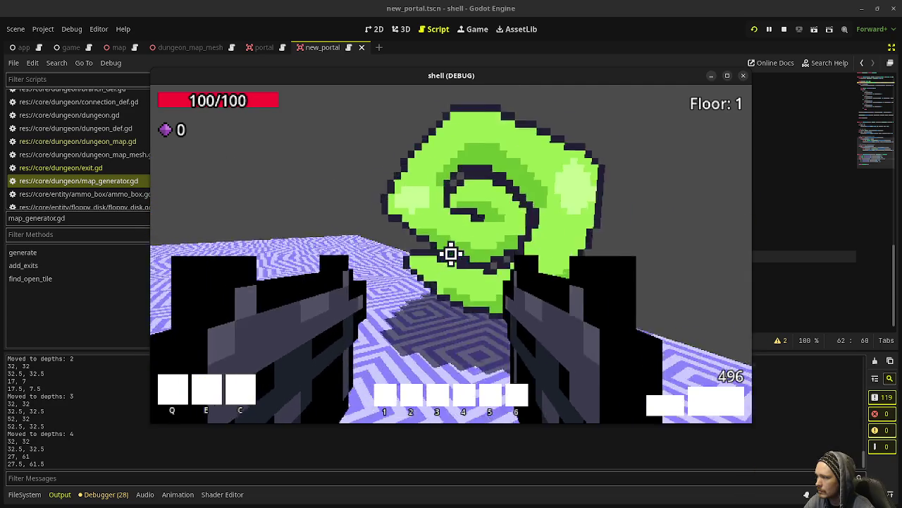
- Navigate the depths 5 maze into the green portal to reach Zot 1, then return
key("w")
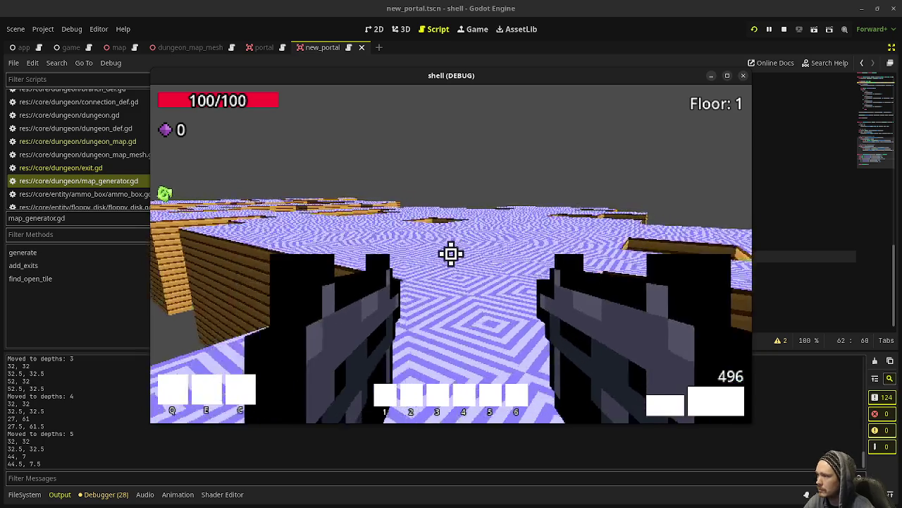
key("w")
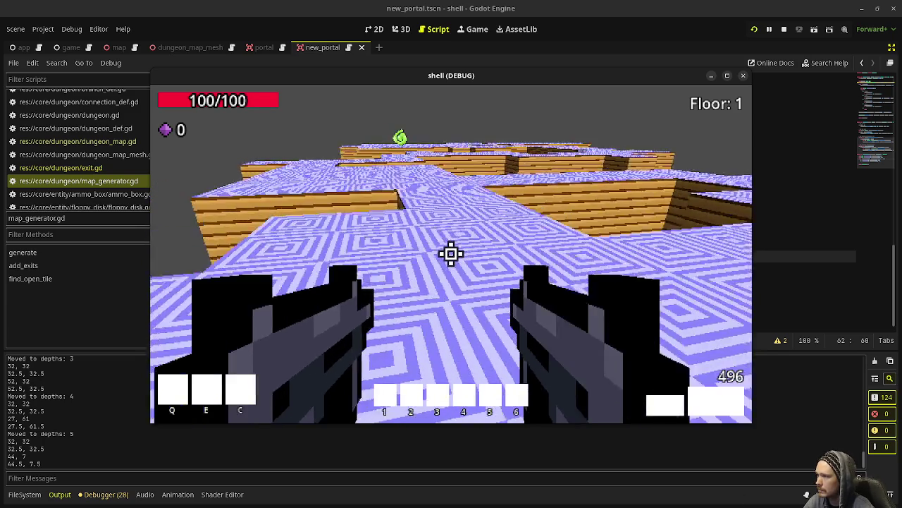
key("w")
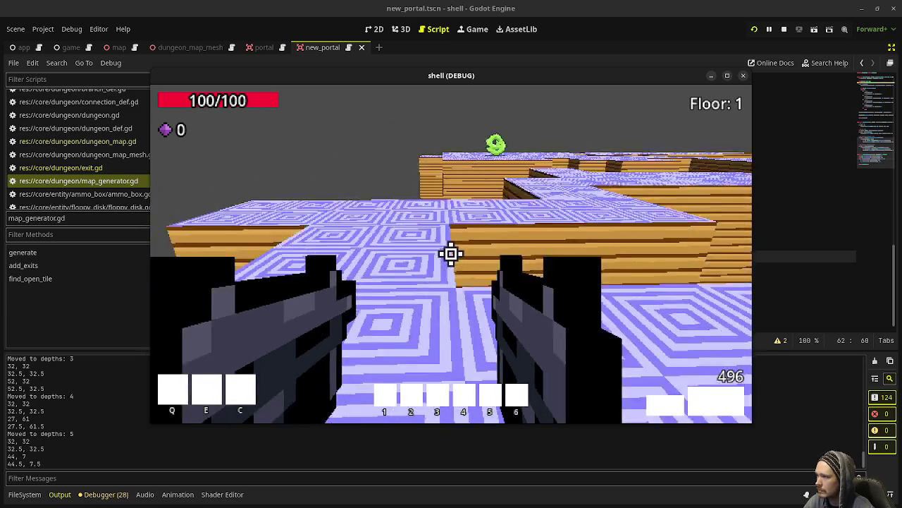
key("w")
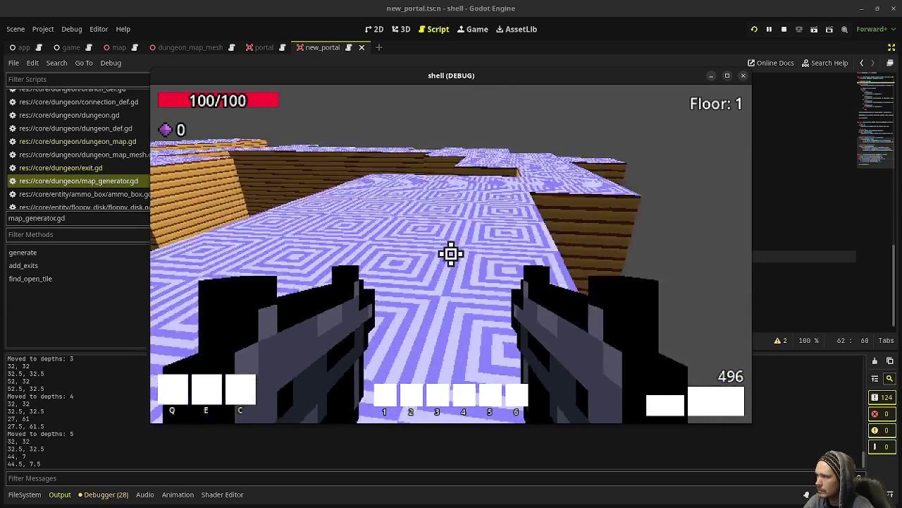
key("w")
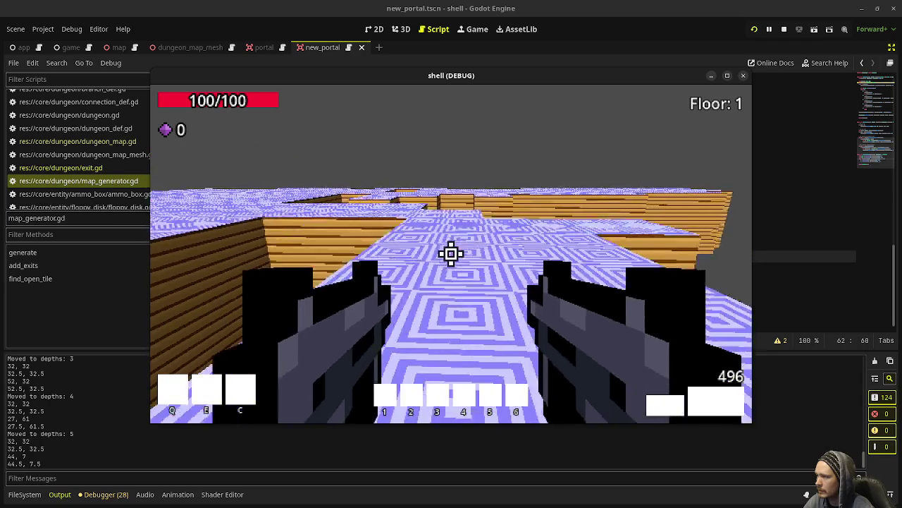
key("w")
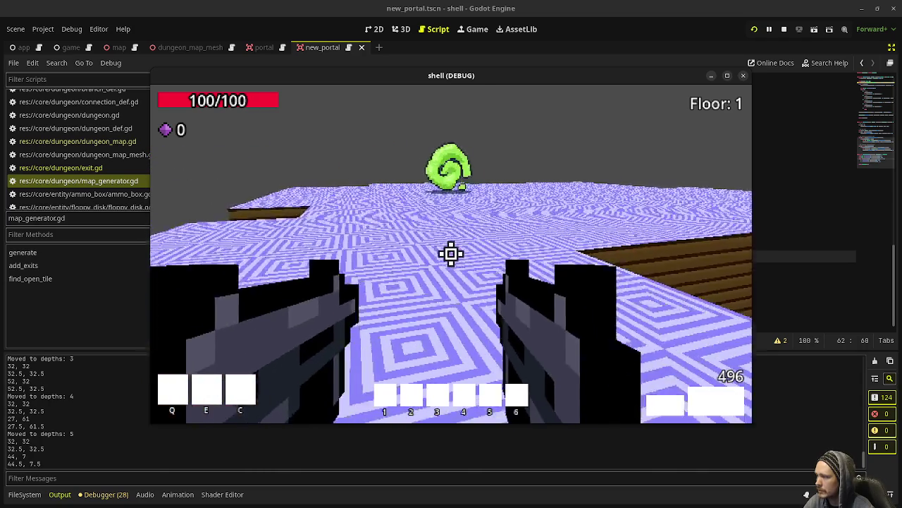
key("w")
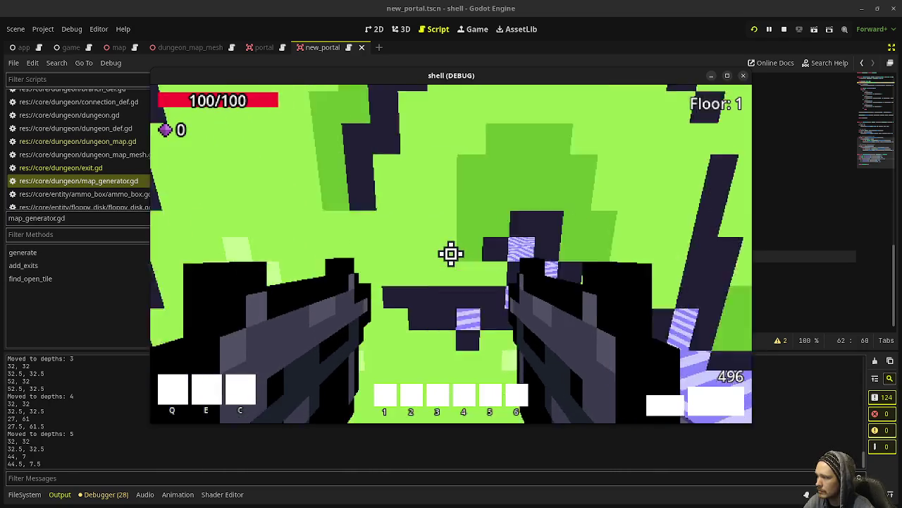
key("w")
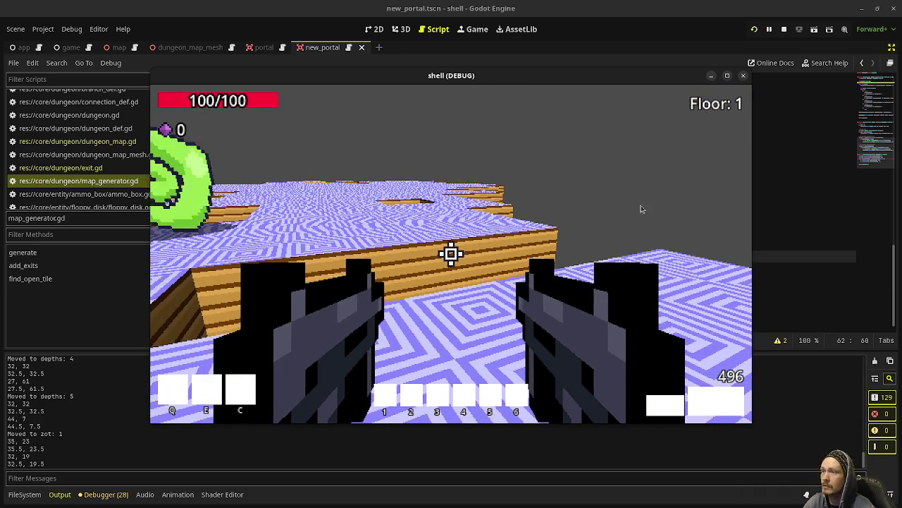
- Stop the running game, restore the scene and inspector docks, and switch to the game scene
left_click(783, 30)
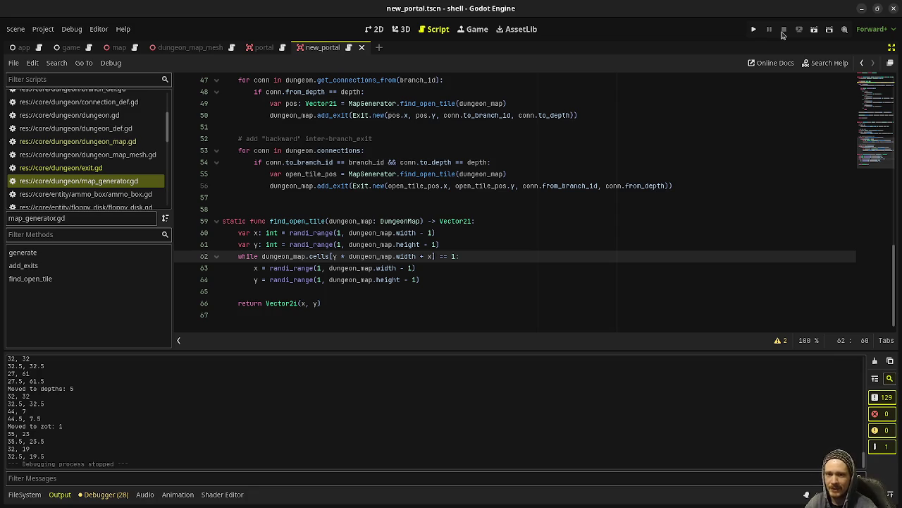
left_click(482, 234)
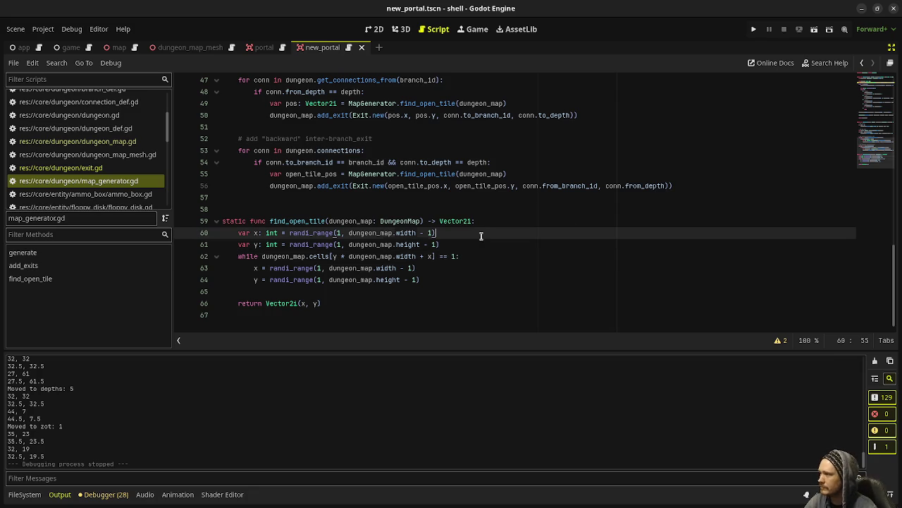
left_click(891, 48)
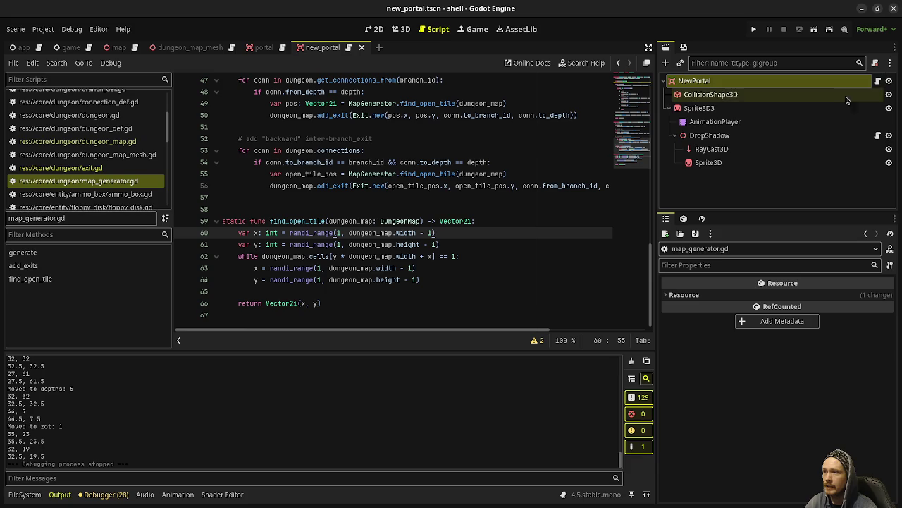
left_click(71, 48)
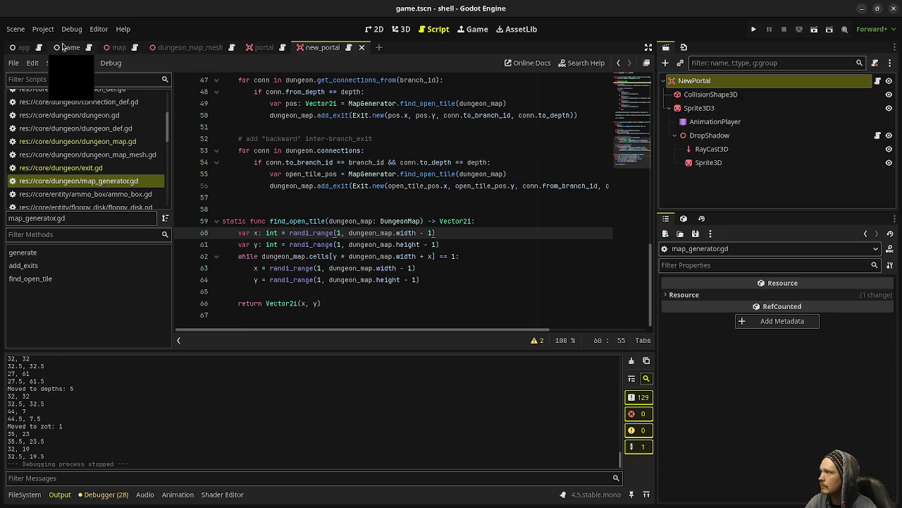
- Inspect the main, temple, depths and zot entries under Branch Defs in the Inspector
scroll(723, 332, "down", 3)
scroll(724, 331, "down", 10)
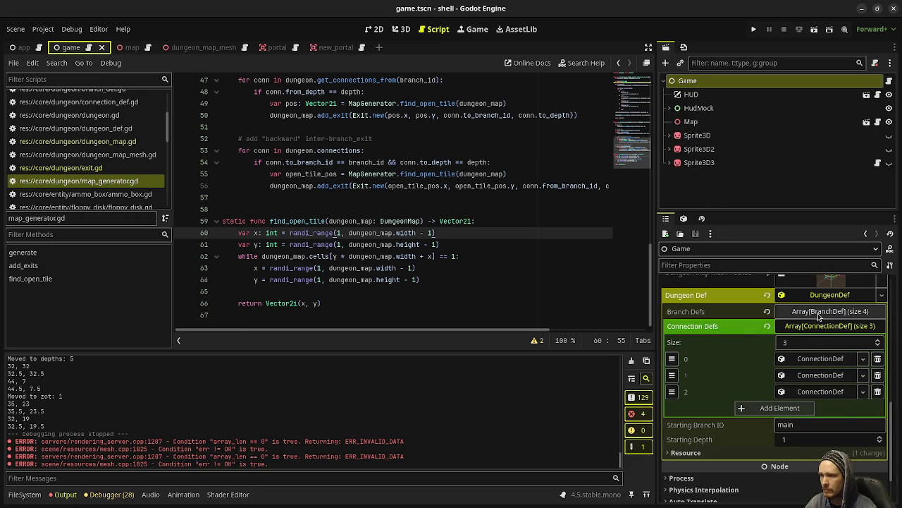
left_click(820, 315)
left_click(815, 345)
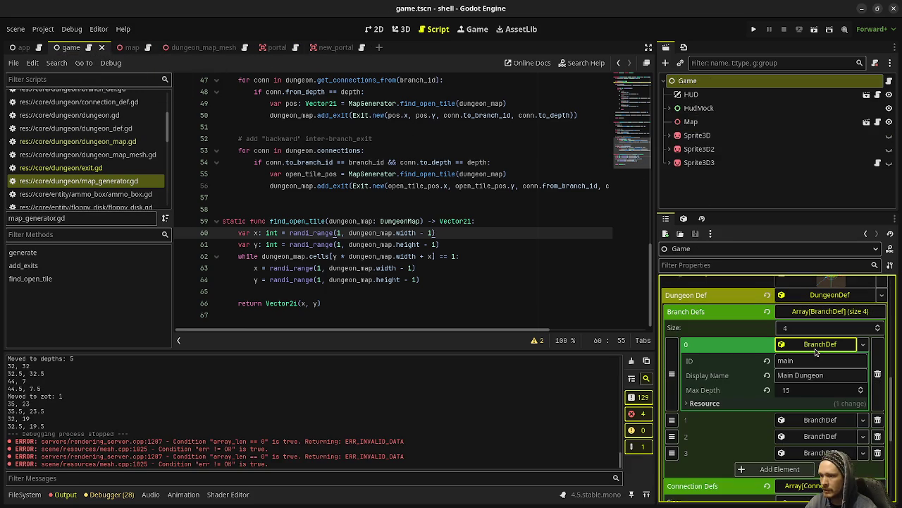
left_click(815, 346)
left_click(808, 361)
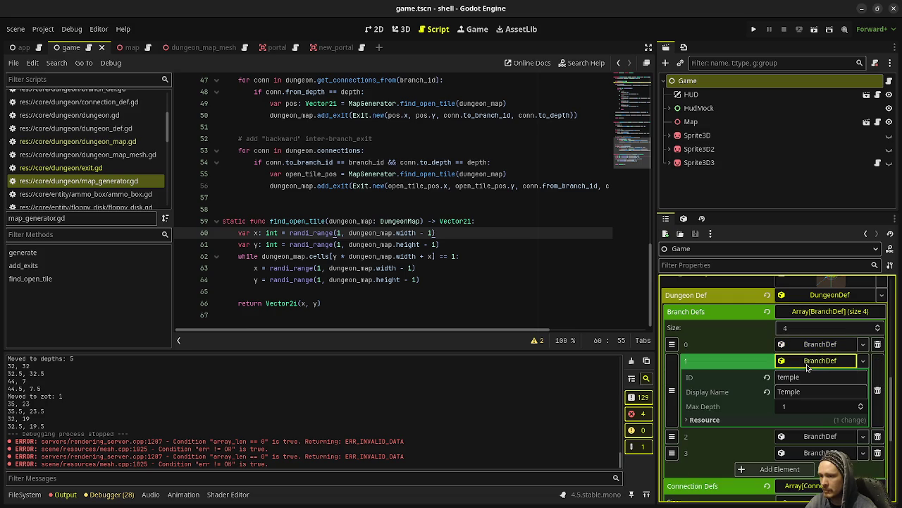
left_click(809, 363)
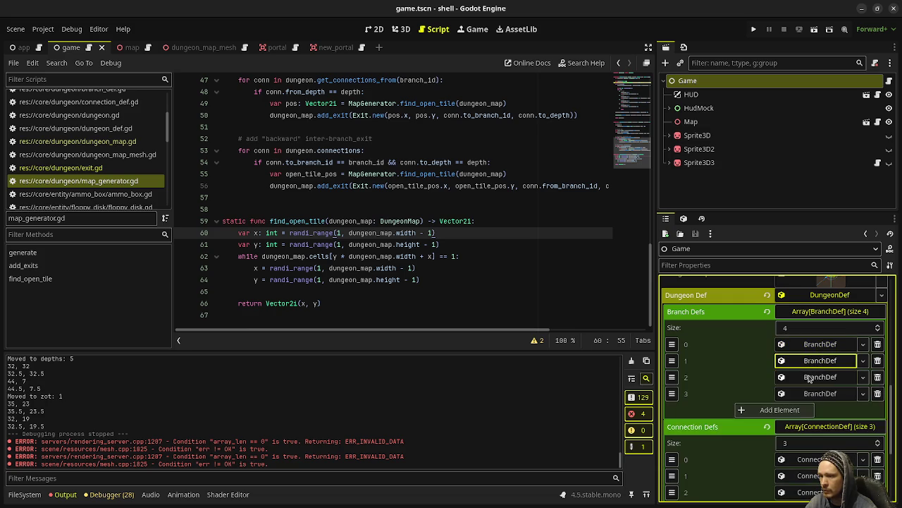
left_click(811, 378)
left_click(810, 378)
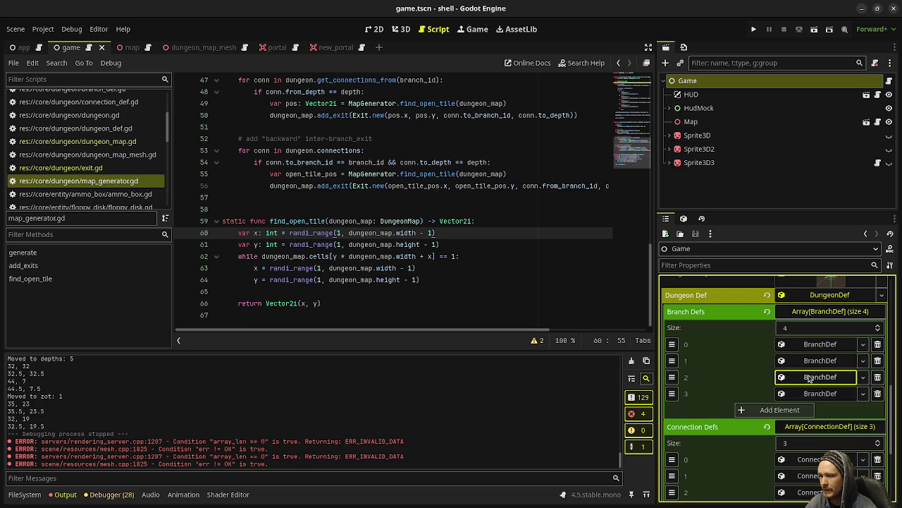
left_click(821, 394)
left_click(818, 379)
left_click(816, 378)
left_click(813, 395)
- Add a fifth Branch Defs entry holding a new BranchDef
left_click(775, 411)
left_click(812, 411)
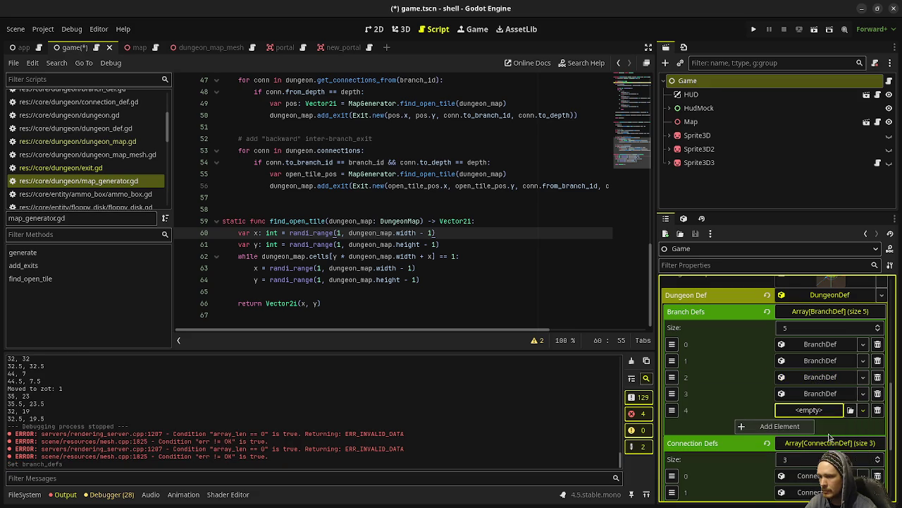
left_click(839, 437)
left_click(818, 328)
- Set the new branch's ID to lair, Display Name to The Lair and Max Depth to 6
left_click(818, 344)
type("lair")
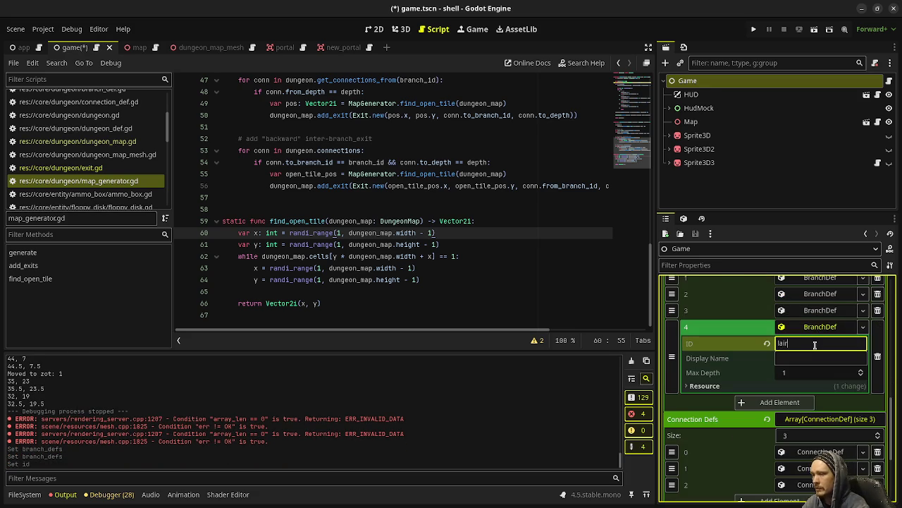
left_click(804, 358)
type("The Lair")
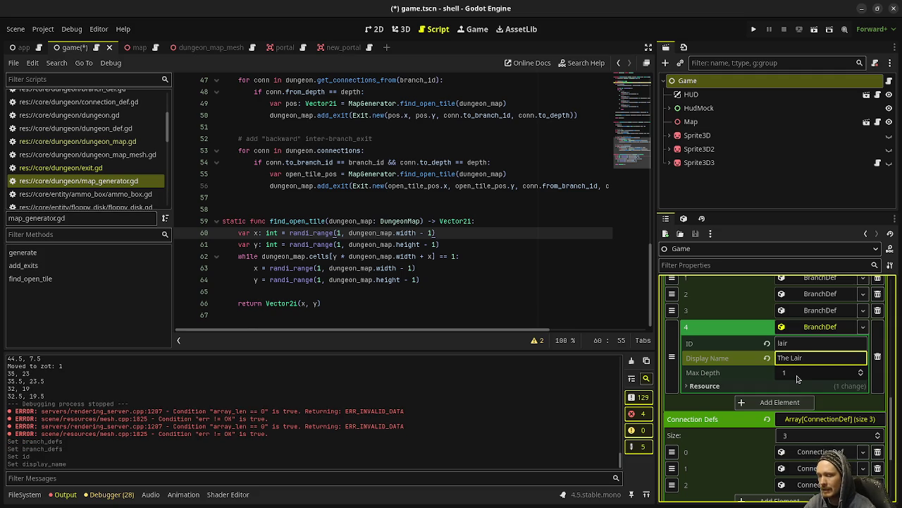
left_click(798, 377)
type("6")
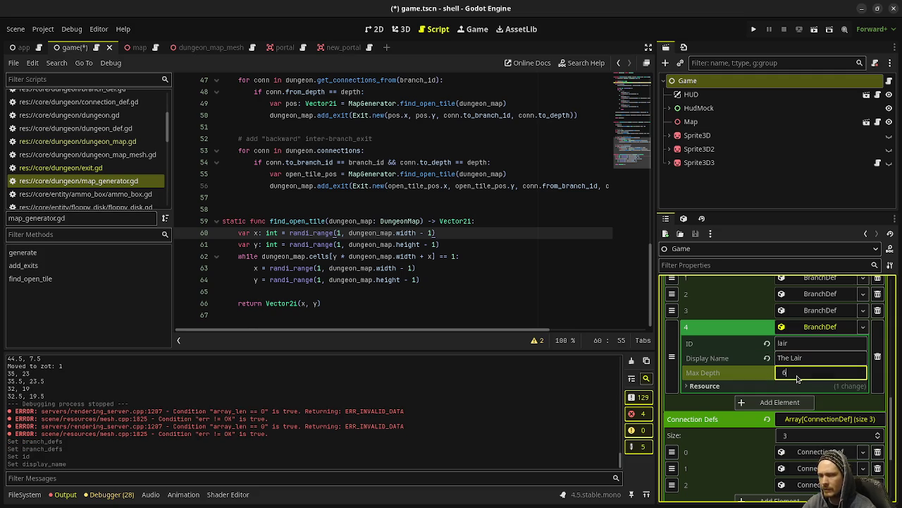
key("Return")
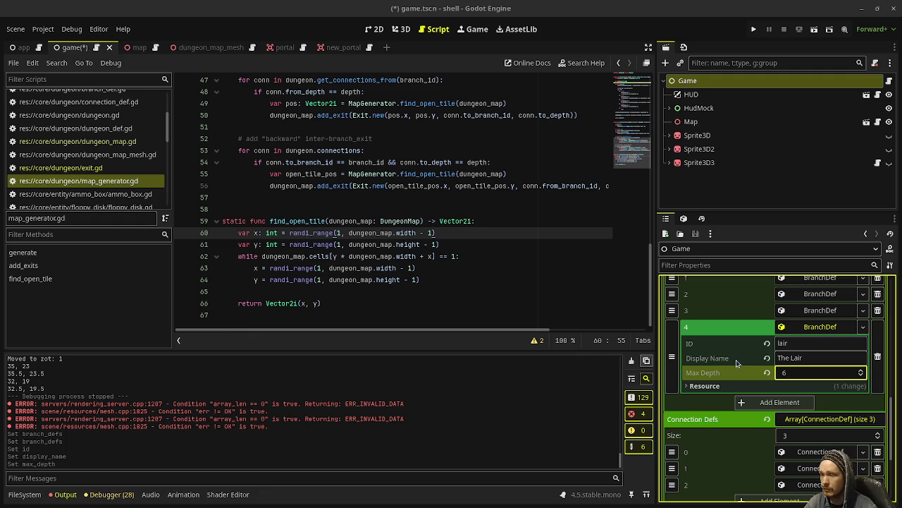
left_click(810, 330)
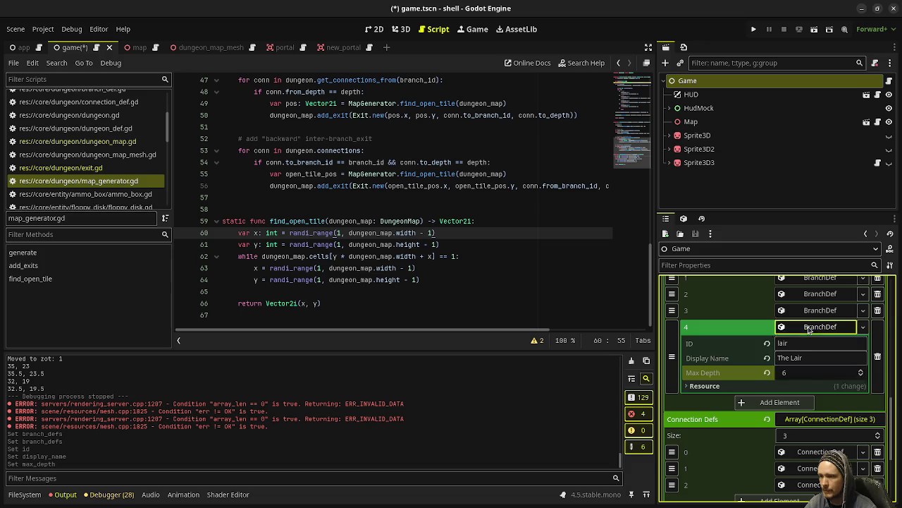
left_click(811, 329)
left_click(811, 329)
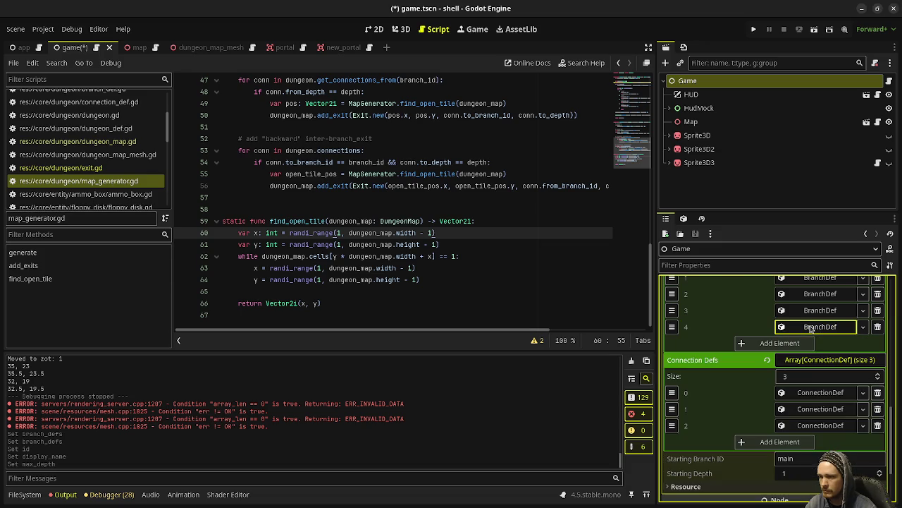
- Add a new ConnectionDef with From Branch ID main and To Branch ID lair
left_click(778, 442)
left_click(836, 468)
left_click(801, 375)
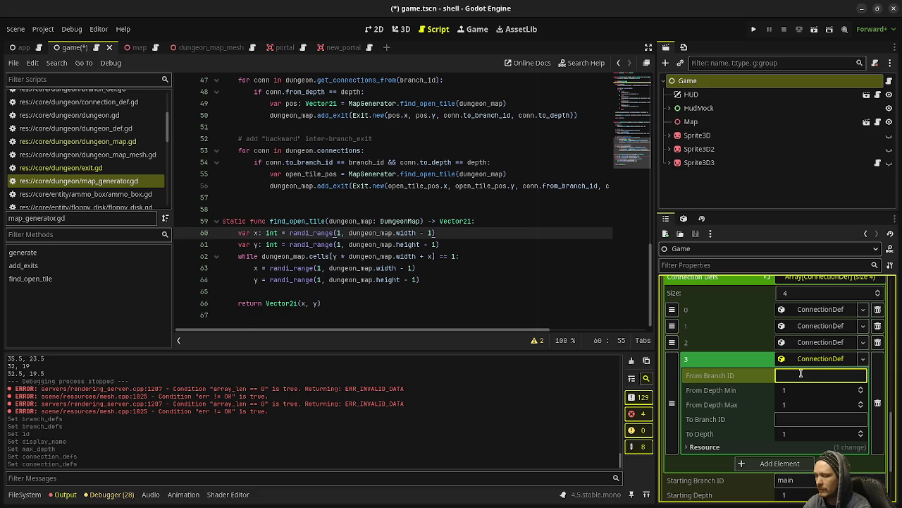
type("main")
left_click(791, 418)
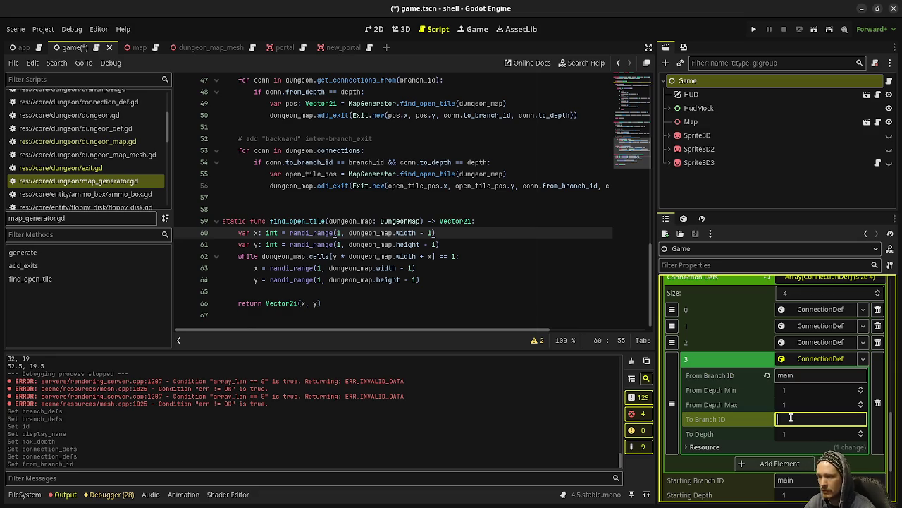
type("lair")
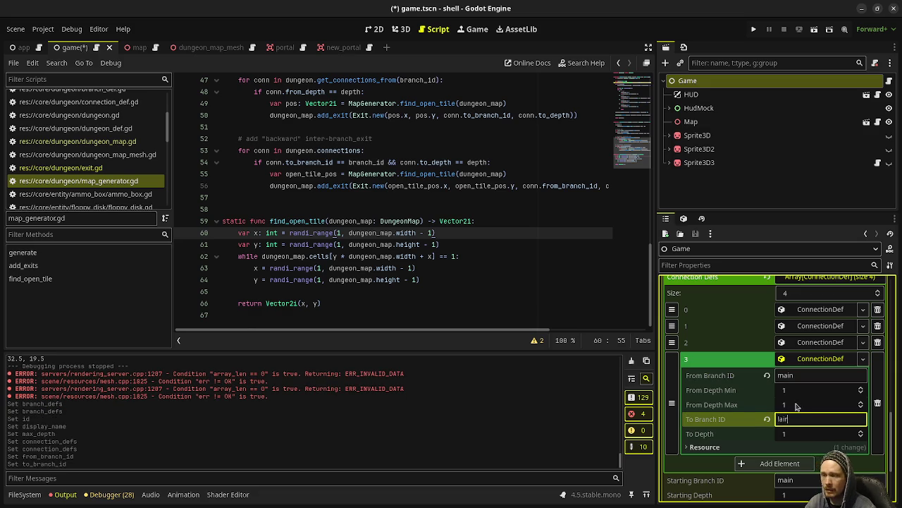
- Set the connection's From Depth Min to 8 and From Depth Max to 11
left_click(804, 393)
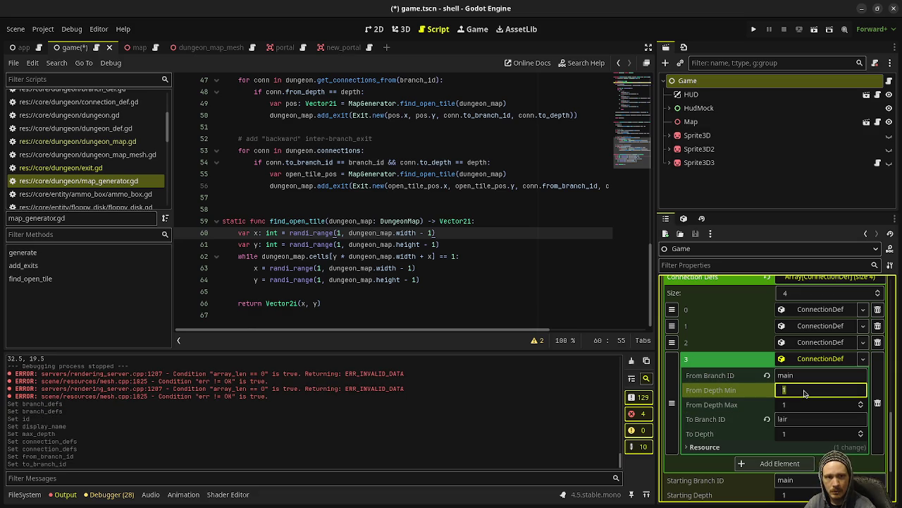
type("8")
key("Tab")
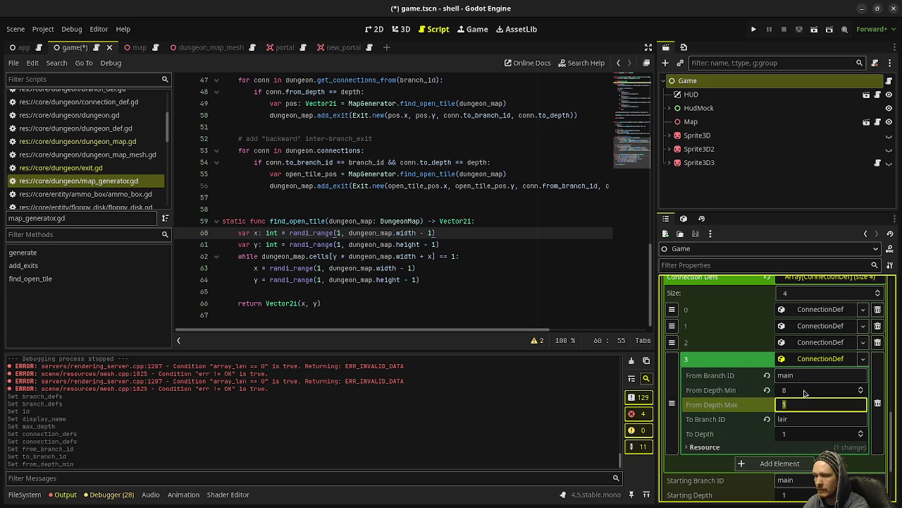
type("11")
key("Return")
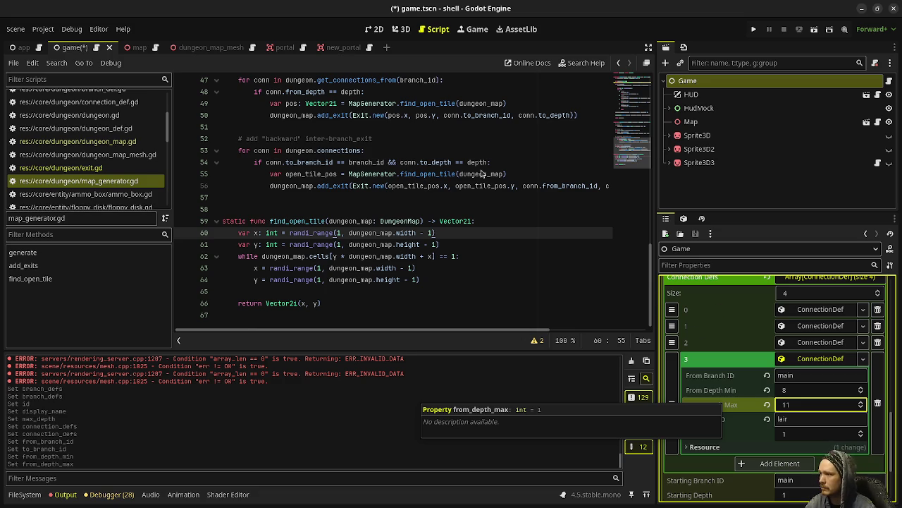
key("ctrl+alt+t")
- Run xkill to force-close the Godot editor window, then close the terminal
type("xkill")
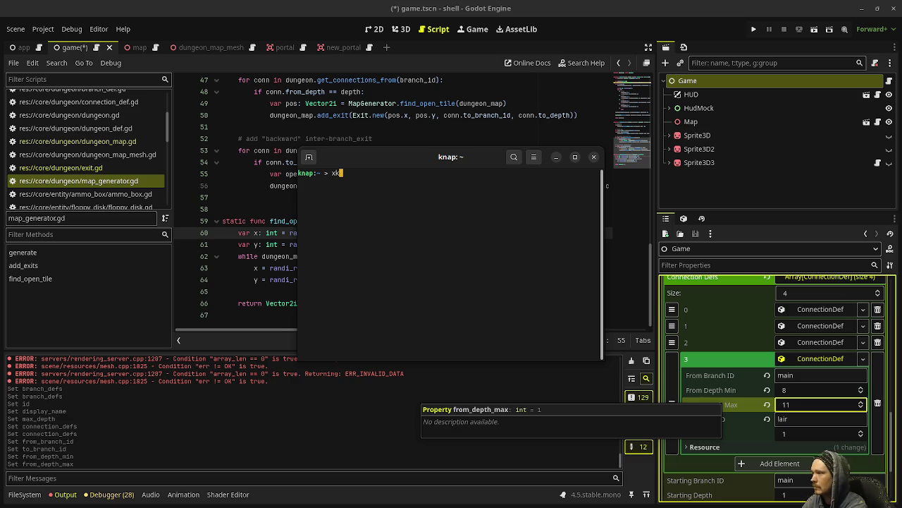
key("Return")
left_click(528, 102)
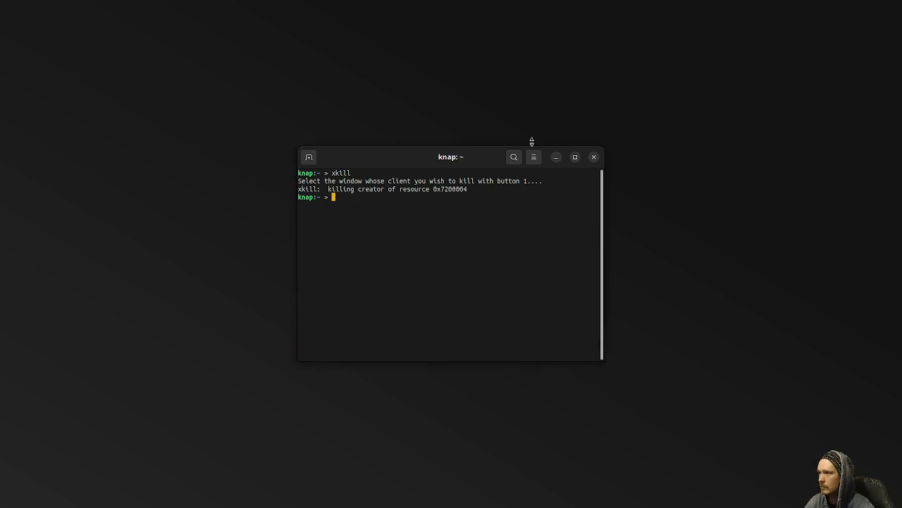
left_click(594, 157)
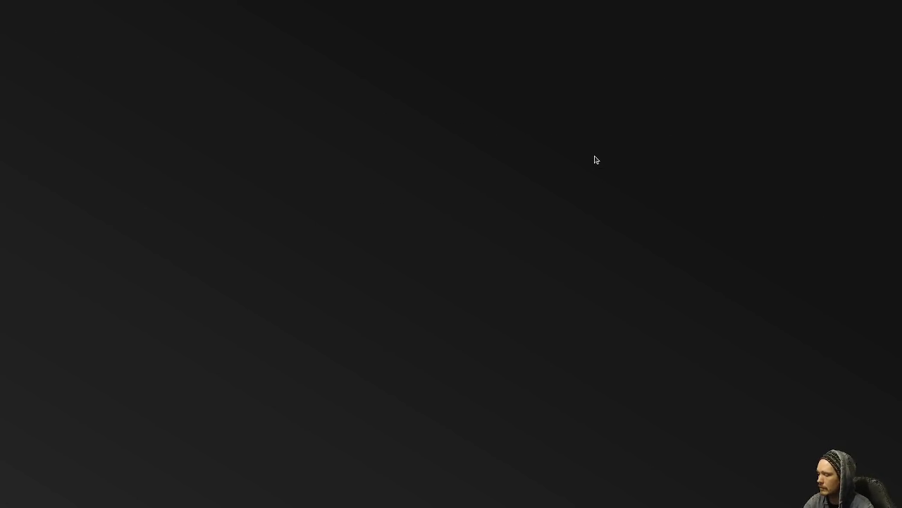
key("super")
key("super")
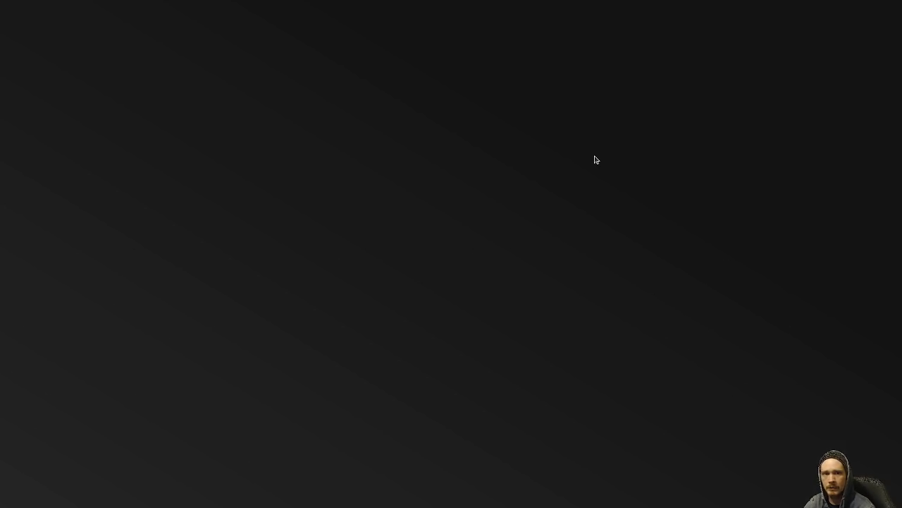
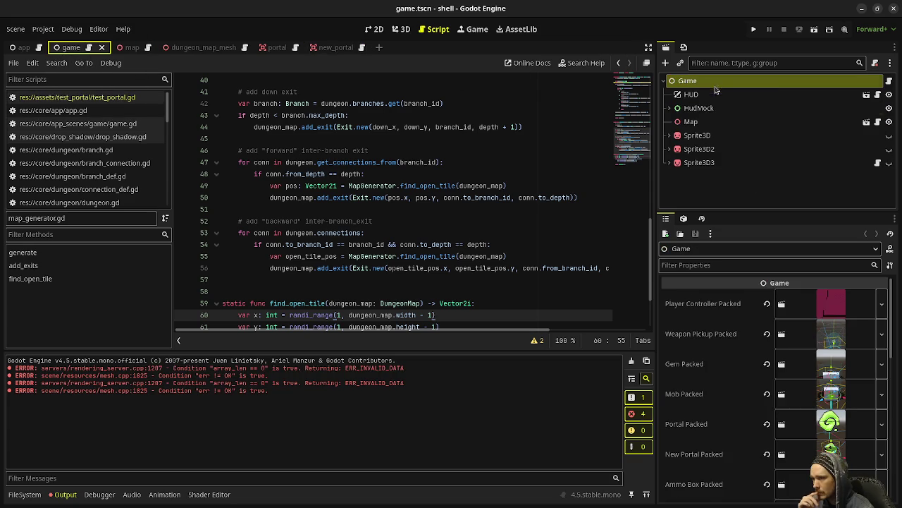
- Expand the Game node's Dungeon Def and review the existing branch definitions
scroll(741, 364, "down", 5)
left_click(742, 364)
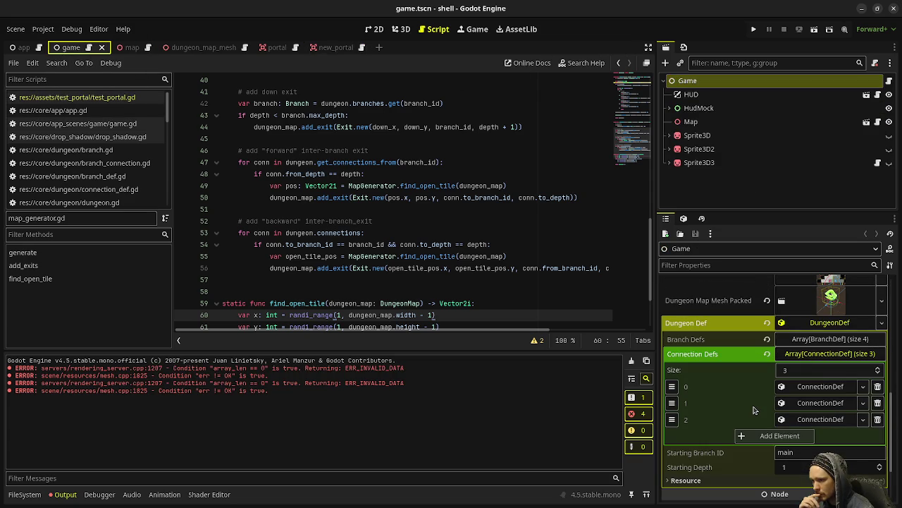
left_click(823, 339)
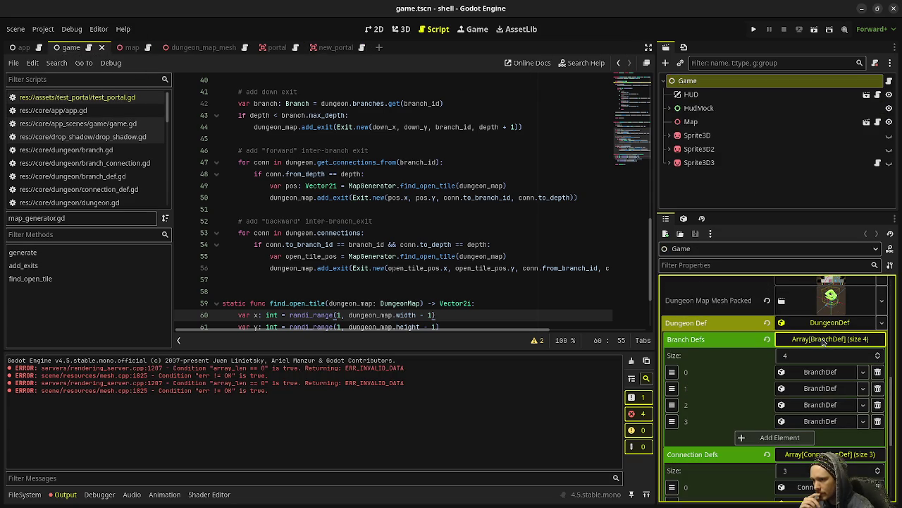
left_click(822, 421)
left_click(822, 406)
left_click(826, 388)
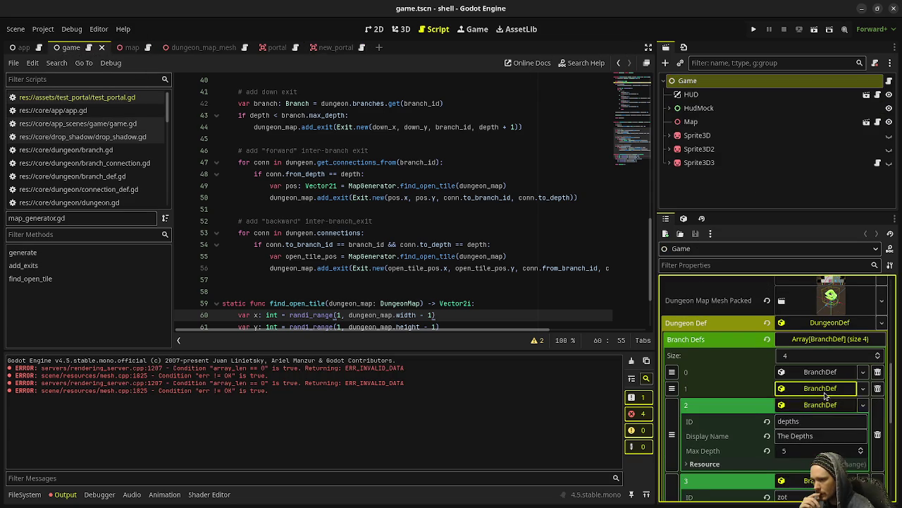
left_click(825, 372)
scroll(830, 377, "down", 3)
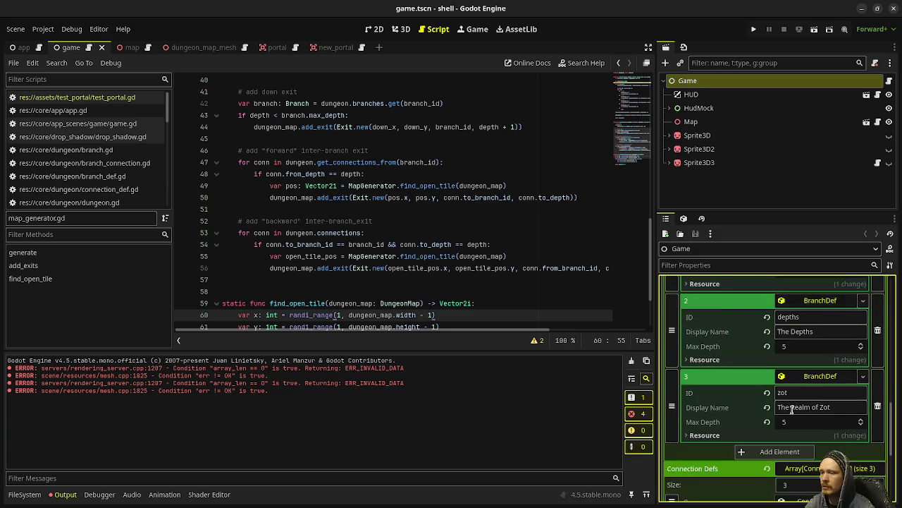
scroll(791, 408, "down", 3)
- Add a new BranchDef with ID lair, display name The Lair and max depth 6
left_click(786, 424)
left_click(795, 423)
left_click(811, 439)
left_click(820, 423)
left_click(799, 441)
type("lair")
key("Tab")
type("TheL")
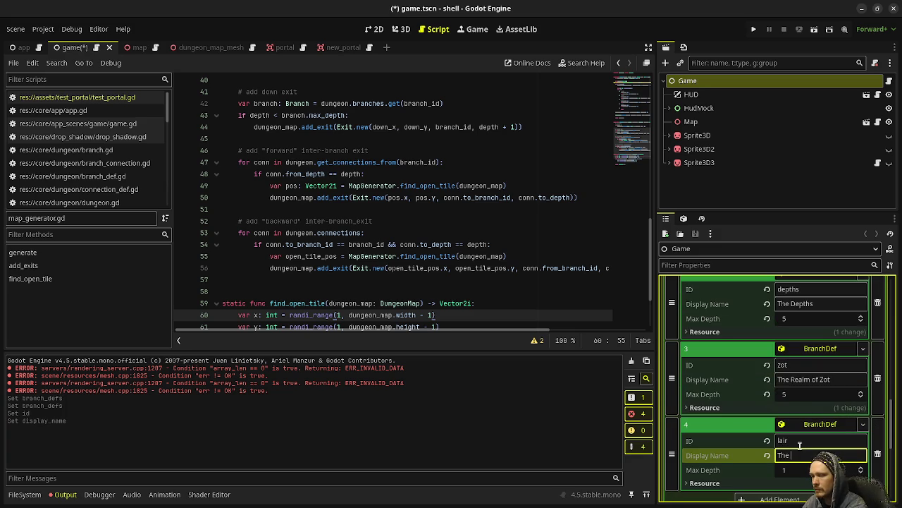
key("Tab")
type("6")
key("Return")
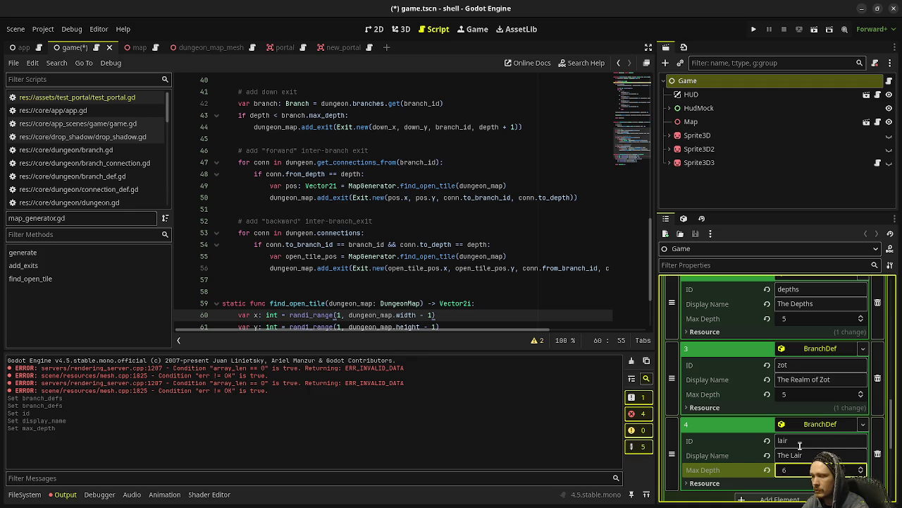
- Expand and collapse the three connection definitions one by one to check their settings
scroll(815, 419, "down", 3)
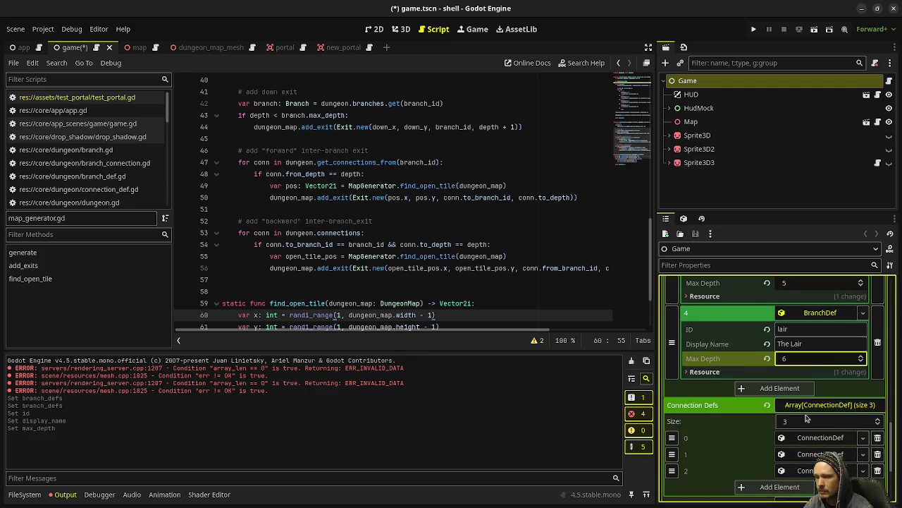
scroll(807, 419, "down", 1)
left_click(818, 410)
left_click(818, 410)
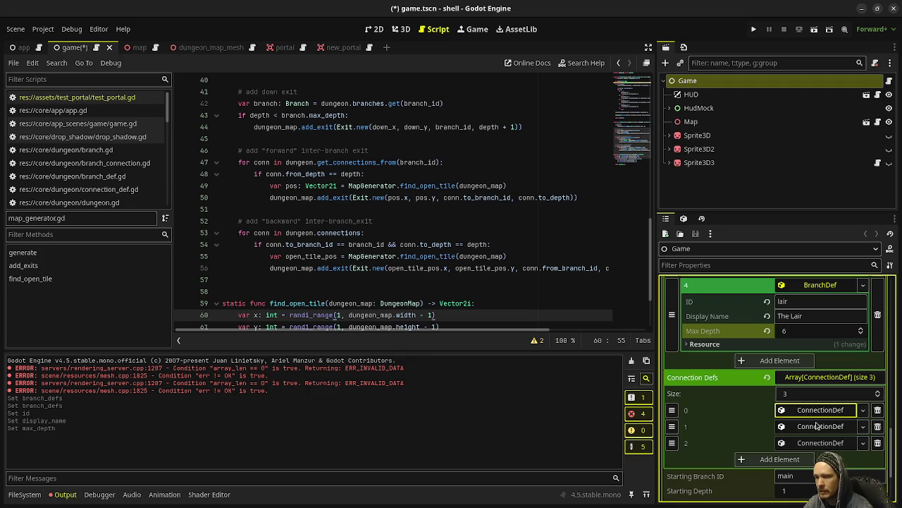
left_click(814, 410)
left_click(814, 410)
left_click(810, 426)
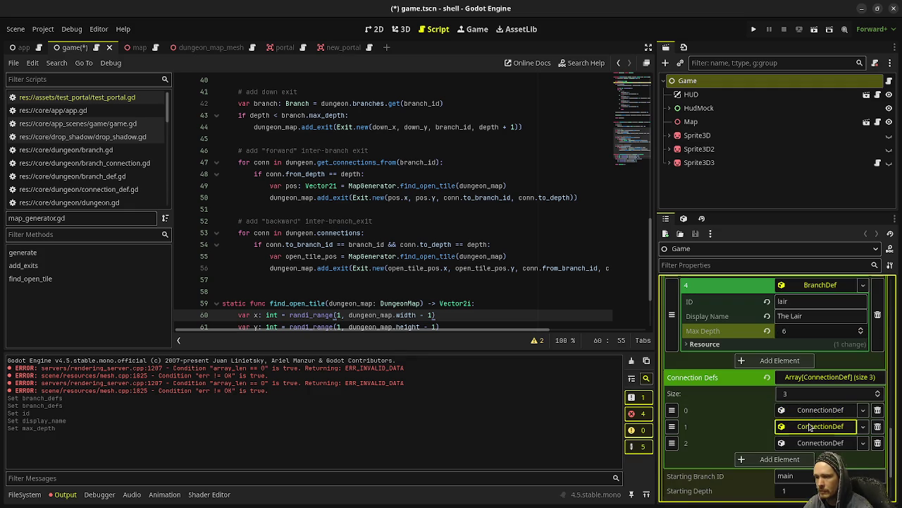
left_click(811, 426)
left_click(810, 443)
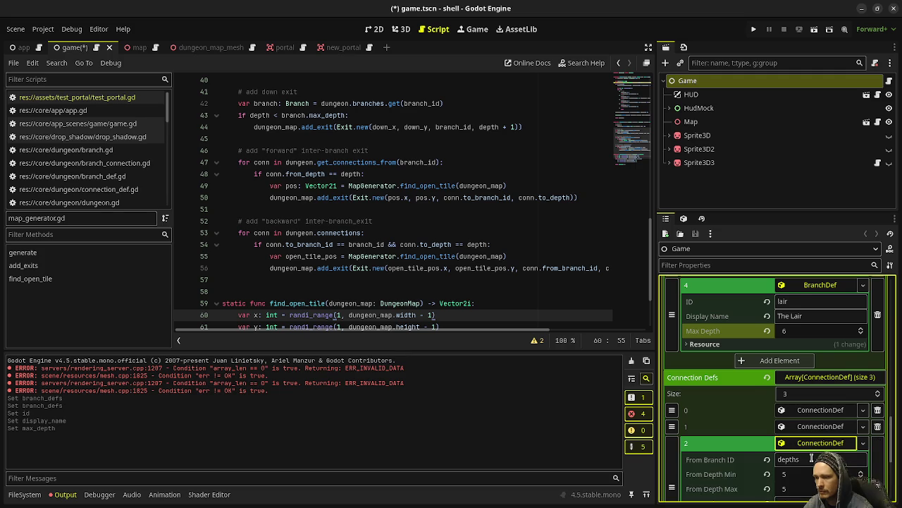
scroll(811, 451, "down", 1)
left_click(819, 416)
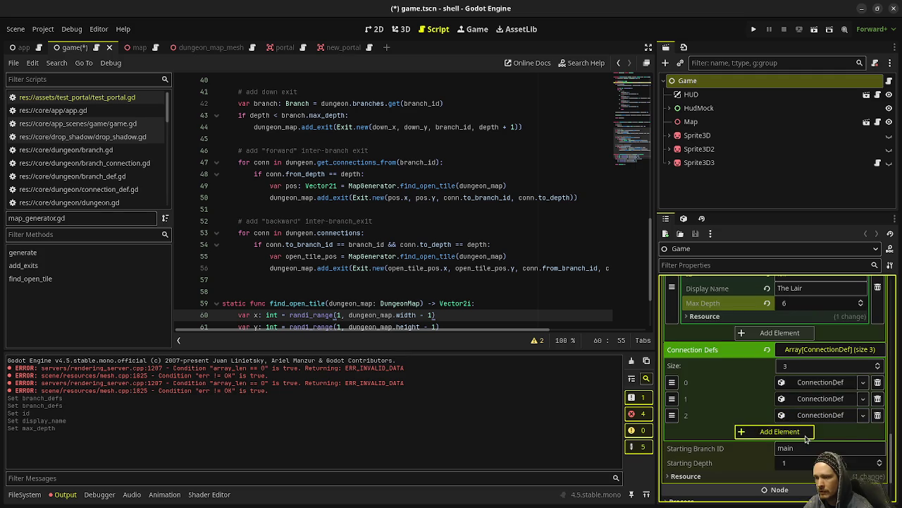
- Add a new ConnectionDef from branch main with from depths 8 to 11
left_click(818, 430)
left_click(832, 459)
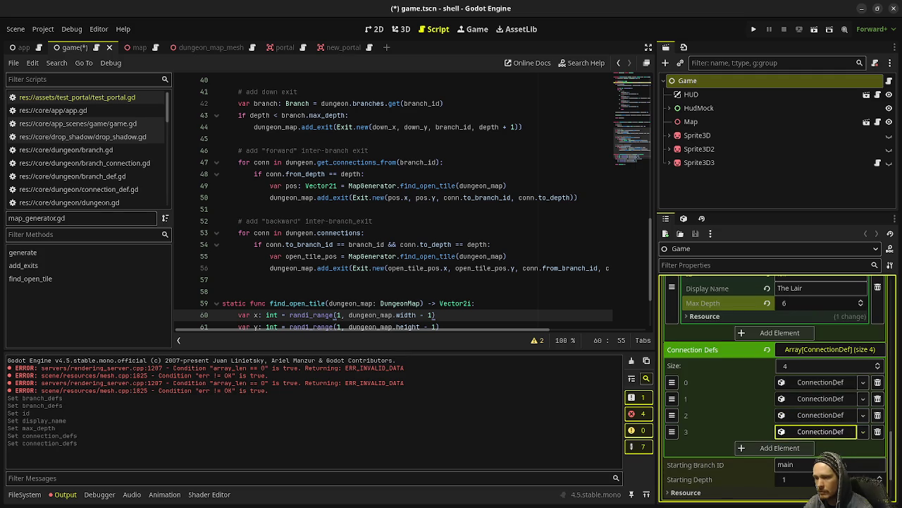
left_click(834, 433)
left_click(813, 449)
type("main")
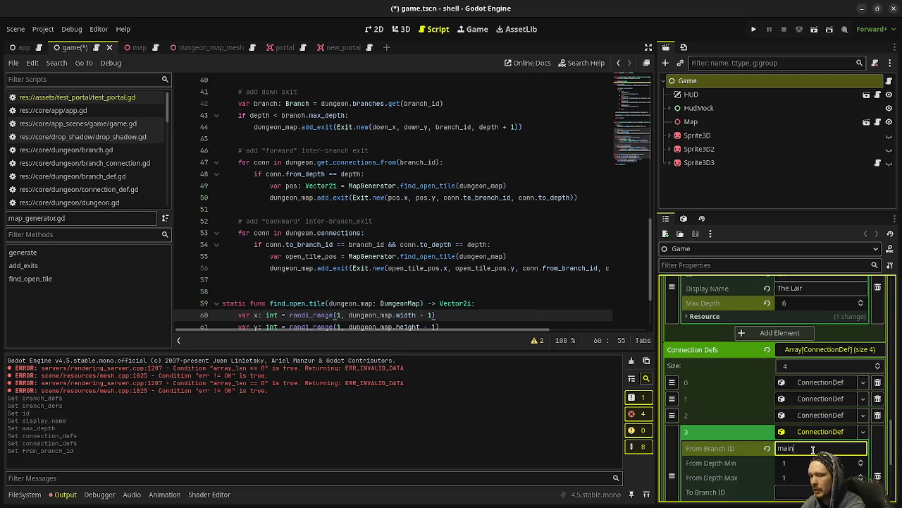
key("Tab")
type("8")
key("Tab")
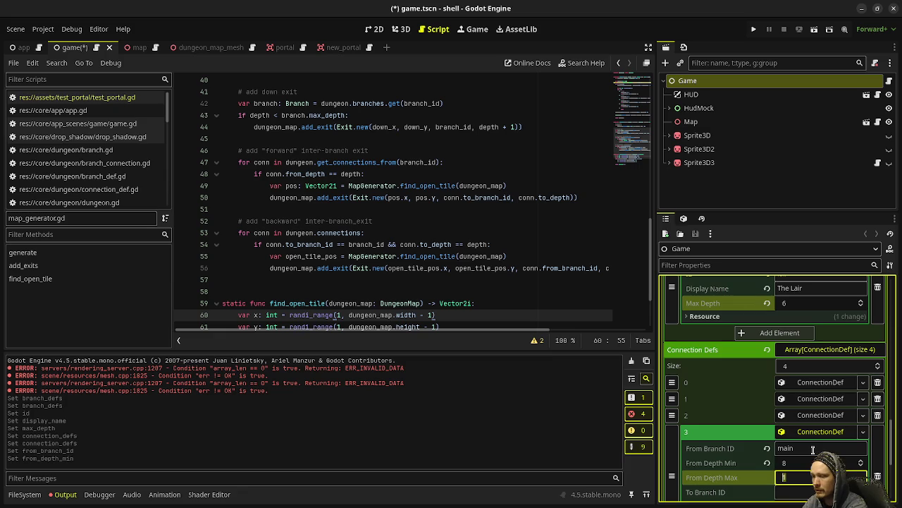
type("11")
key("Tab")
type("lair")
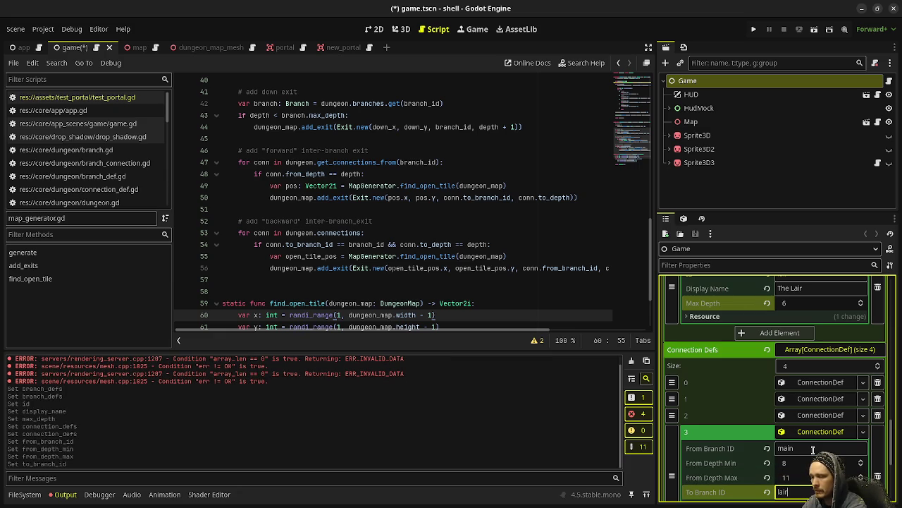
- Save the Game scene with Ctrl+S
scroll(813, 449, "down", 2)
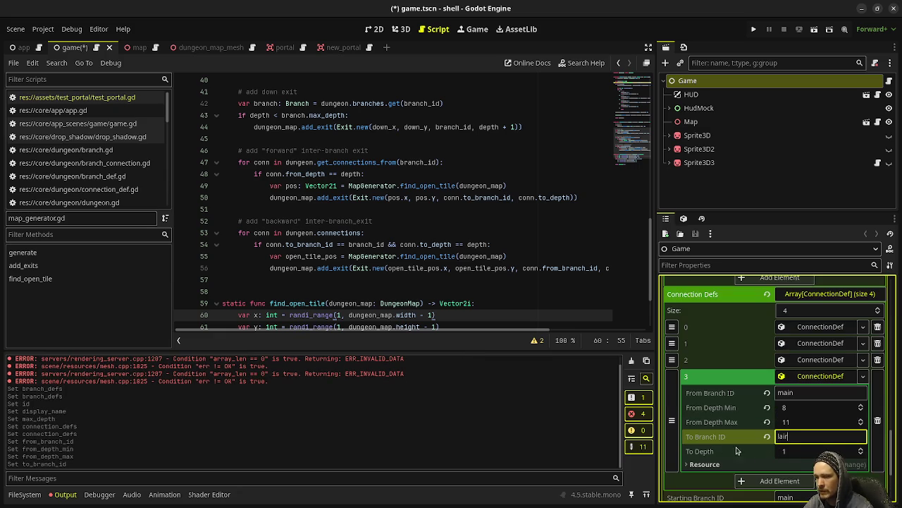
key("ctrl+s")
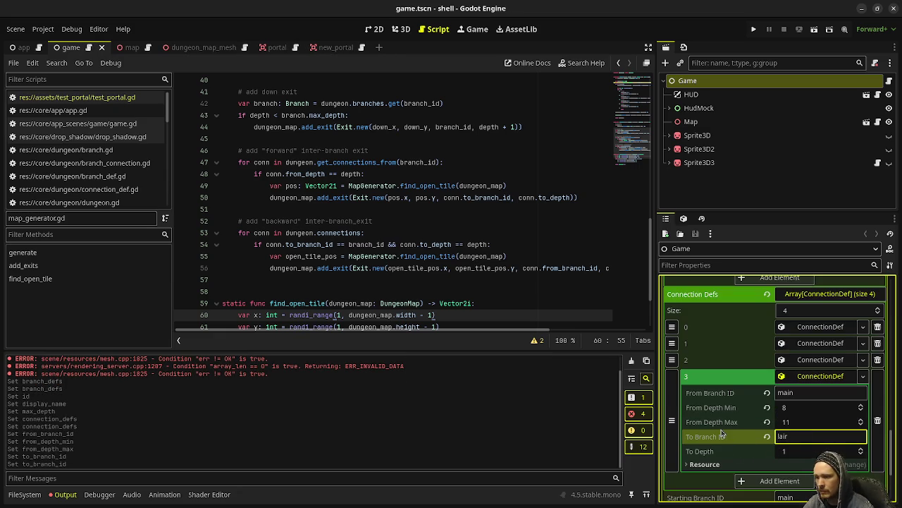
scroll(722, 432, "down", 3)
scroll(721, 432, "up", 2)
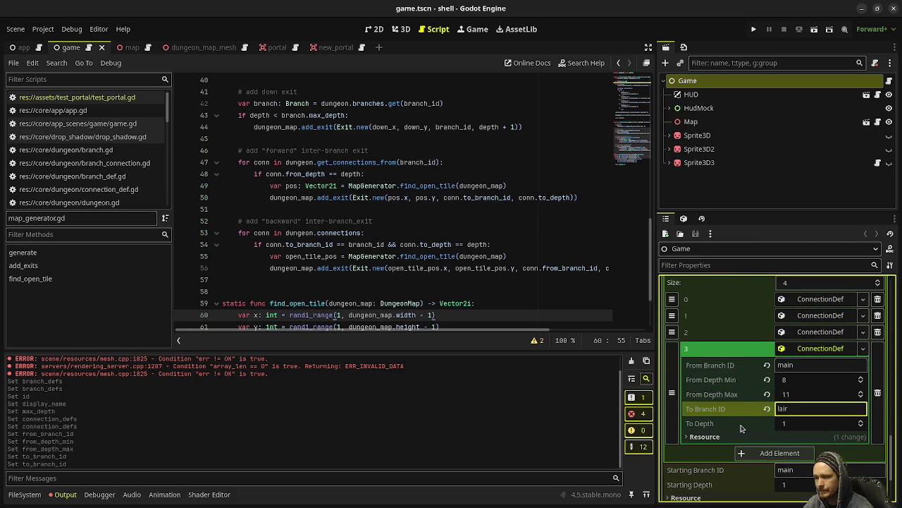
scroll(741, 427, "down", 1)
scroll(741, 427, "up", 3)
left_click(832, 406)
scroll(816, 363, "up", 10)
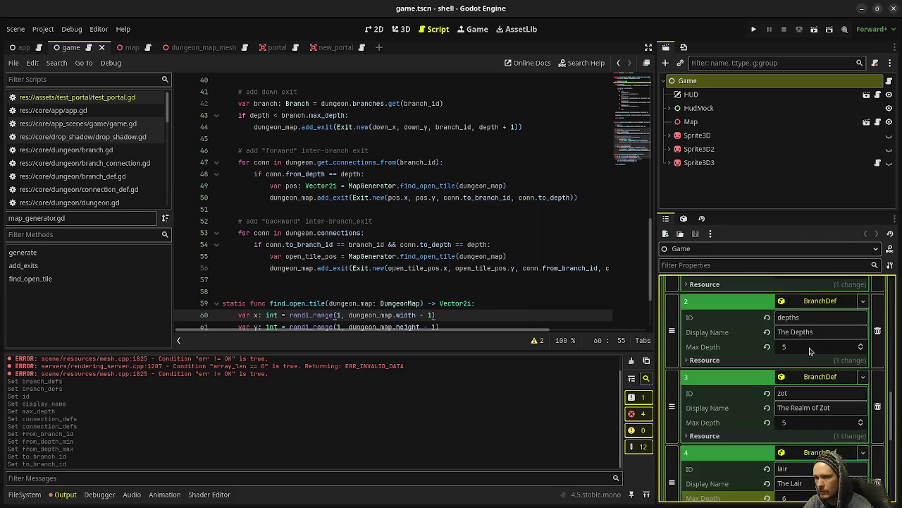
scroll(814, 329, "up", 3)
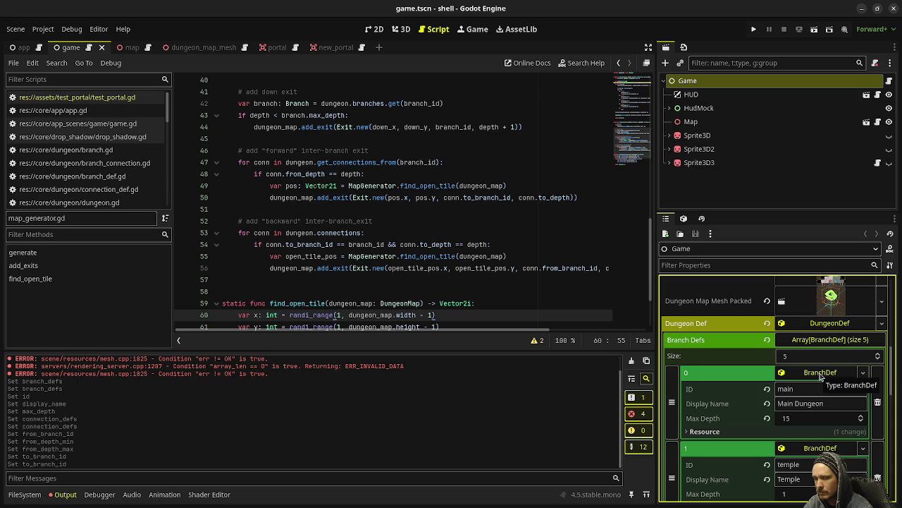
left_click(820, 374)
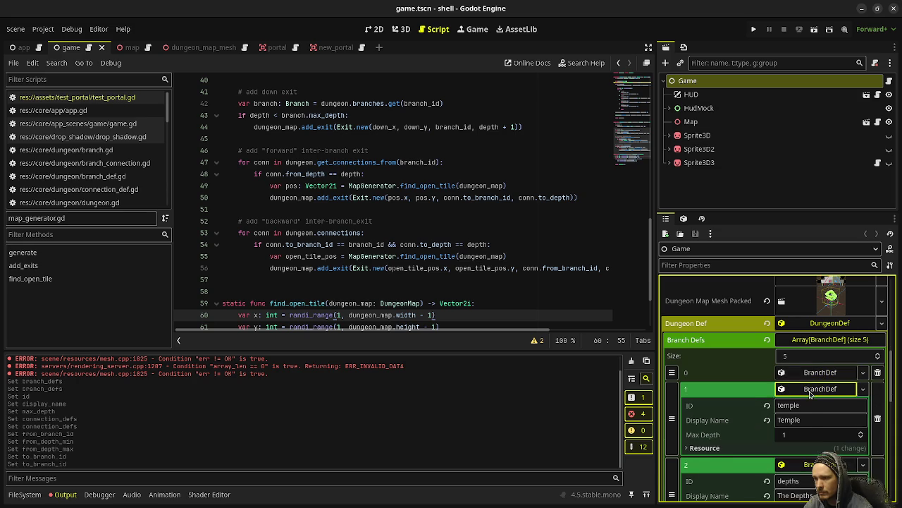
left_click(814, 389)
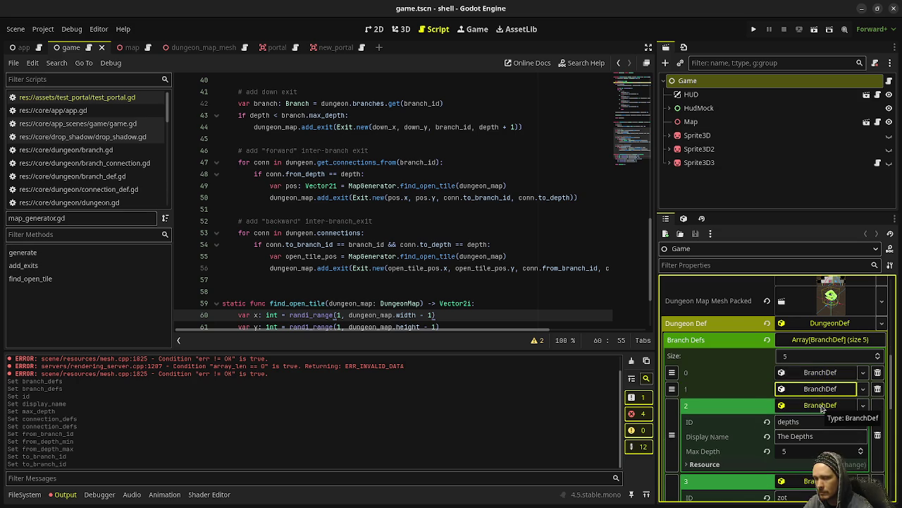
left_click(820, 404)
left_click(820, 421)
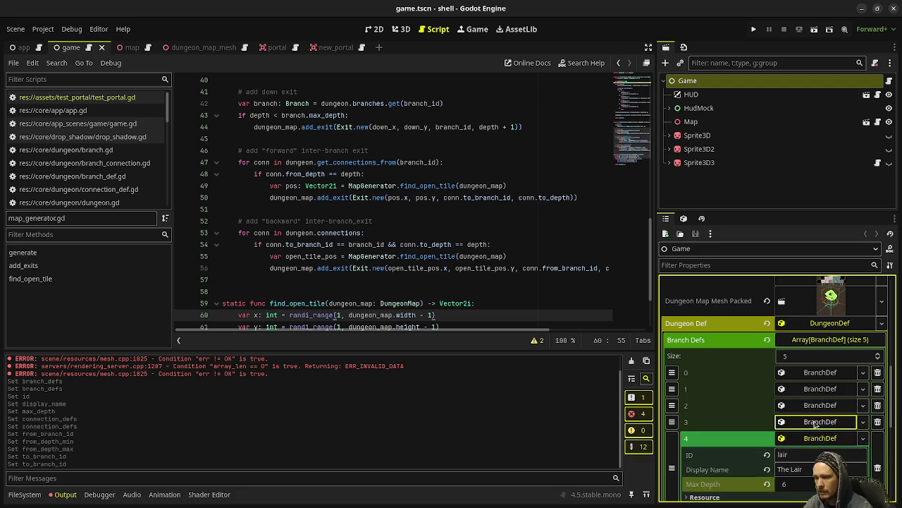
scroll(815, 400, "down", 2)
left_click(817, 382)
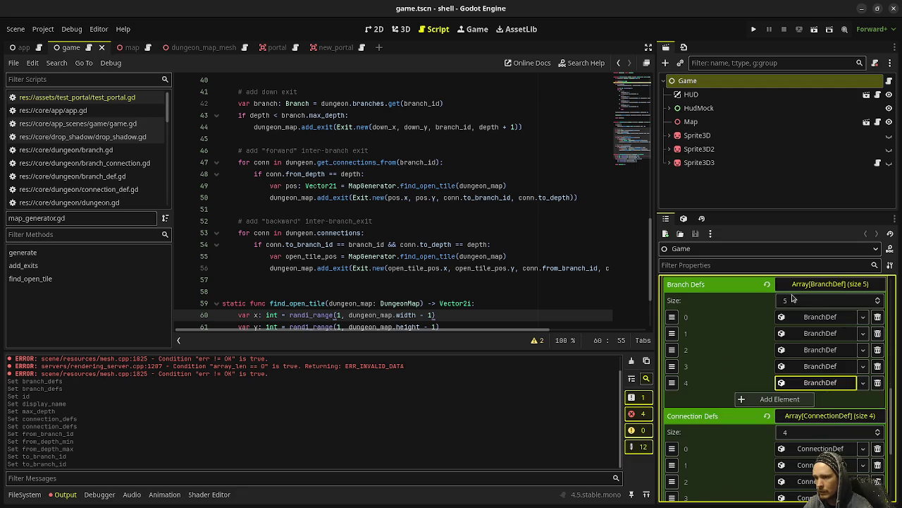
scroll(821, 420, "down", 2)
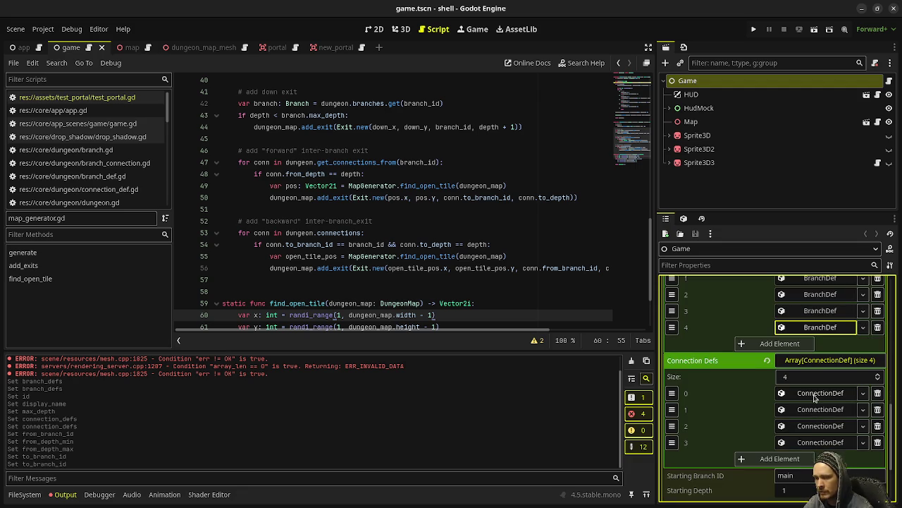
scroll(815, 398, "up", 3)
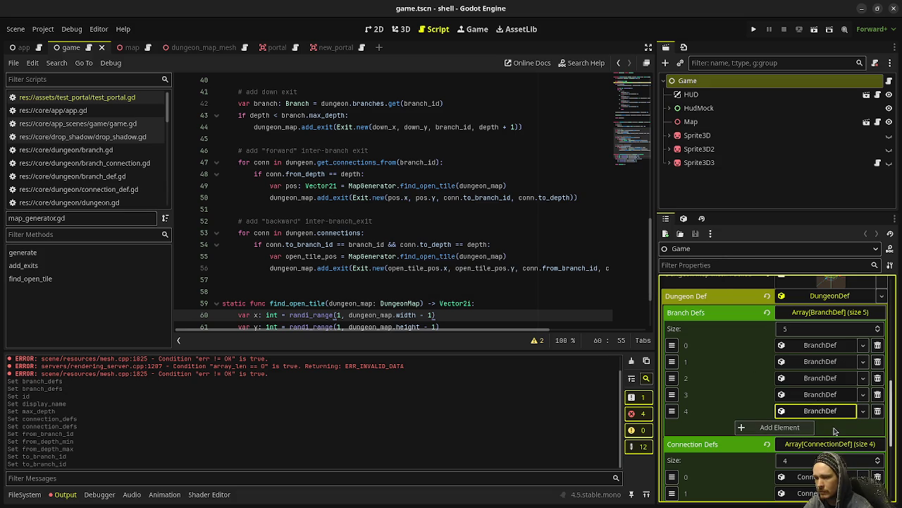
left_click(820, 345)
left_click(820, 345)
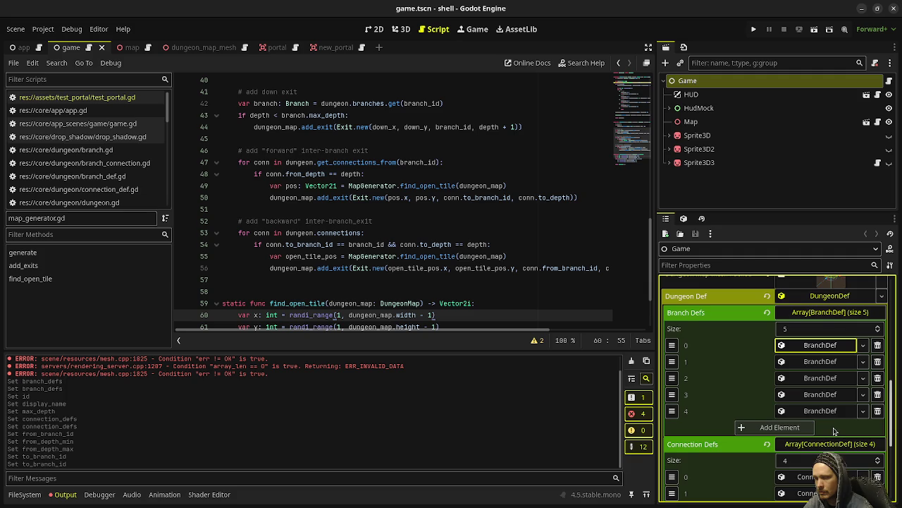
scroll(834, 430, "down", 3)
scroll(806, 411, "up", 2)
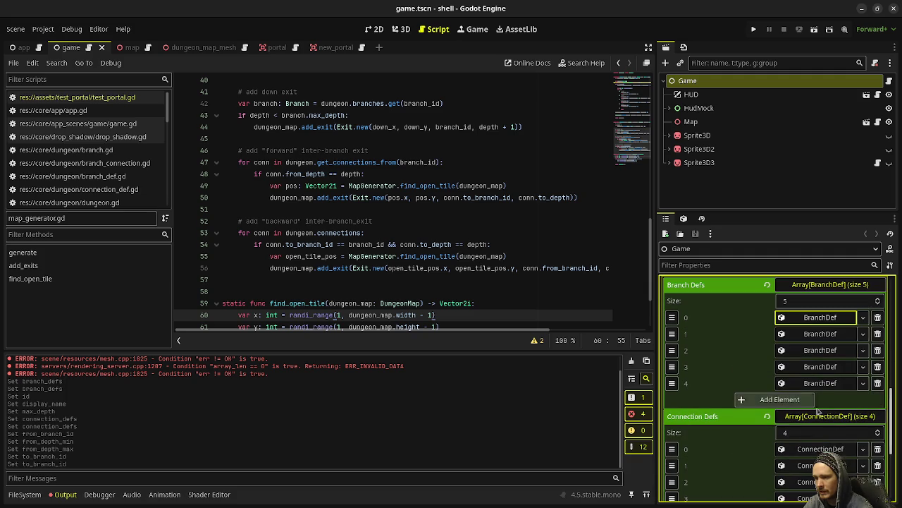
left_click(815, 333)
left_click(816, 333)
left_click(816, 318)
left_click(815, 318)
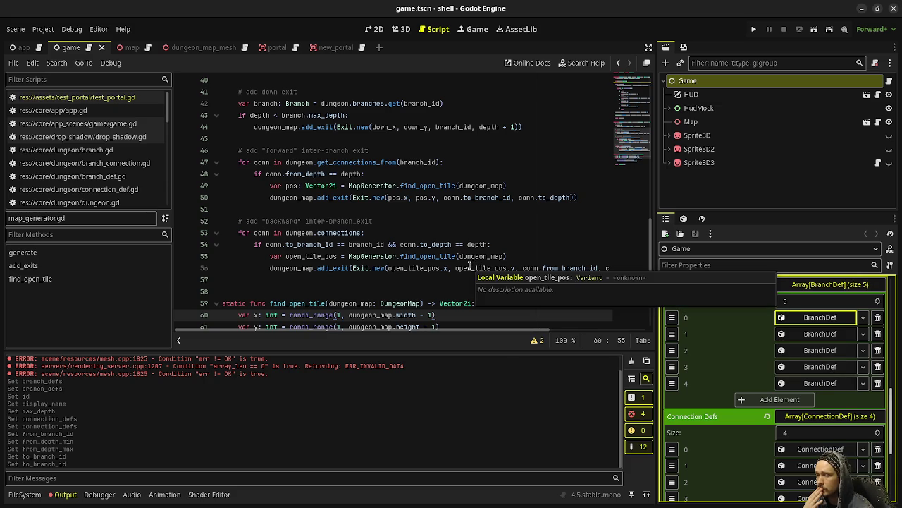
scroll(469, 264, "up", 3)
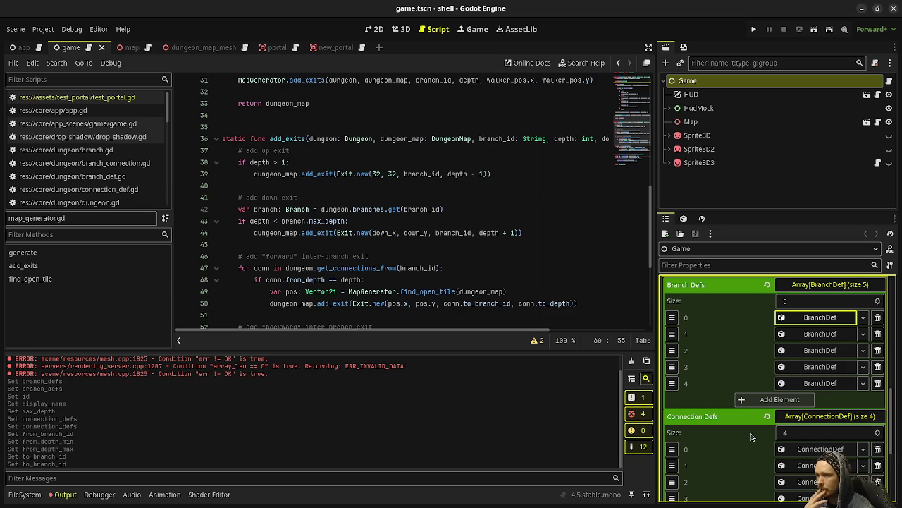
scroll(447, 291, "up", 10)
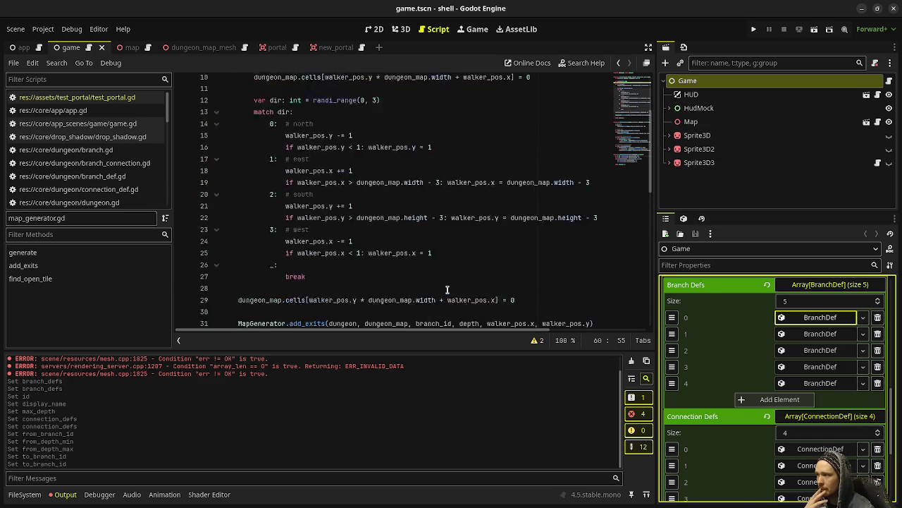
left_click(109, 124)
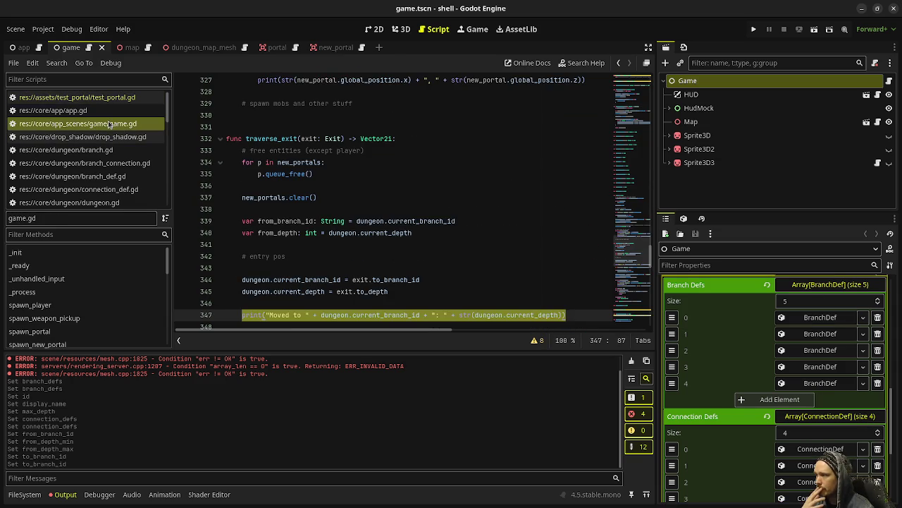
- Add 'dungeon_def = DungeonDef.new()' below new_portals.clear() in reset()
left_click(402, 232)
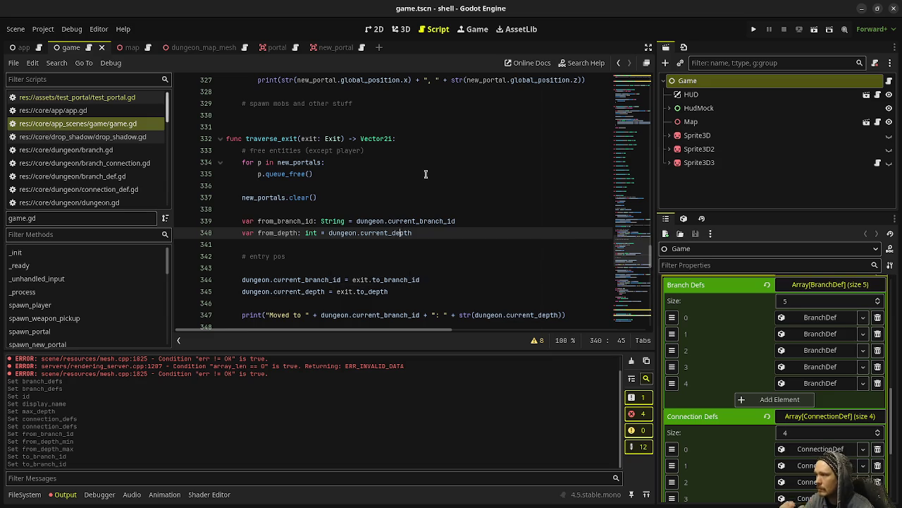
scroll(423, 169, "up", 10)
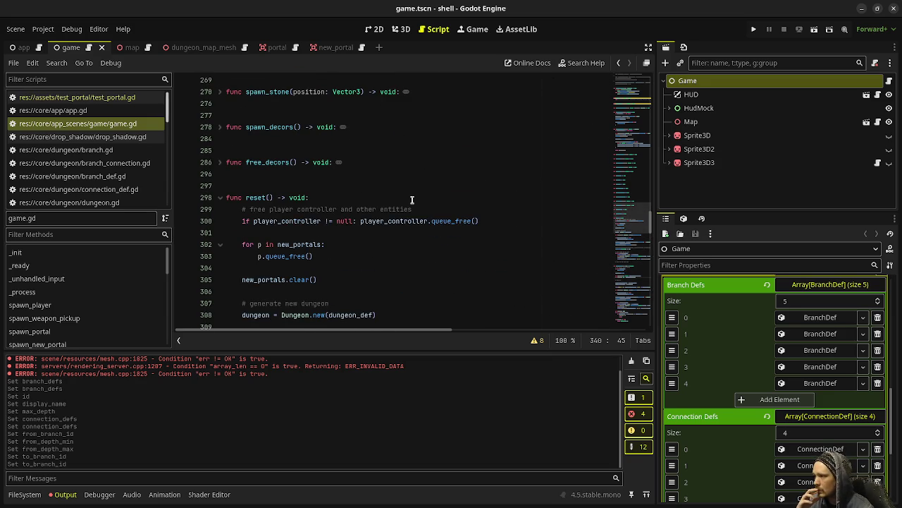
scroll(412, 199, "down", 1)
left_click(388, 245)
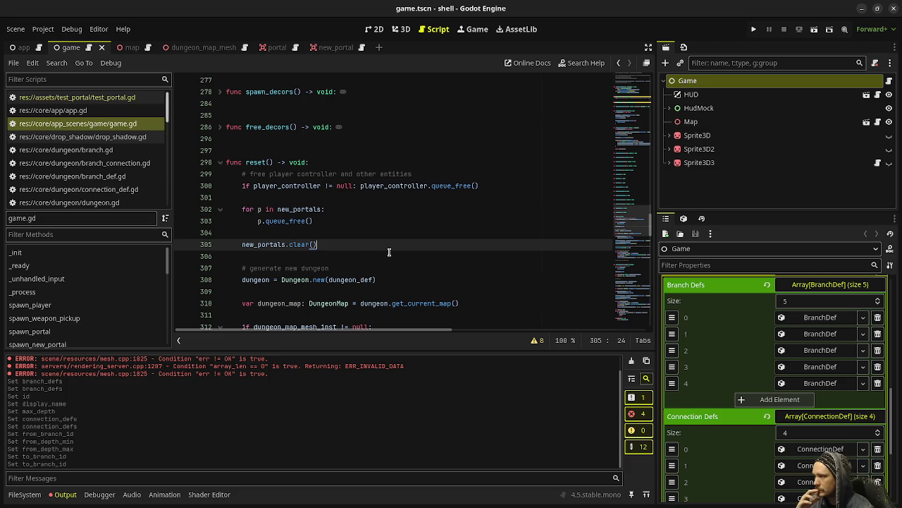
key("Return")
key("Return")
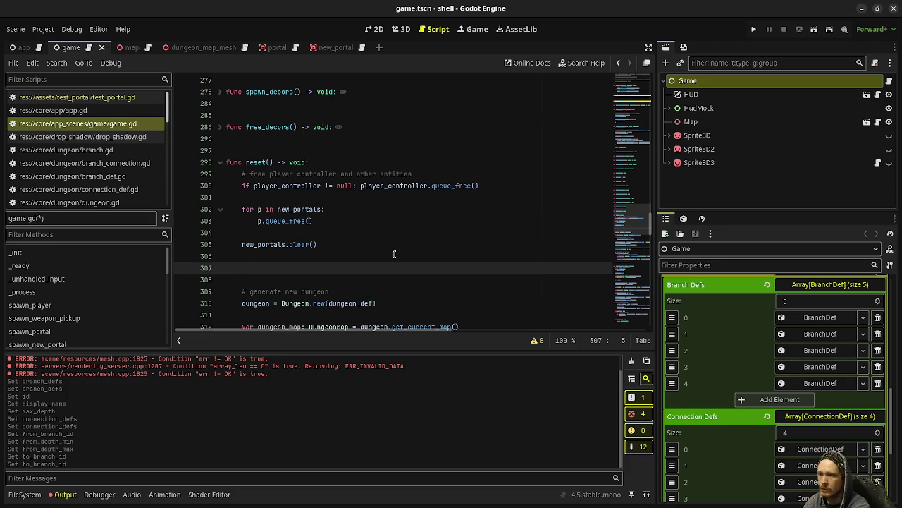
type("dunge")
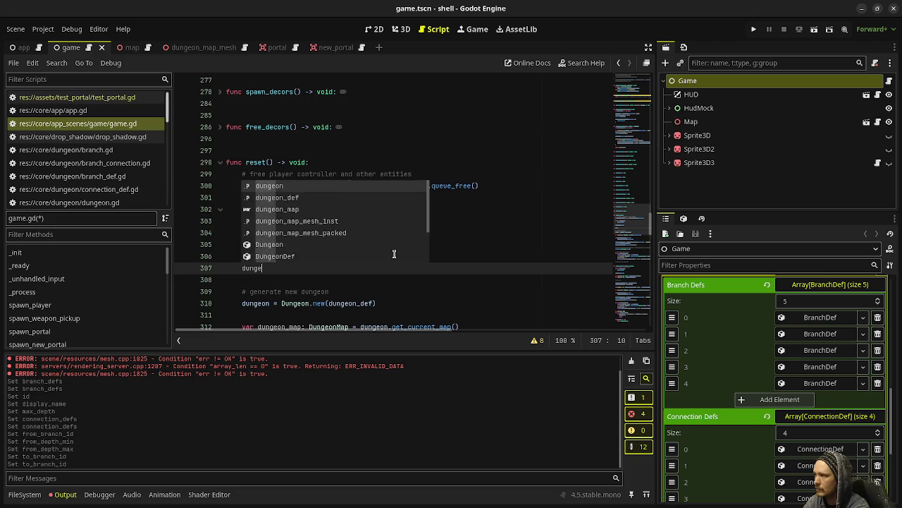
type("on_def = Dungeo")
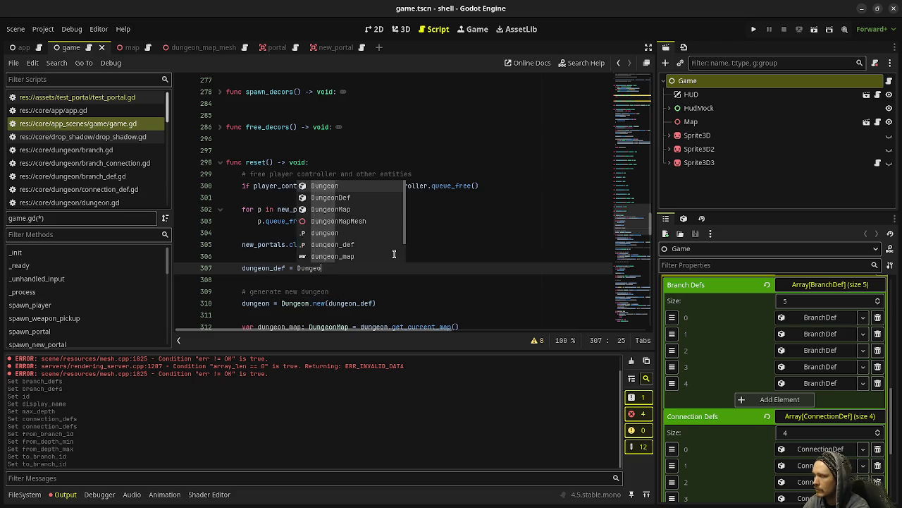
type("nDef.new")
key("Return")
type(")")
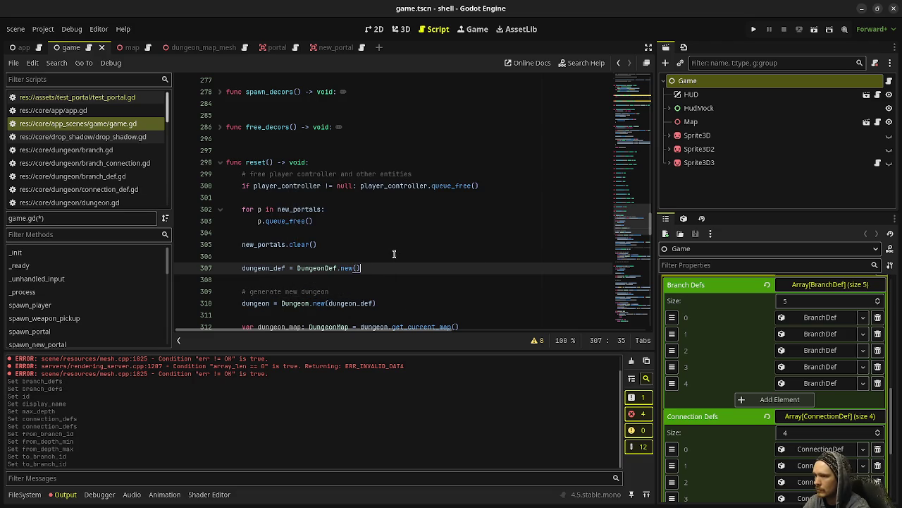
key("Return")
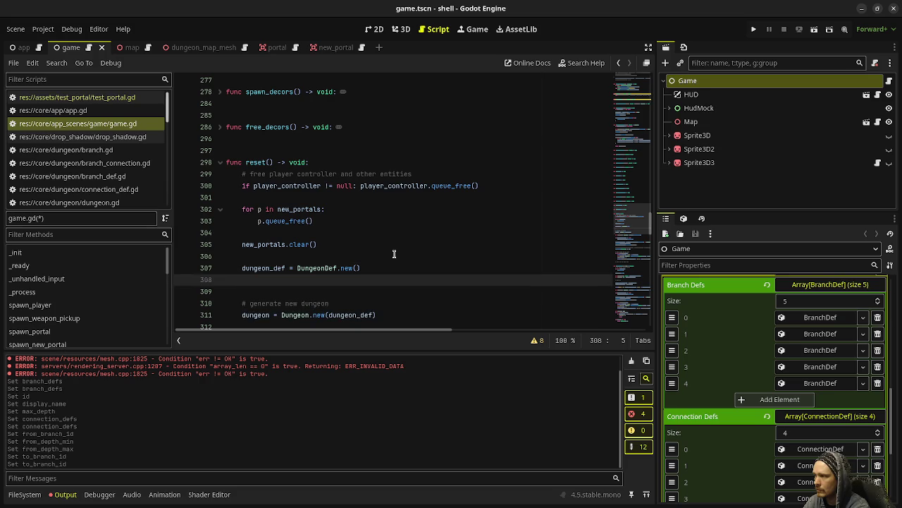
- Add the line 'dungeon_def.add_branch_def(BranchDef.new())' beneath it
type("dungeon_d")
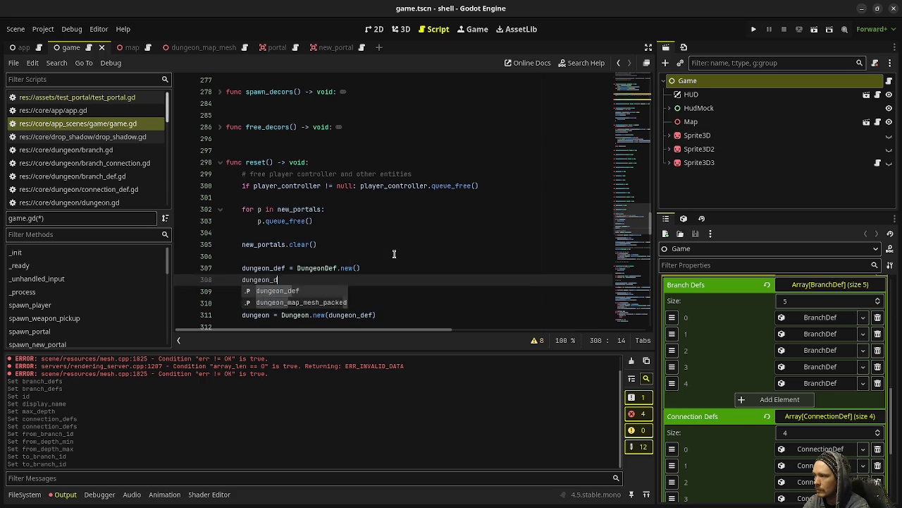
type("ef.add")
key("Return")
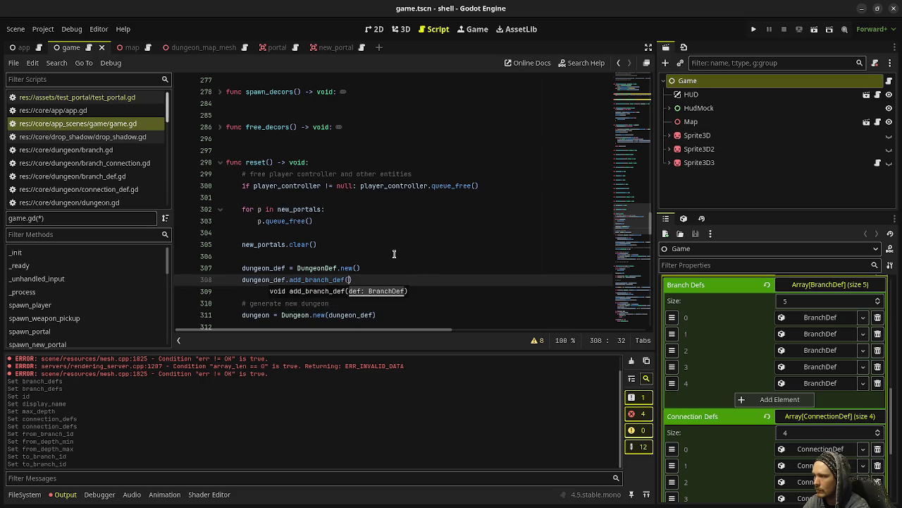
type("BranchDef.n")
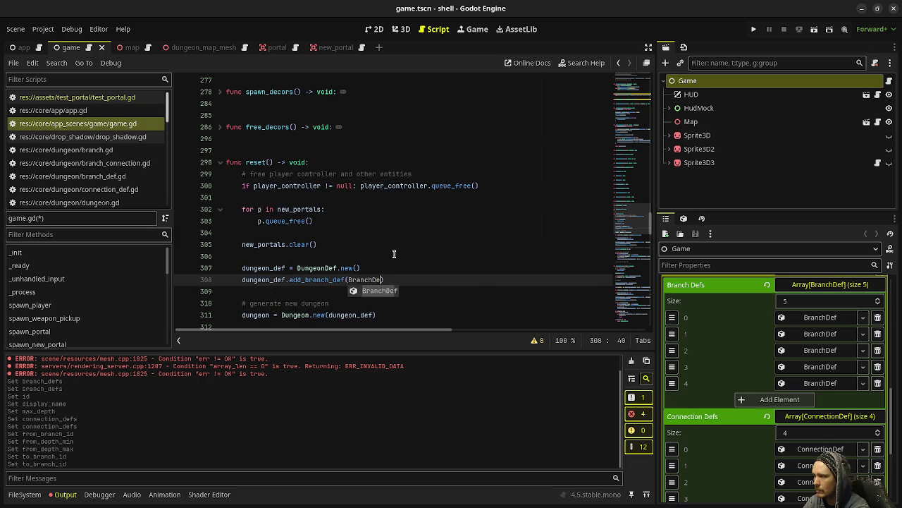
key("Return")
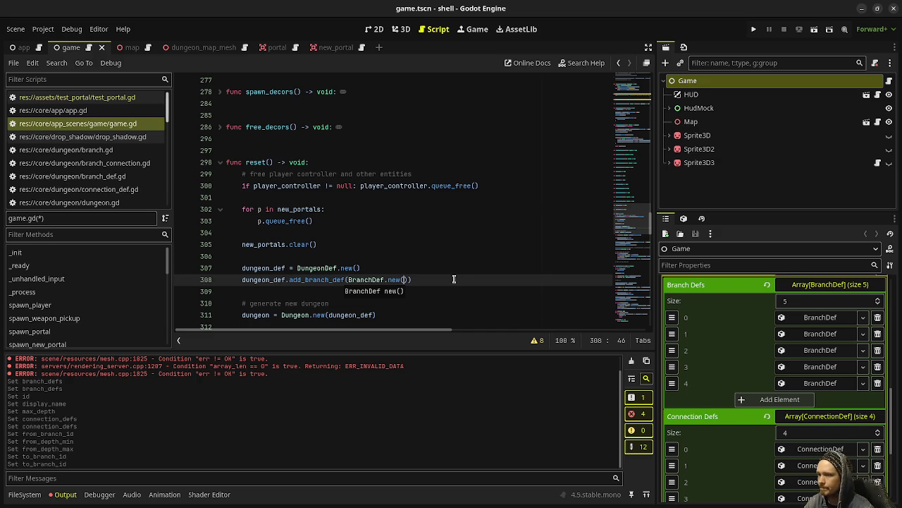
- Collapse Dungeon Def in the Inspector and open connection_def.gd
scroll(711, 369, "up", 3)
key("Down")
key("Down")
key("Down")
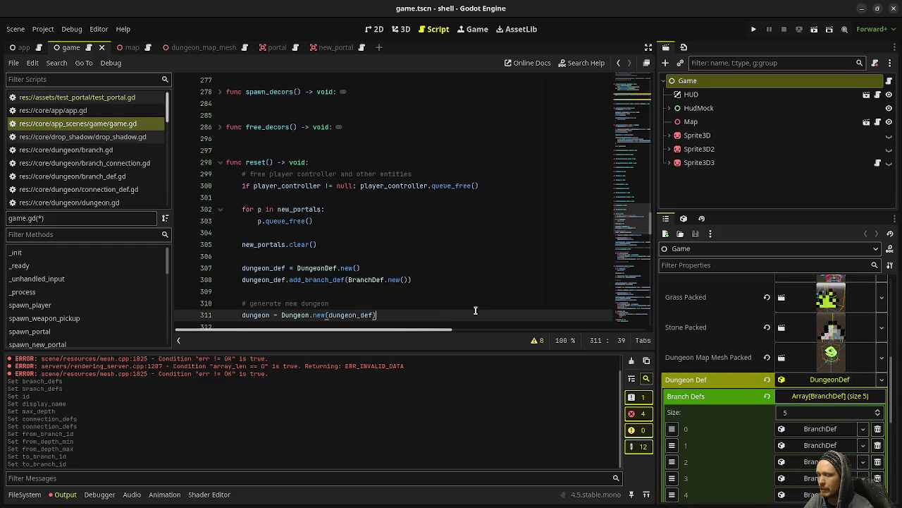
left_click(802, 381)
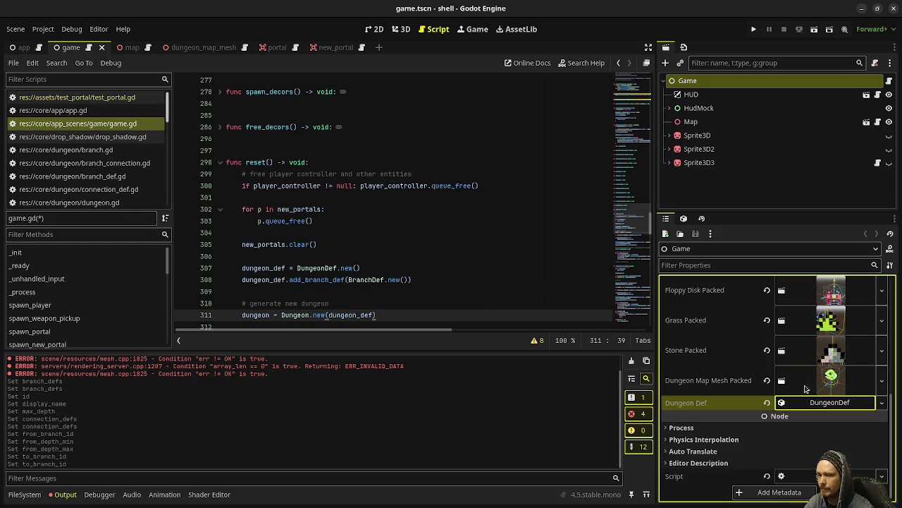
left_click(404, 242)
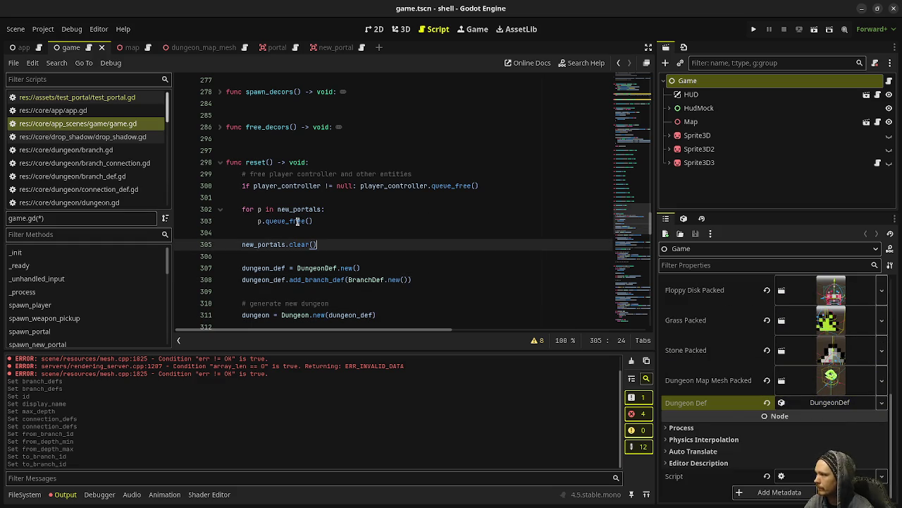
left_click(110, 190)
scroll(102, 163, "down", 3)
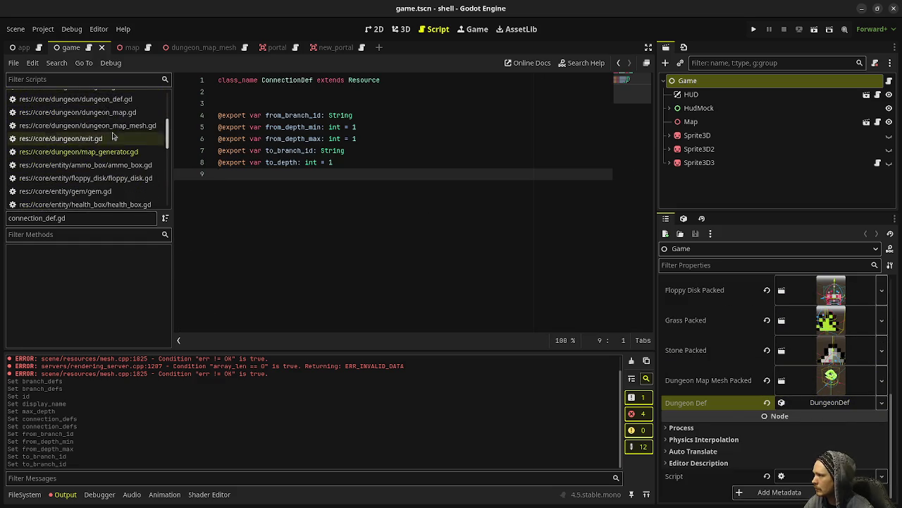
- In dungeon_def.gd, change the base class from Resource to RefCounted
left_click(107, 142)
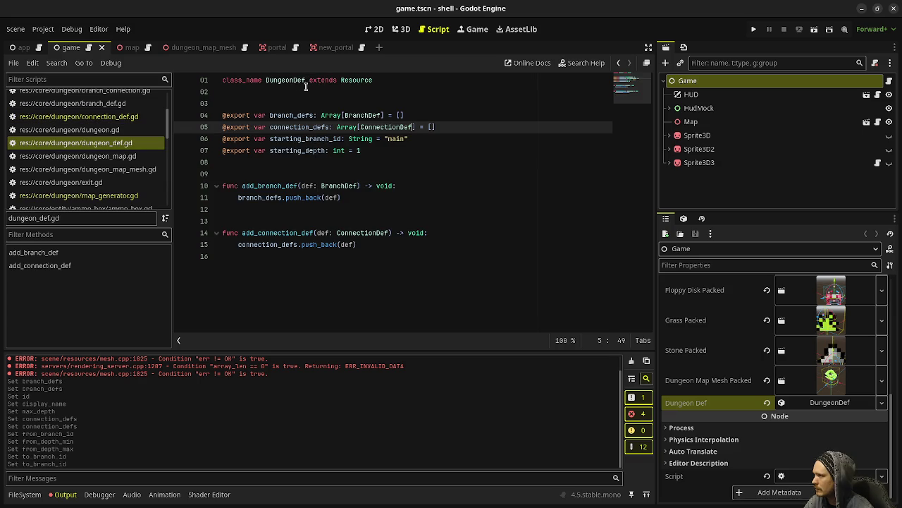
double_click(342, 81)
type("RefCounte")
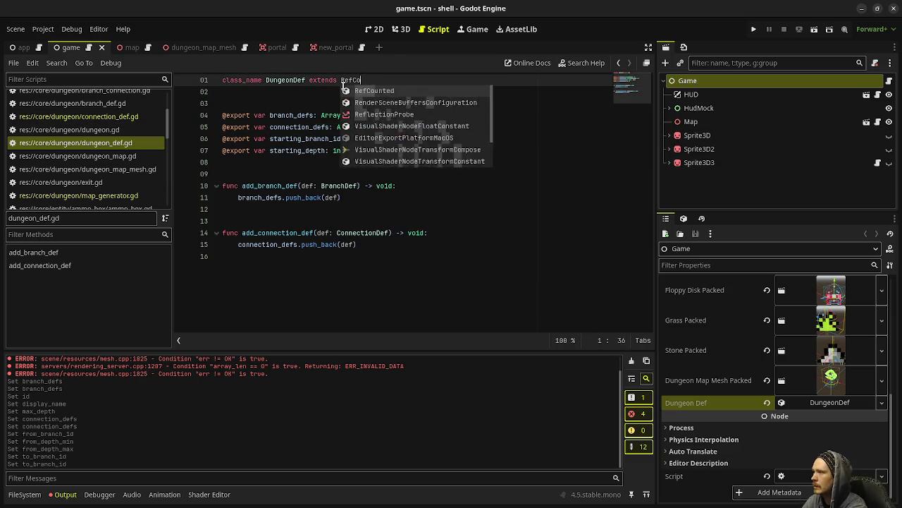
key("Return")
- Remove the half-written func _init() line and save dungeon_def.gd
left_click(301, 176)
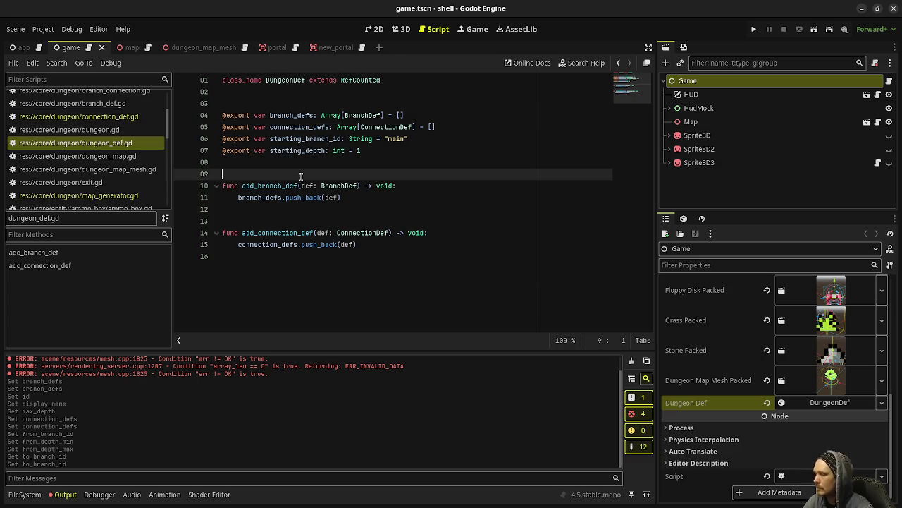
key("Return")
type("func _init(")
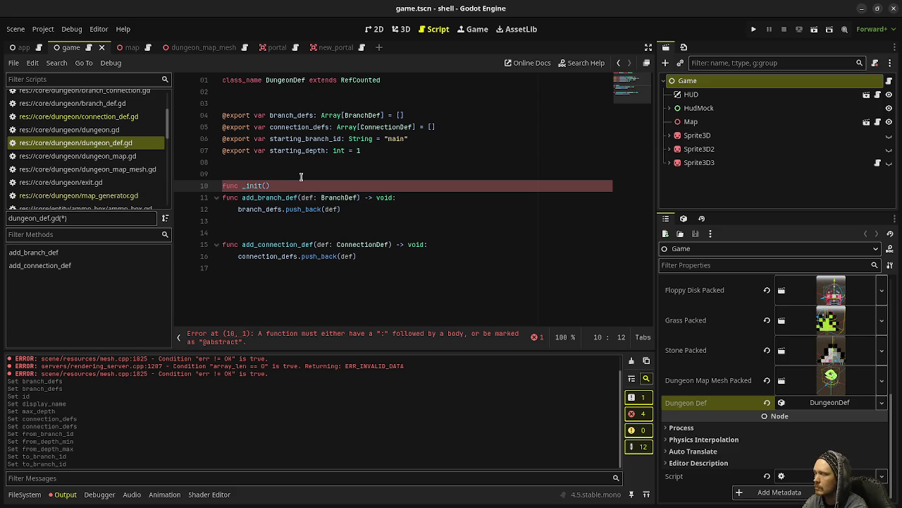
key("BackSpace")
key("BackSpace")
key("BackSpace")
key("BackSpace")
key("BackSpace")
key("BackSpace")
key("ctrl+s")
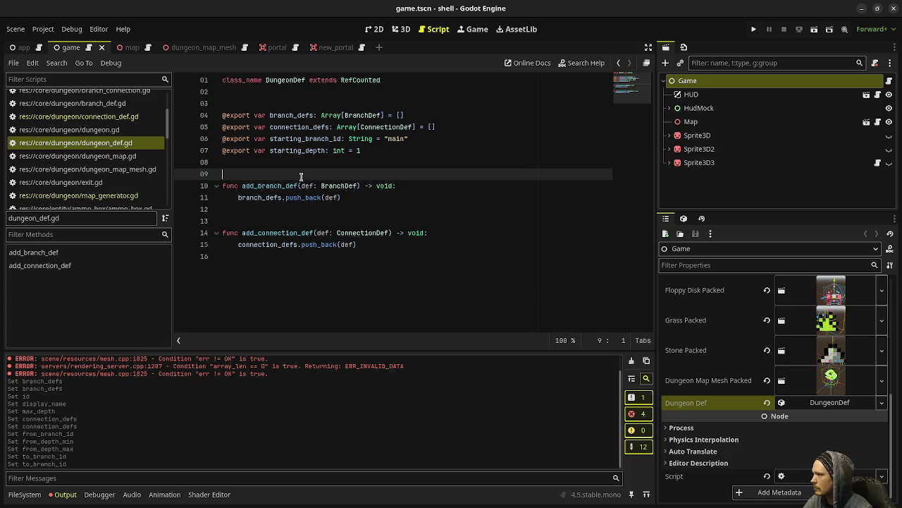
scroll(120, 141, "up", 3)
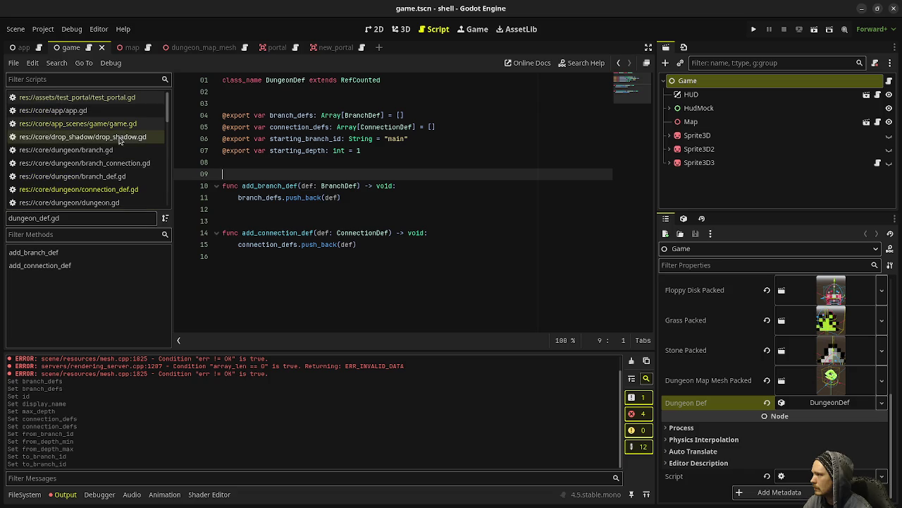
- In branch_def.gd, declare _init(new_id: String, new_display_name: String, new_max_depth: int) -> void
left_click(106, 163)
left_click(105, 176)
left_click(334, 159)
key("Return")
key("Return")
type("func _init(n")
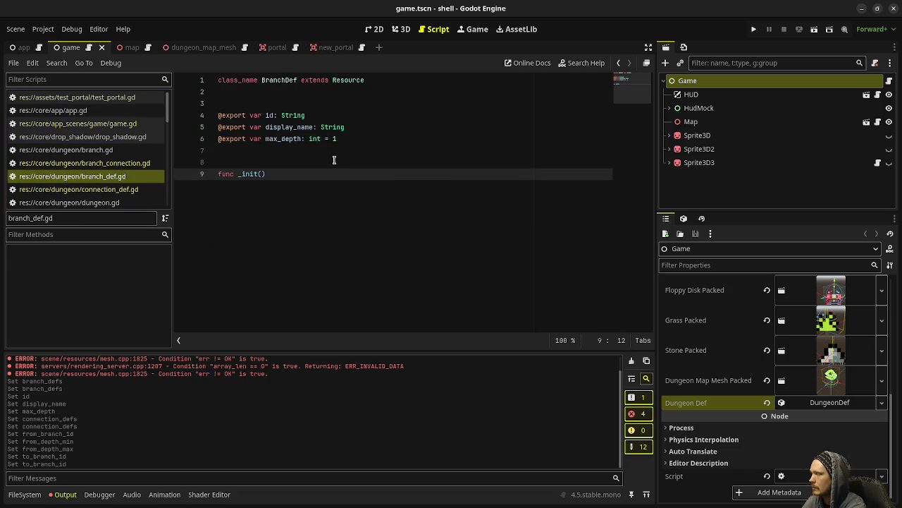
type("ew_id: String")
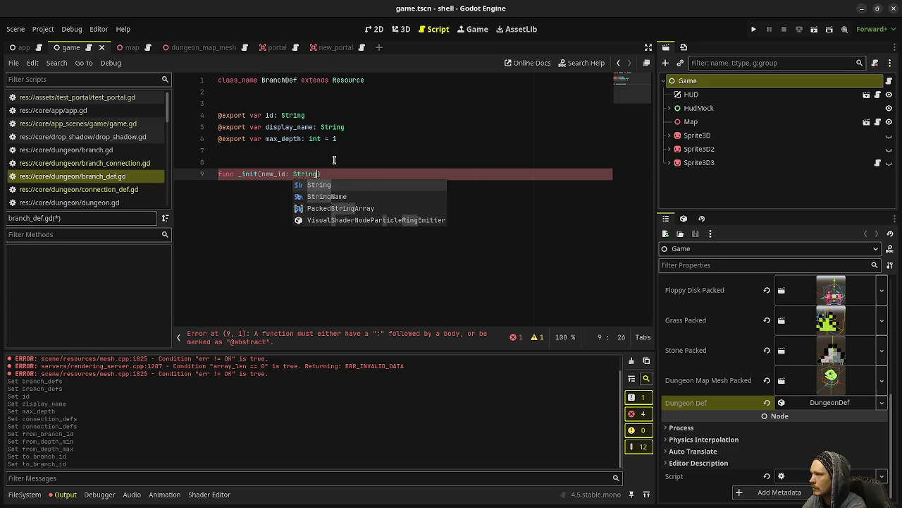
type(", n")
type("ew_display_name: ")
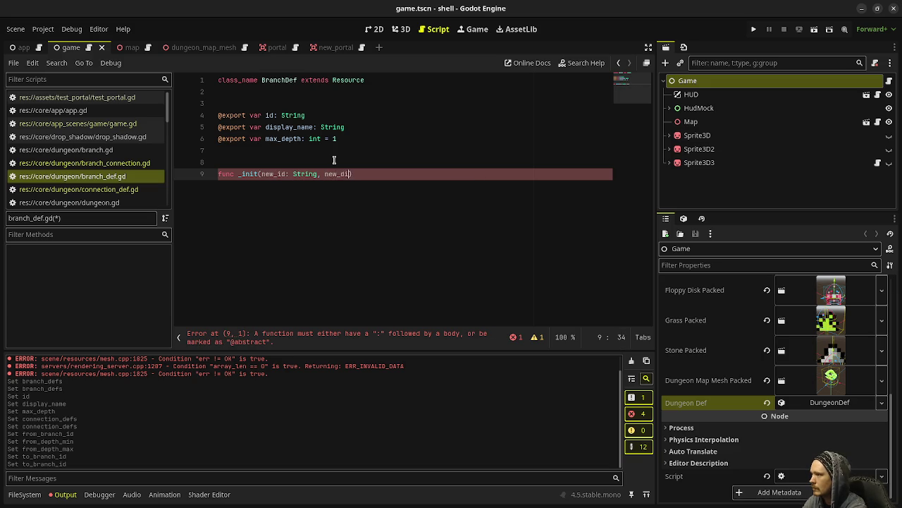
type("String, new")
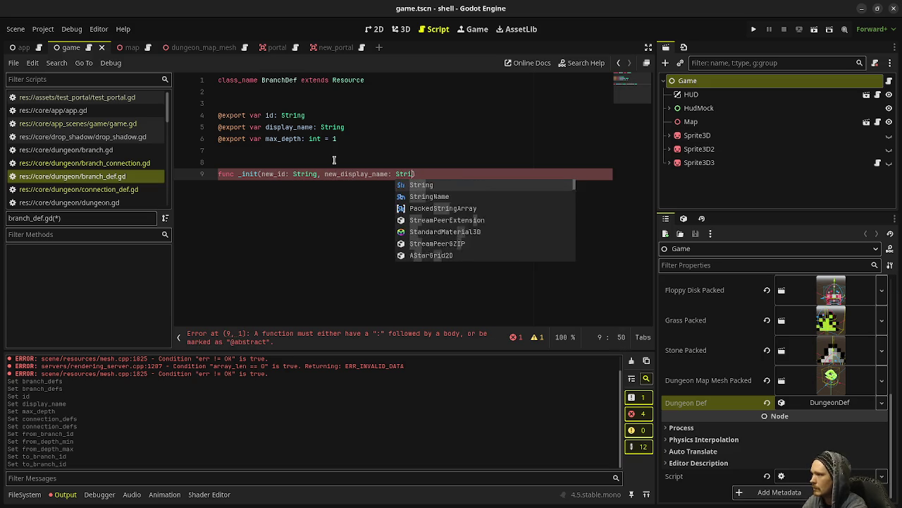
type("_max_depth")
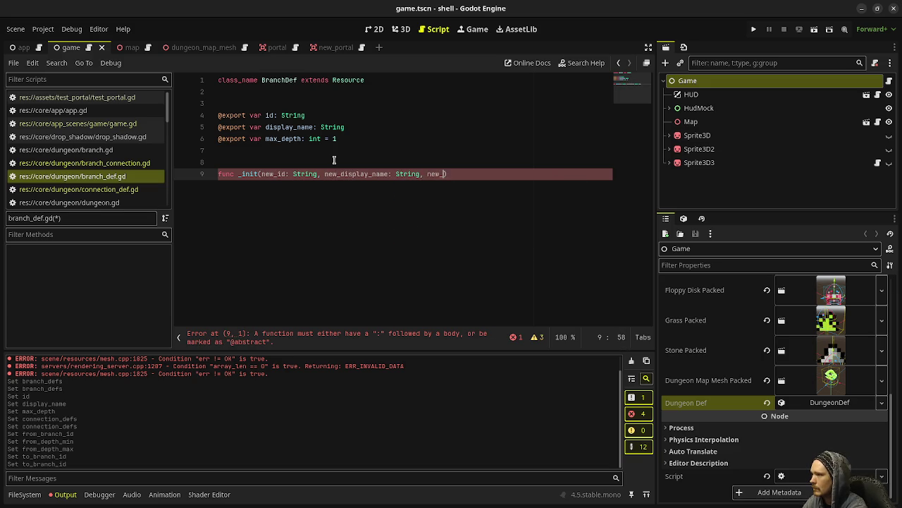
type(": ")
type("int")
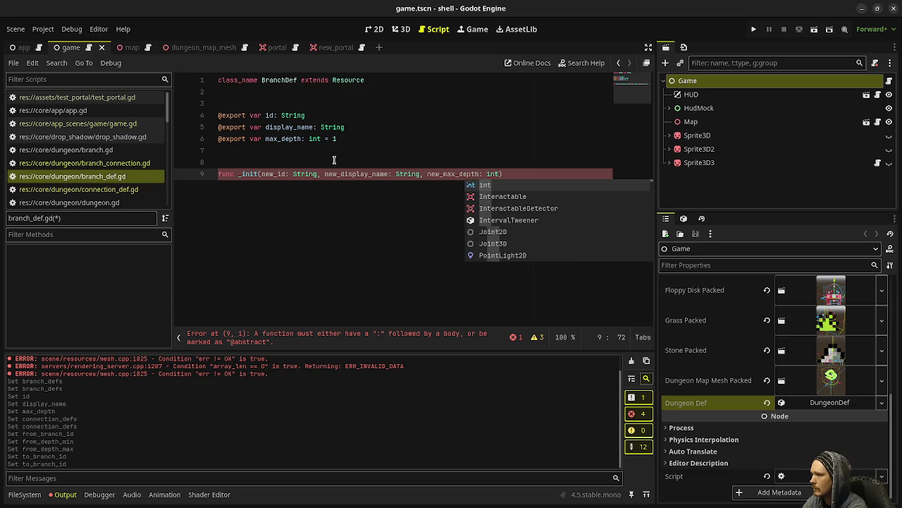
type(") -> void:")
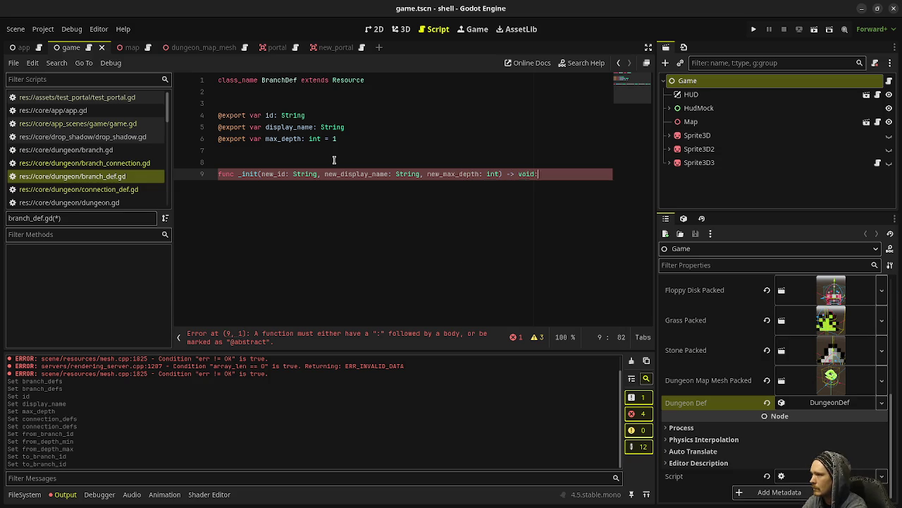
key("Return")
- Add 'id = new_id' and 'display_name = new_display_name' to the _init body
type("id = new_id")
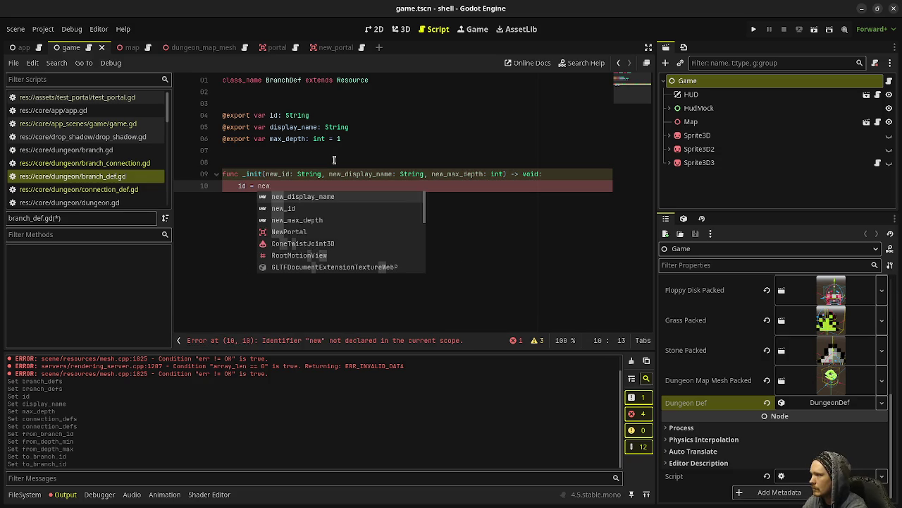
key("Return")
type("new_display")
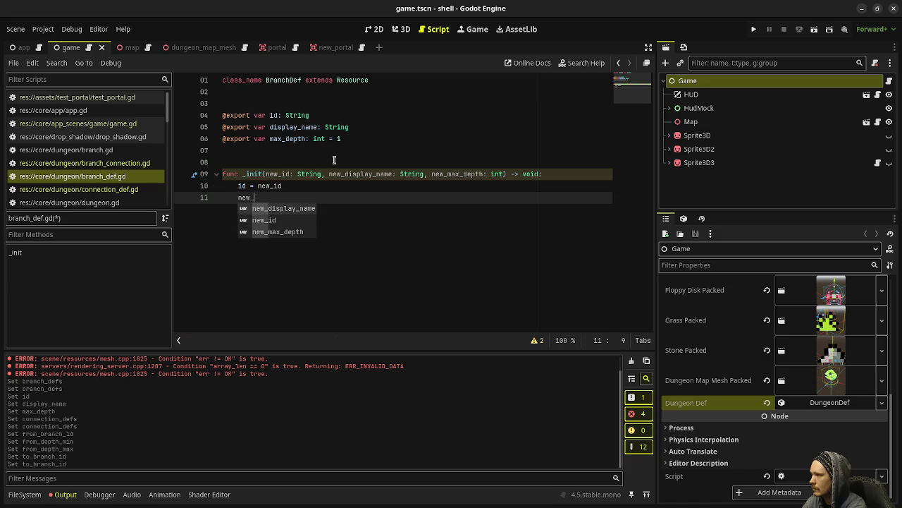
key("Return")
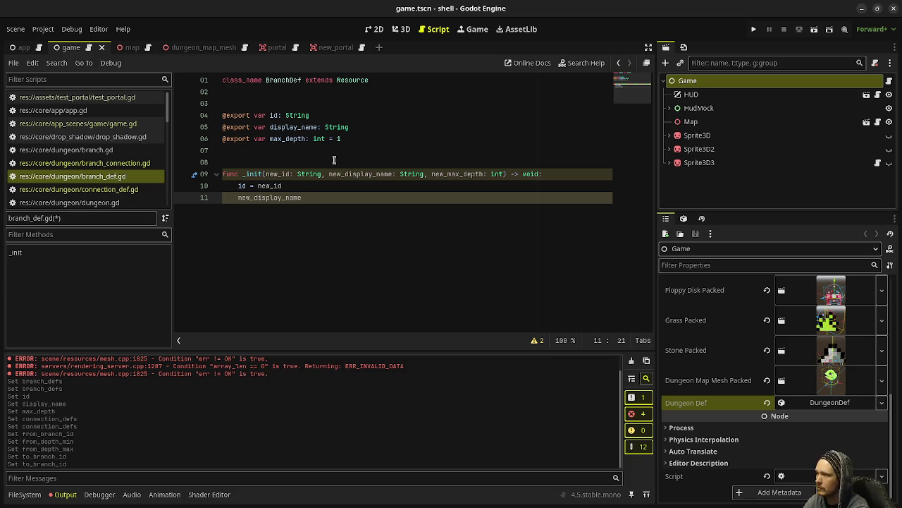
key("BackSpace")
key("BackSpace")
key("BackSpace")
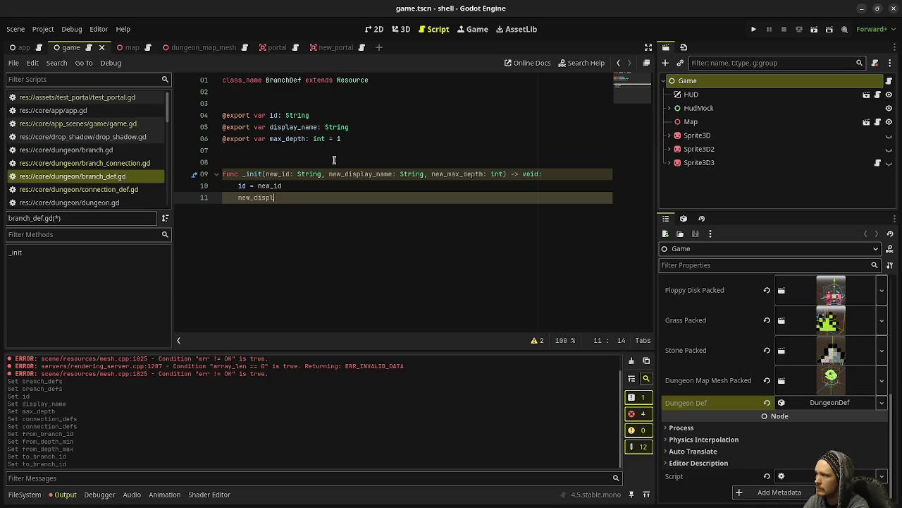
type("disp")
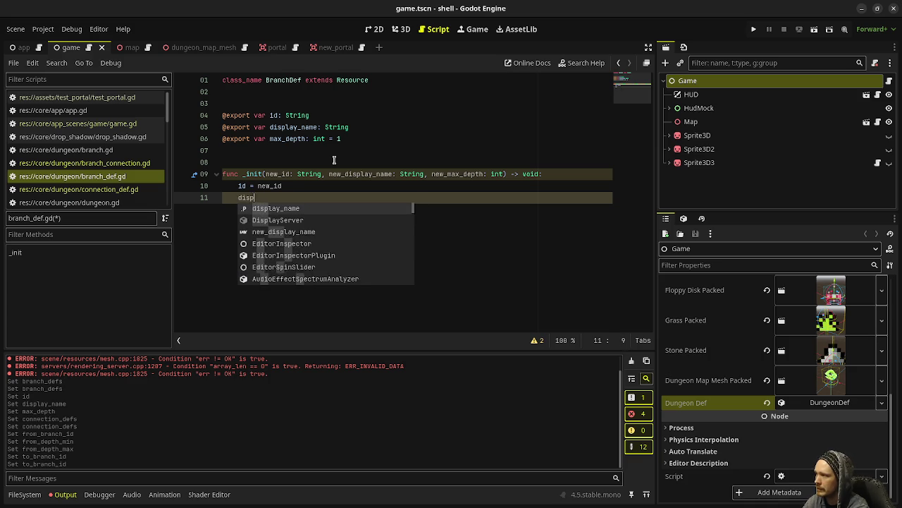
type("lay_name =")
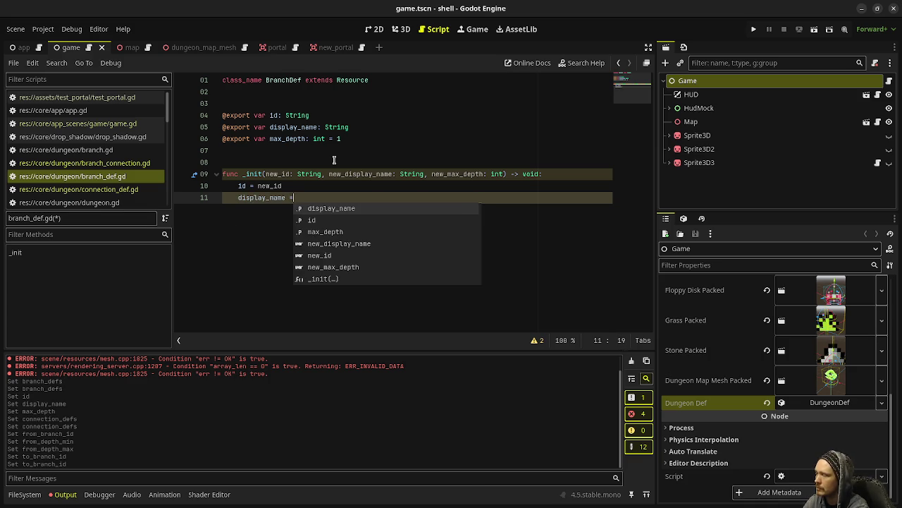
type(" new_display_name")
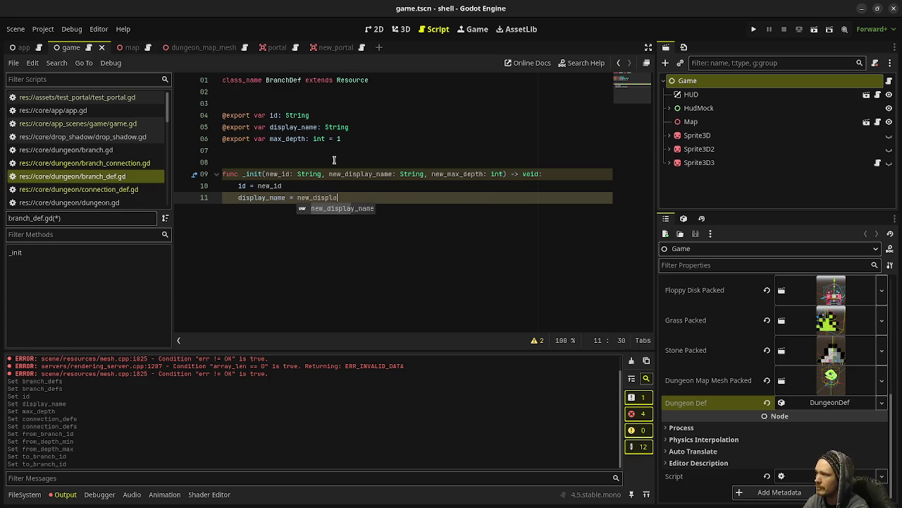
key("Return")
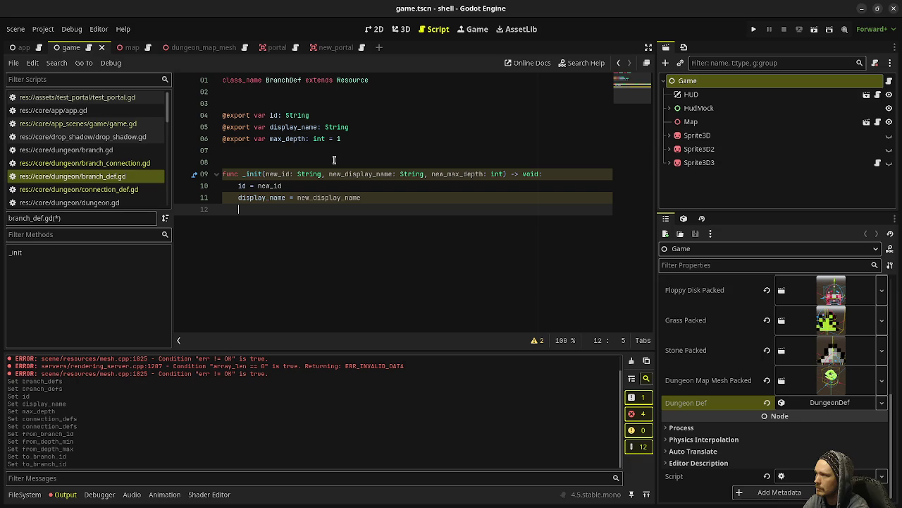
- Add 'max_depth = new_max_depth' and save branch_def.gd
type("max_dp")
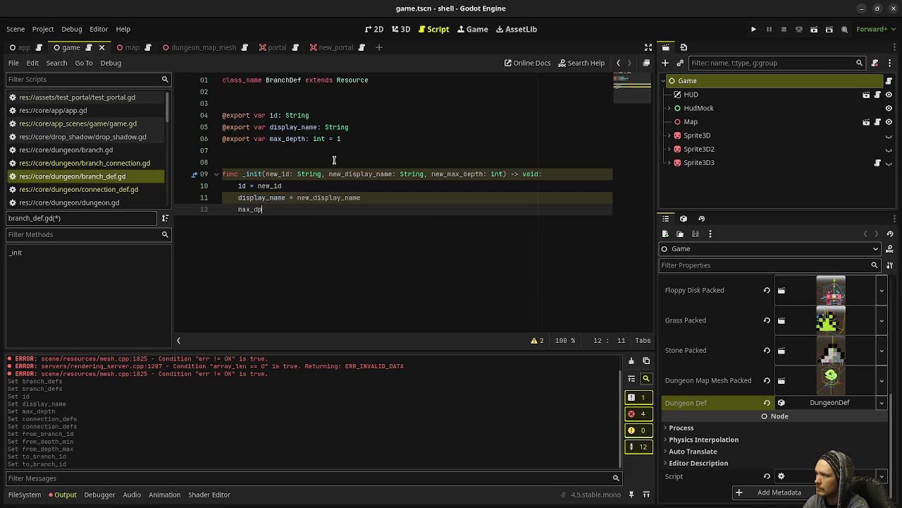
key("BackSpace")
type("epth")
key("BackSpace")
key("BackSpace")
key("BackSpace")
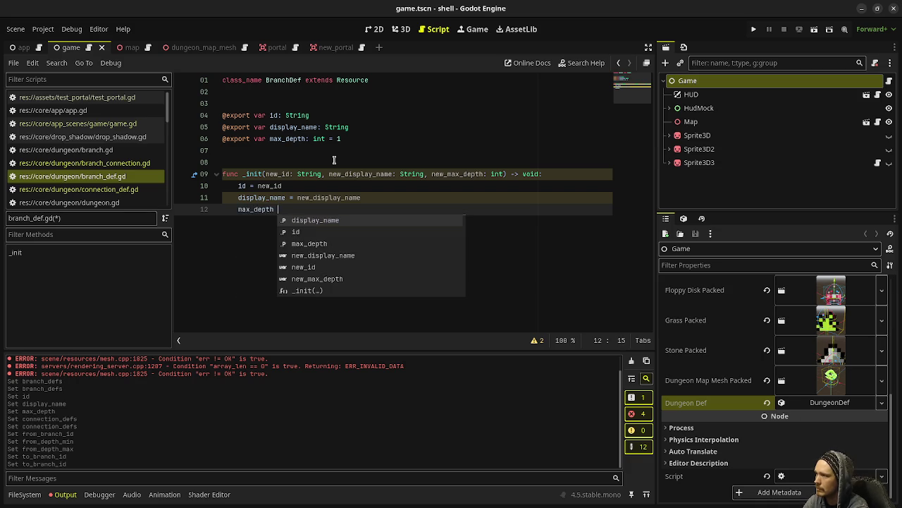
key("BackSpace")
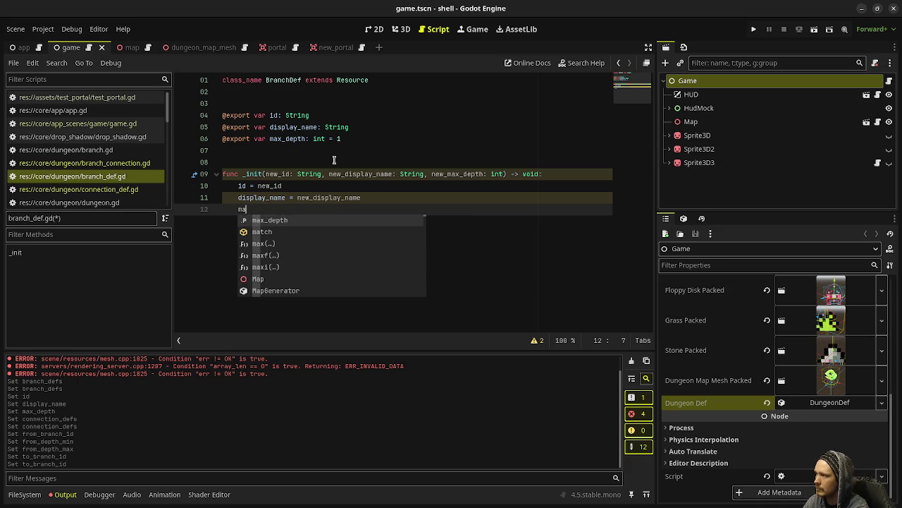
key("Return")
type("= new_max_dept")
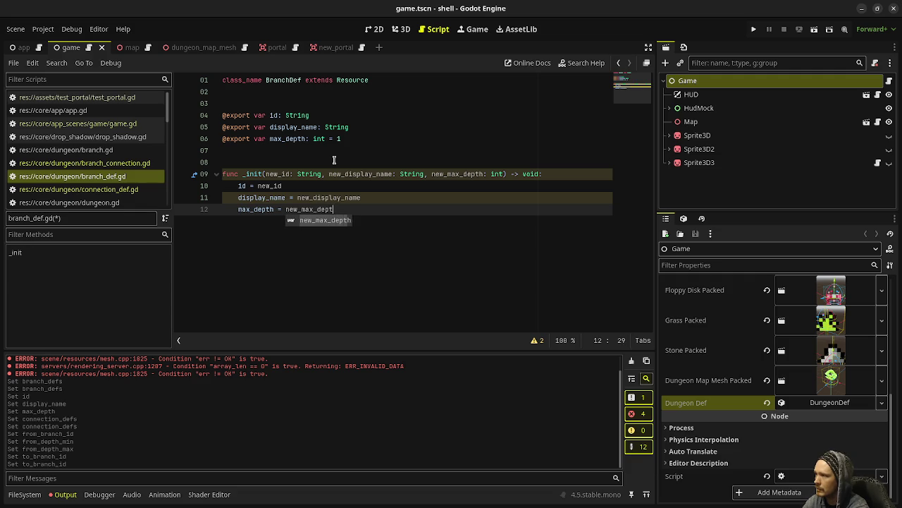
key("Return")
key("ctrl+s")
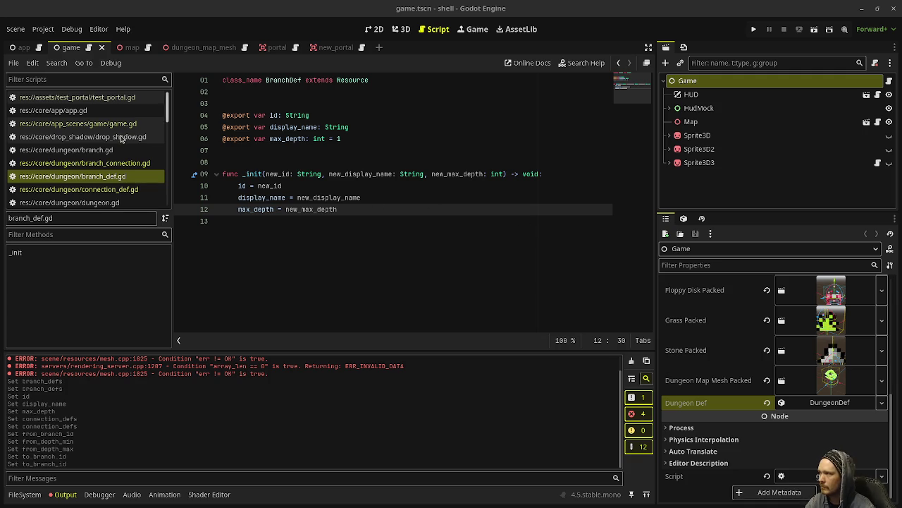
left_click(119, 189)
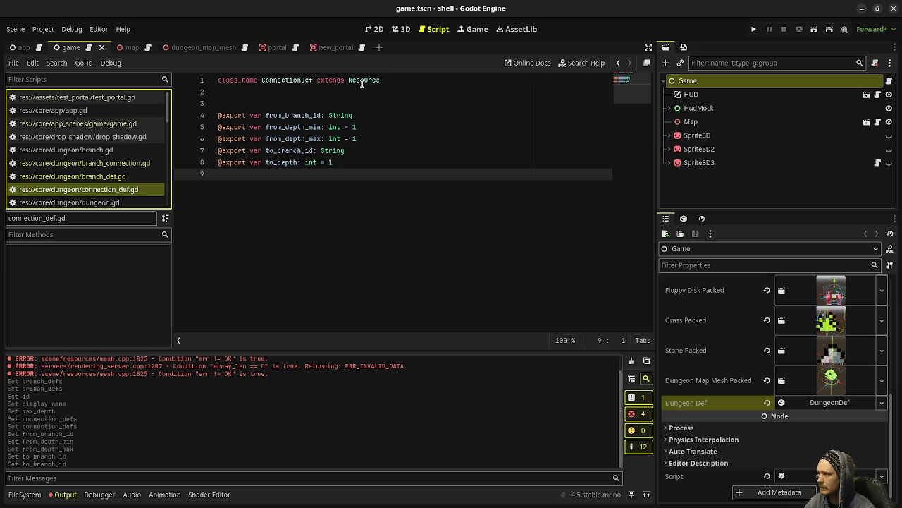
- Make ConnectionDef extend RefCounted and declare _init with from branch, depth range and target parameters
double_click(362, 80)
type("RefCounted")
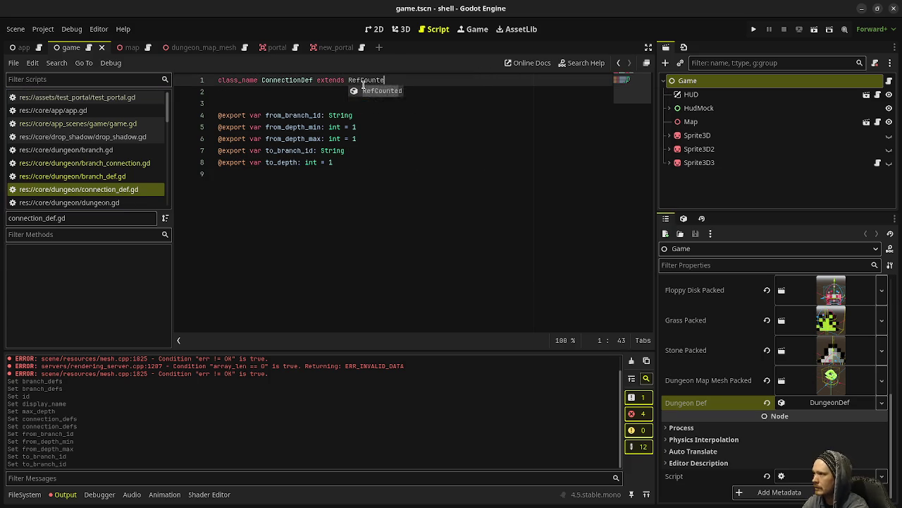
left_click(301, 257)
key("Return")
key("Return")
type("func _i")
key("Return")
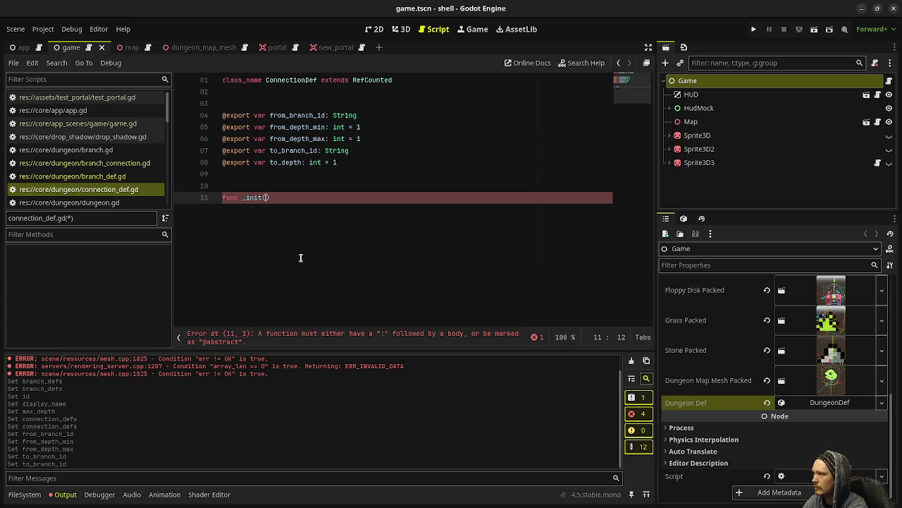
type("new_from_branch")
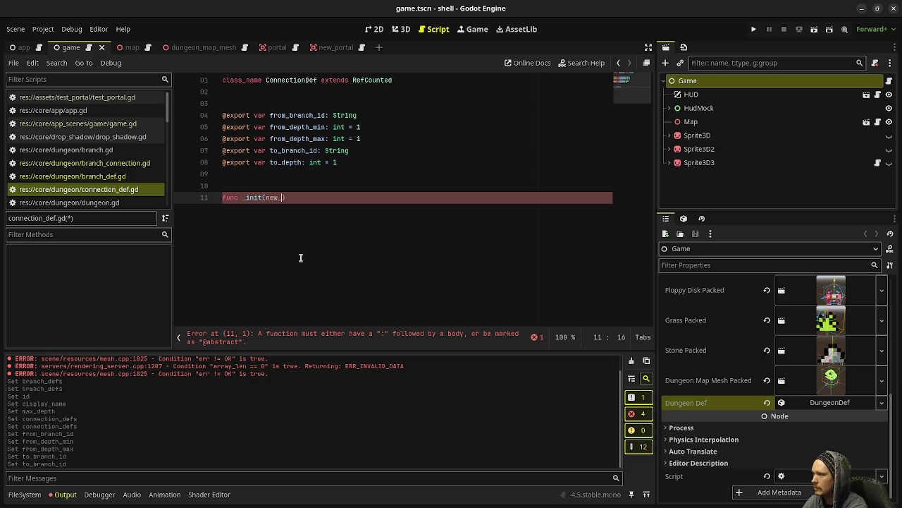
type("_id: String, ")
type("new_")
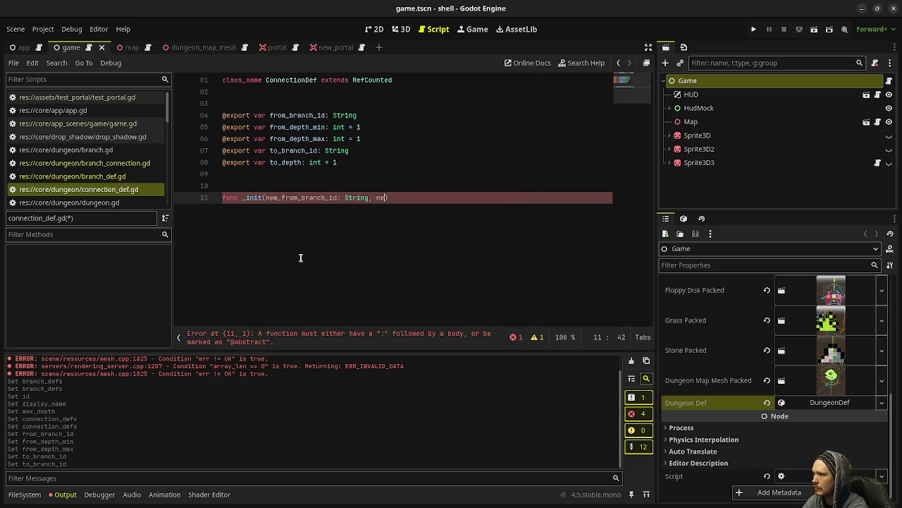
type("from_depth_min")
type(": int, new")
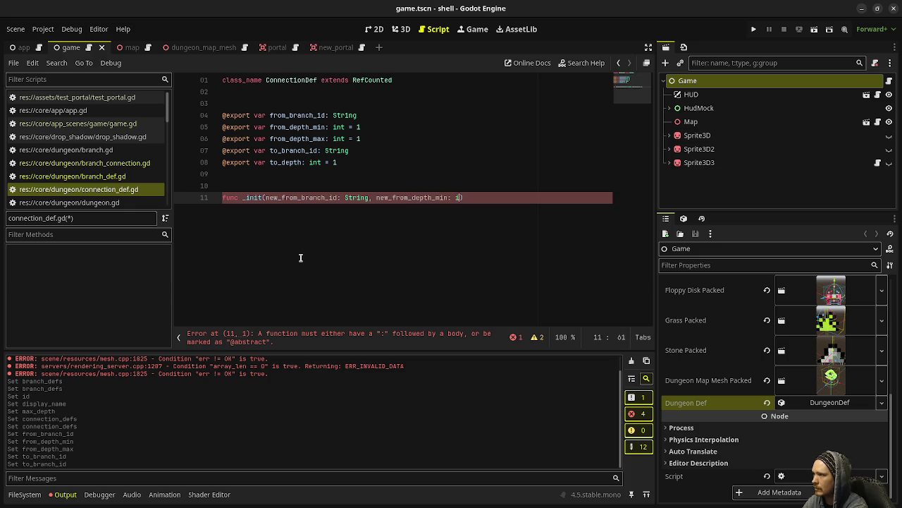
type("_from_dept")
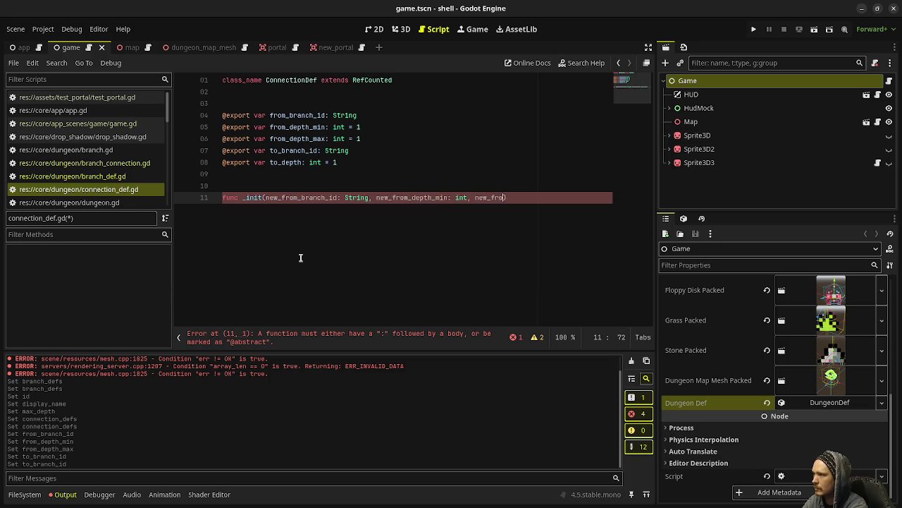
type("h_max")
type(": int, ")
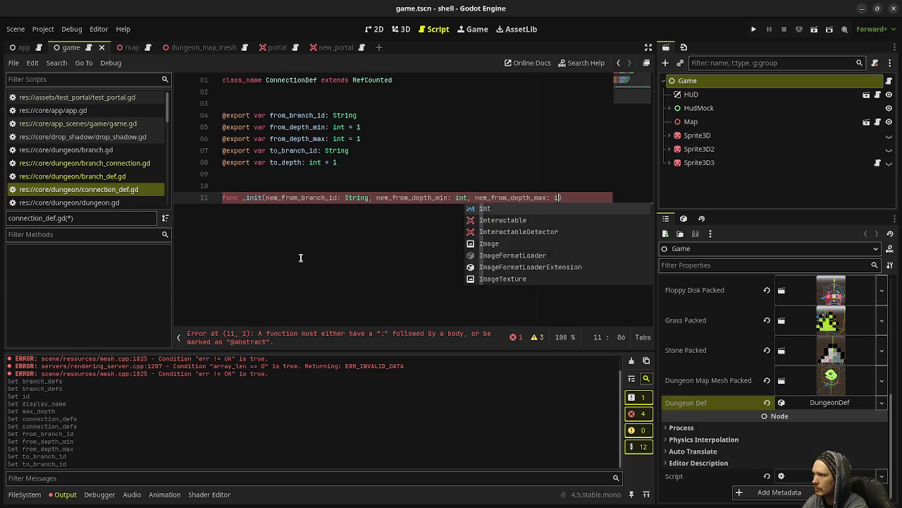
type("new_to_branch")
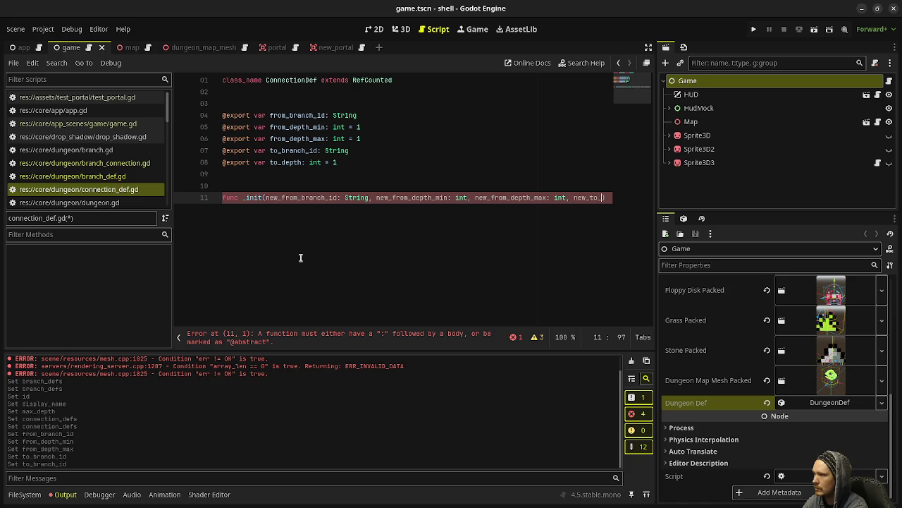
type(": ")
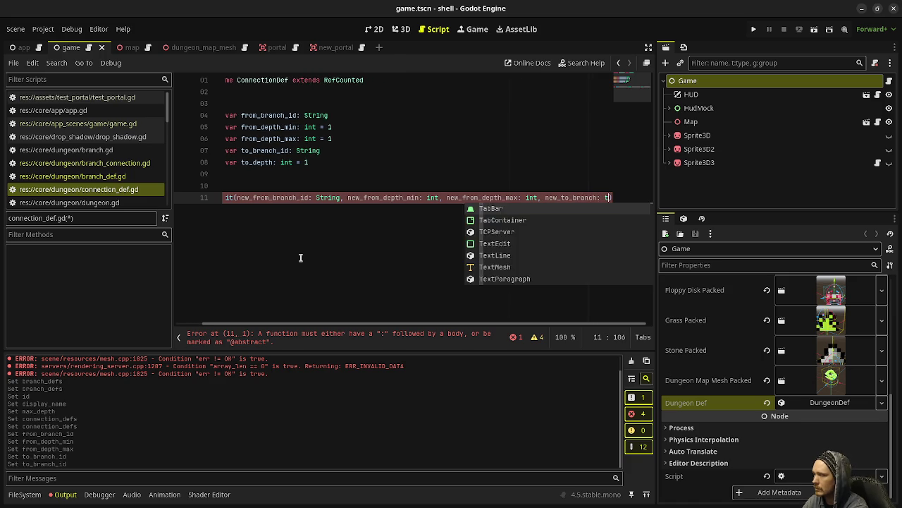
type("String, ")
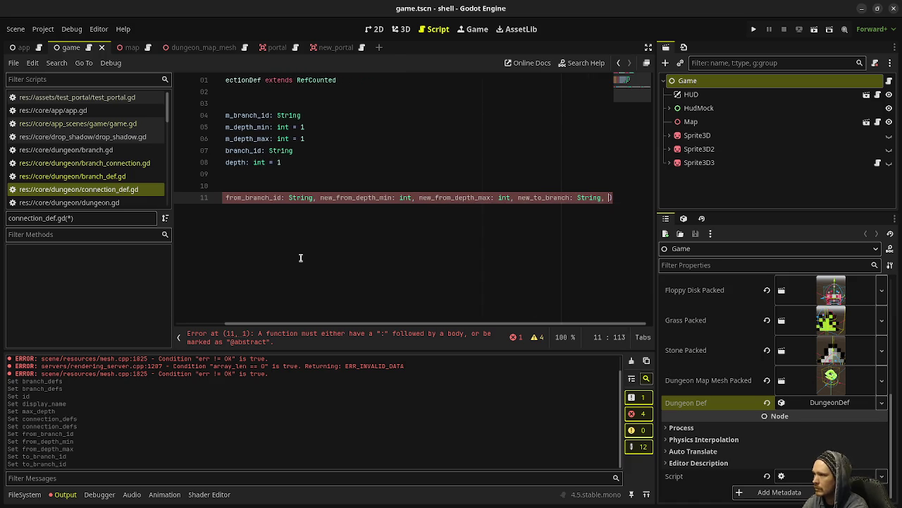
type("new_to_depth: int) -")
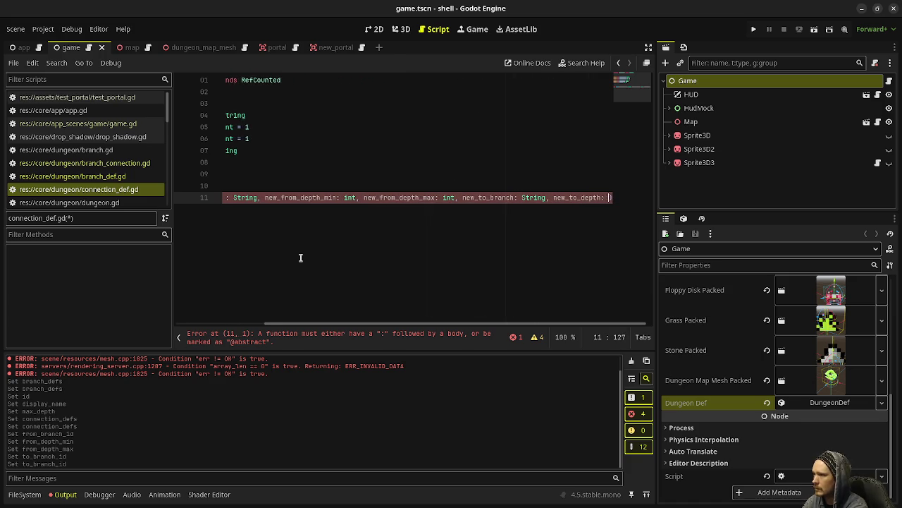
type("> void:")
key("Return")
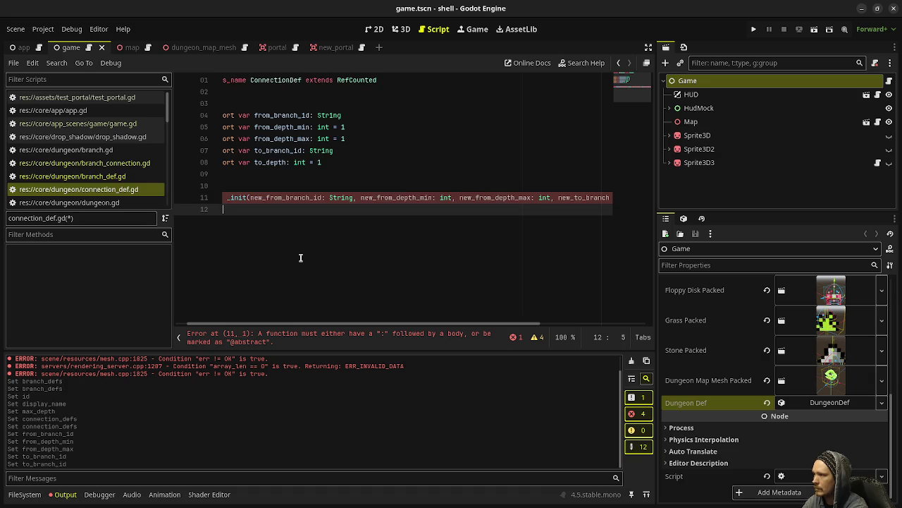
- Assign from_branch_id, from_depth_min and from_depth_max from their new_ parameters in _init
type("from_")
key("Return")
type("= new_f")
key("Return")
key("Return")
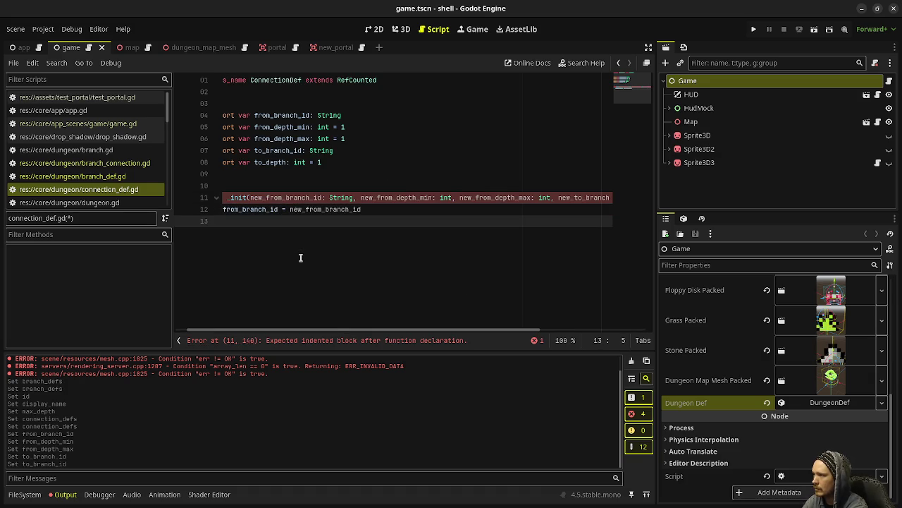
type("new_f")
key("BackSpace")
key("BackSpace")
key("BackSpace")
type("from_dep")
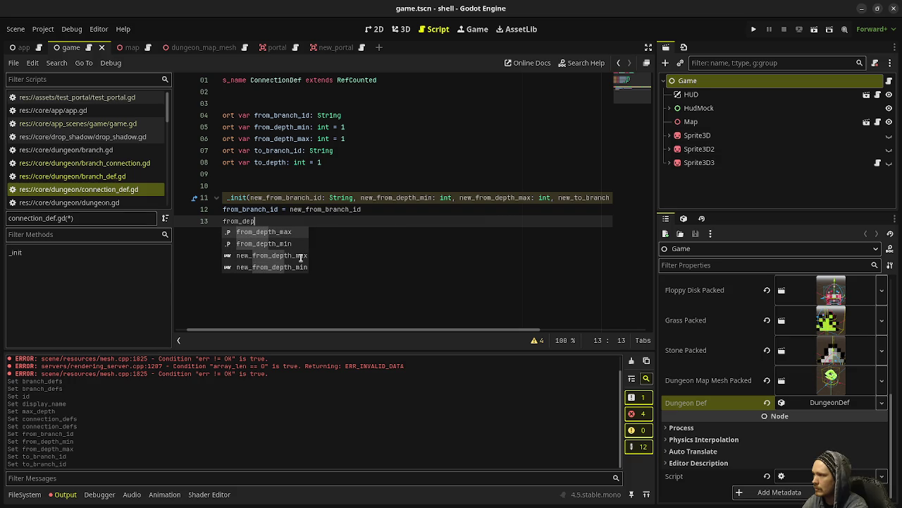
key("Down")
key("Return")
type("= ")
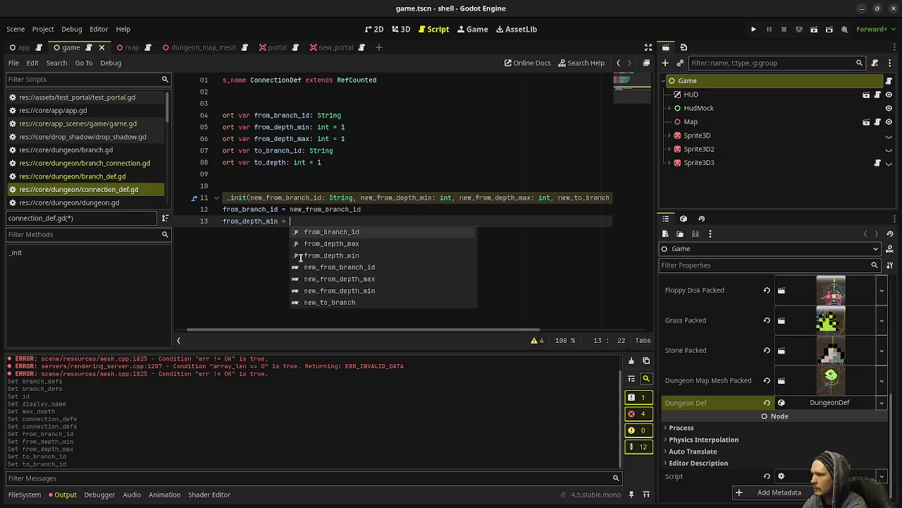
type("new_from_depth_min")
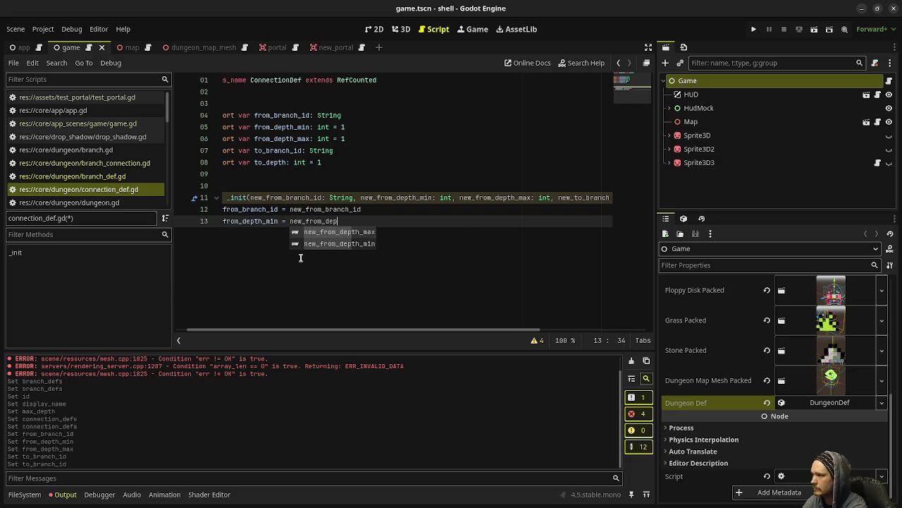
key("Return")
type("fr")
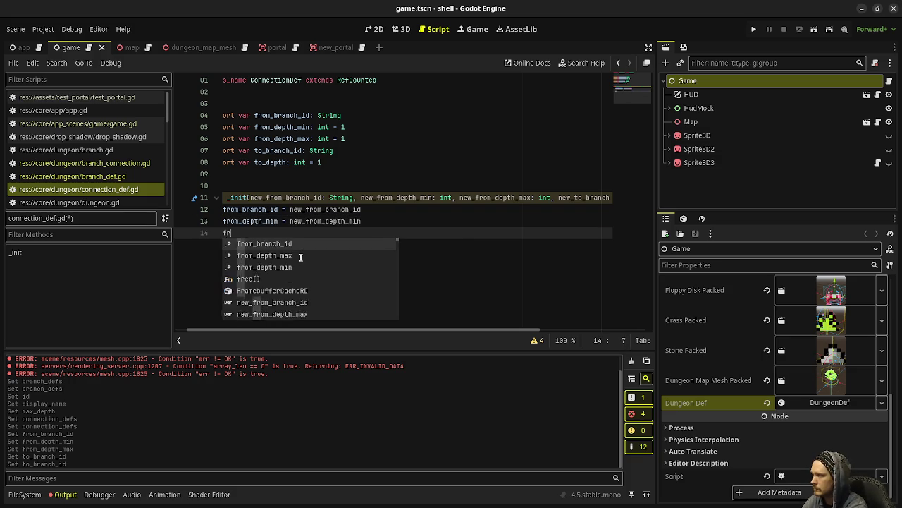
type("om_depth_max ")
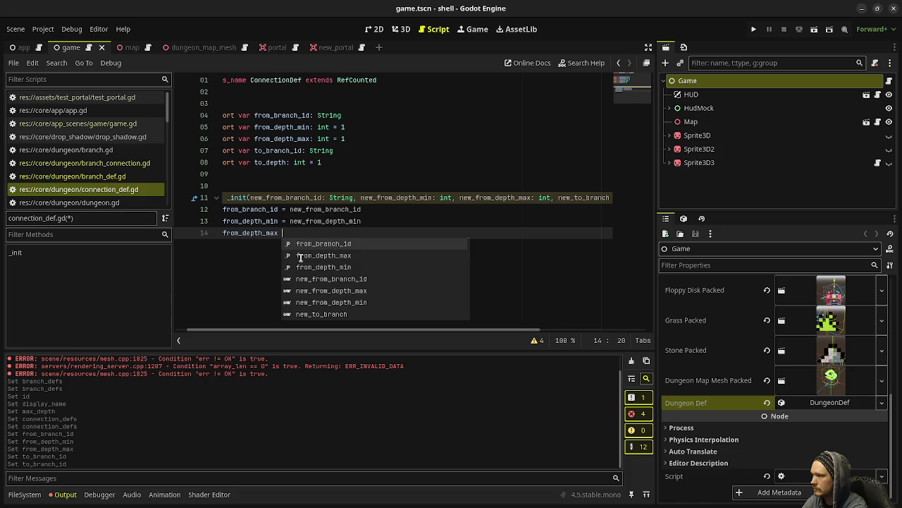
type("= new_from_depth_max")
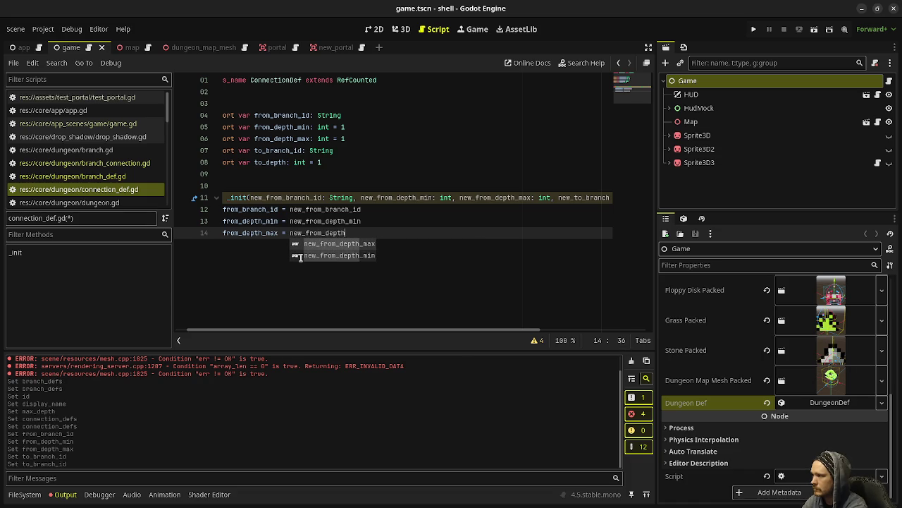
key("Return")
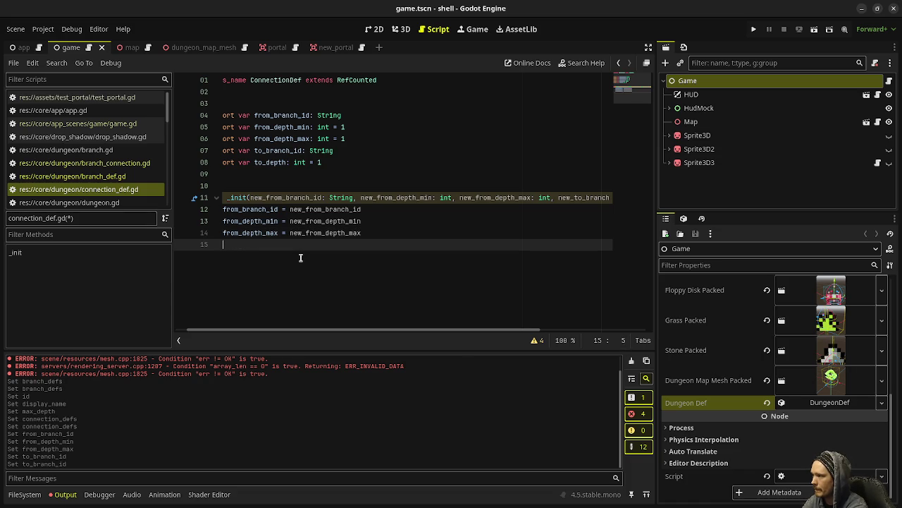
- Add 'to_branch_id = new_to_branch_id' and 'to_depth = new_to_depth', renaming the parameter, and save
type("to_br")
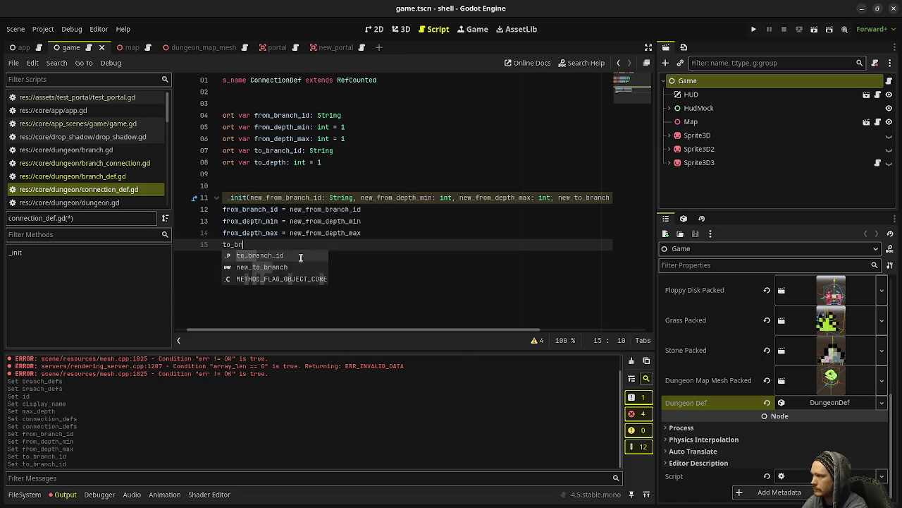
type("anch_id = new-")
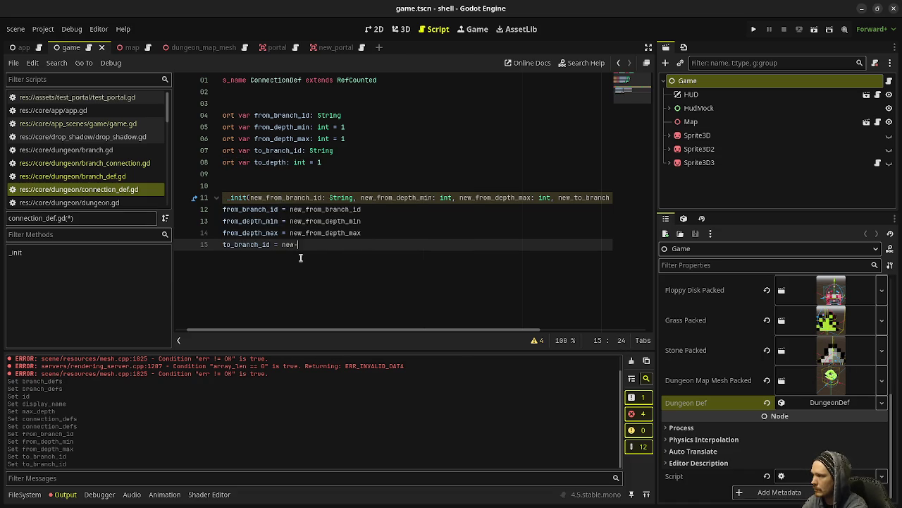
key("BackSpace")
type("_to")
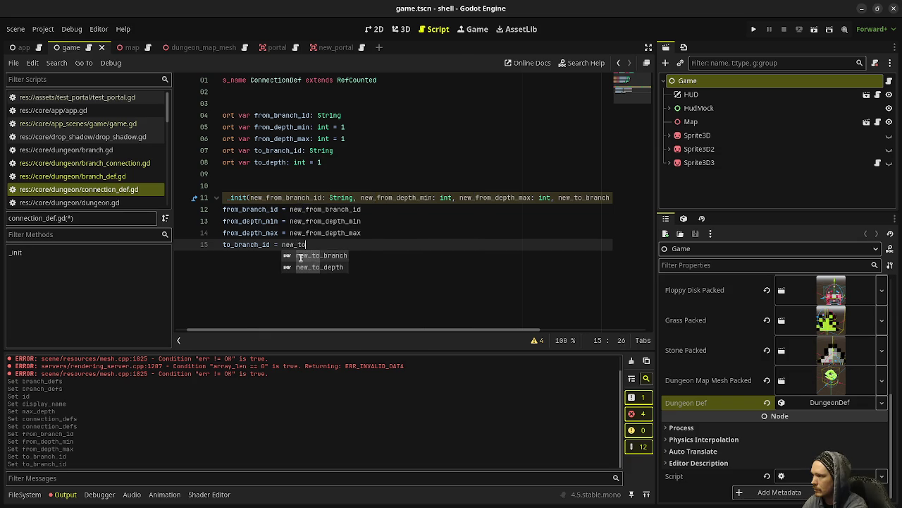
type("_branch")
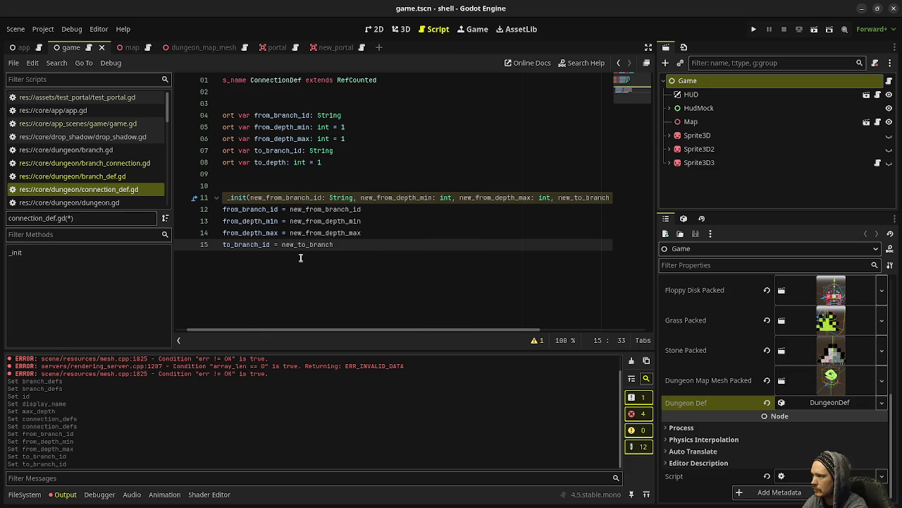
type("_id")
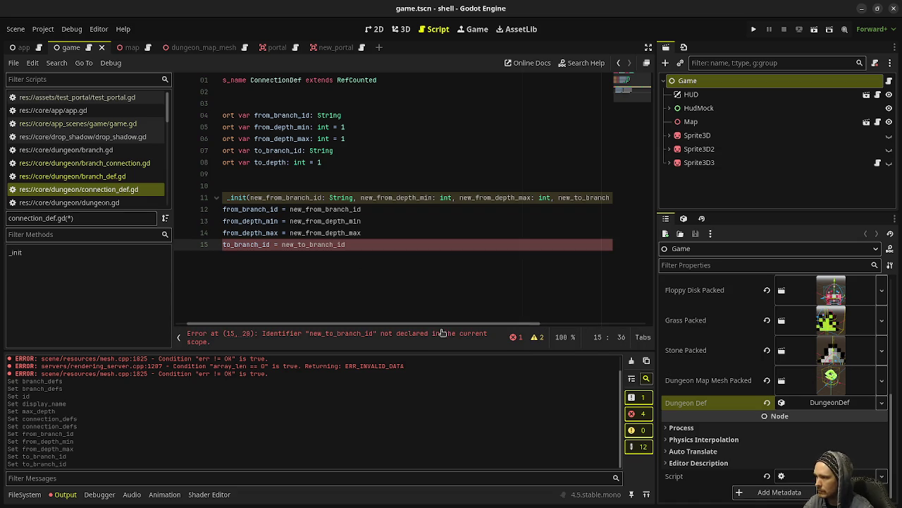
left_click_drag(460, 326, 493, 327)
left_click(540, 198)
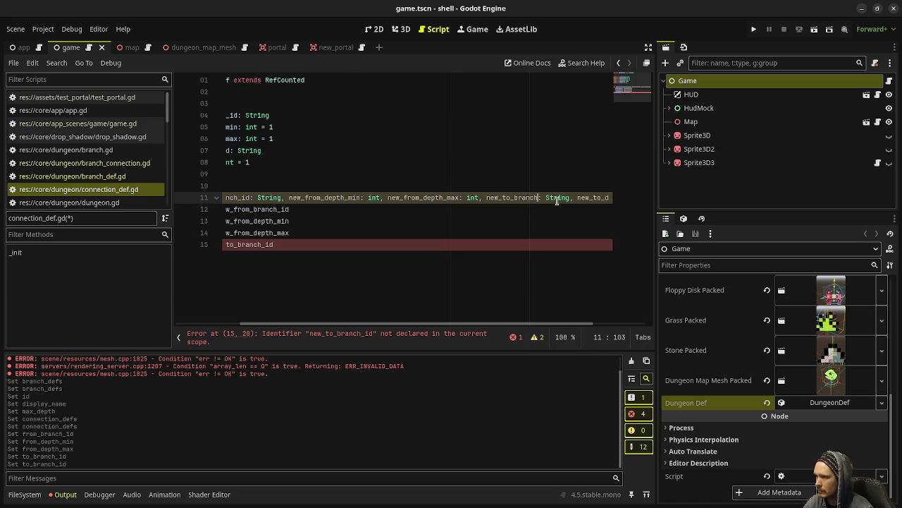
type("_id")
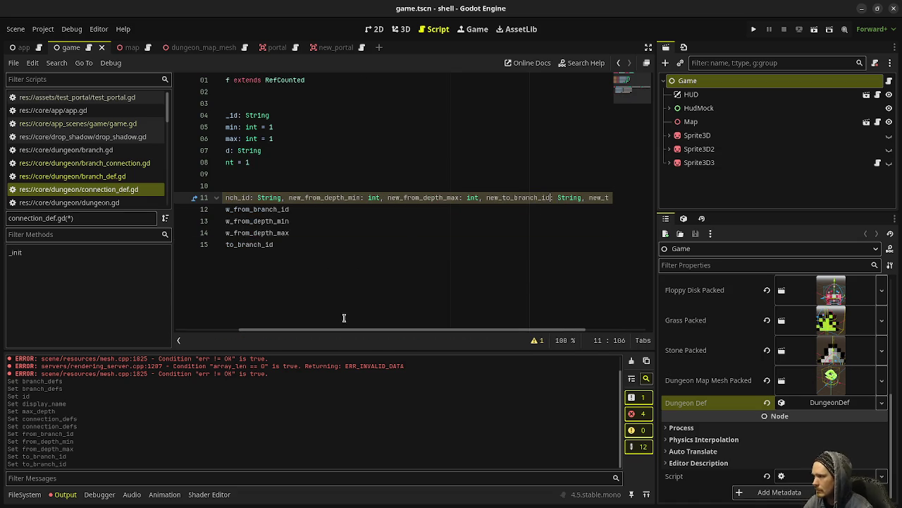
left_click_drag(328, 333, 263, 334)
left_click(369, 244)
key("Return")
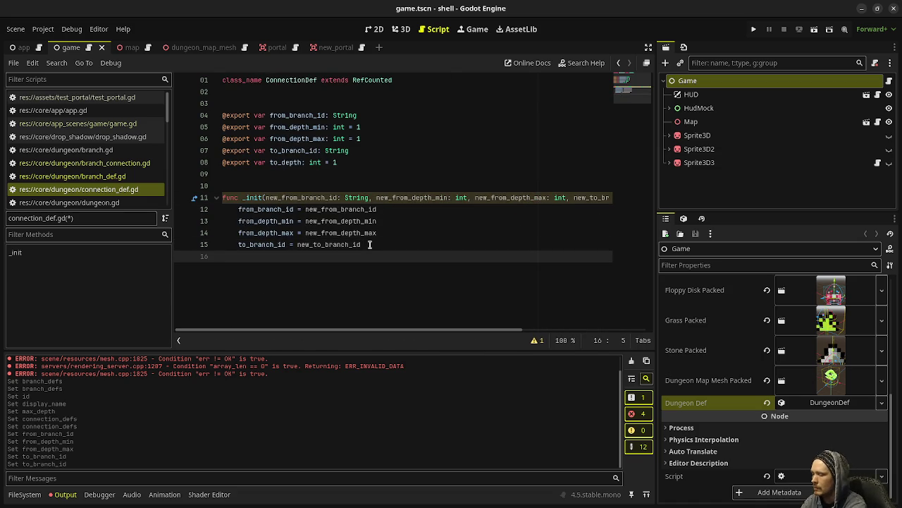
type("to_depth ")
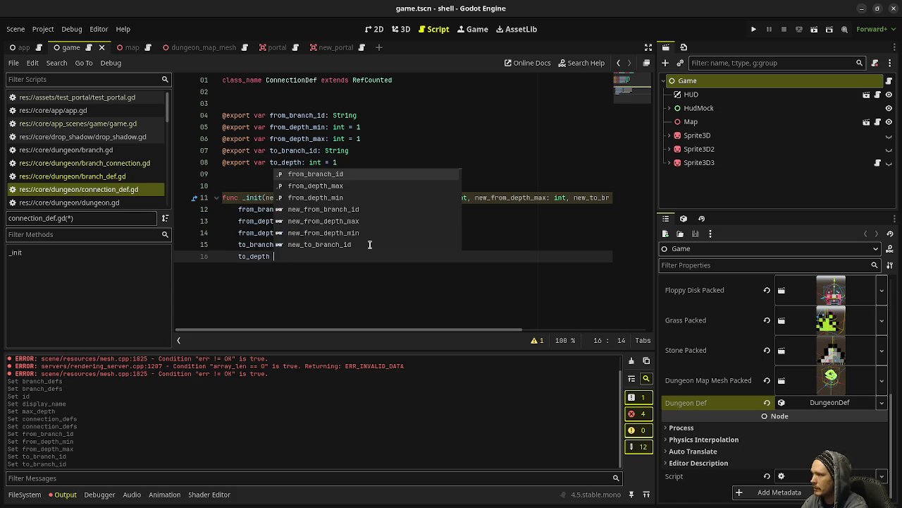
type("= new_to_depth")
key("ctrl+s")
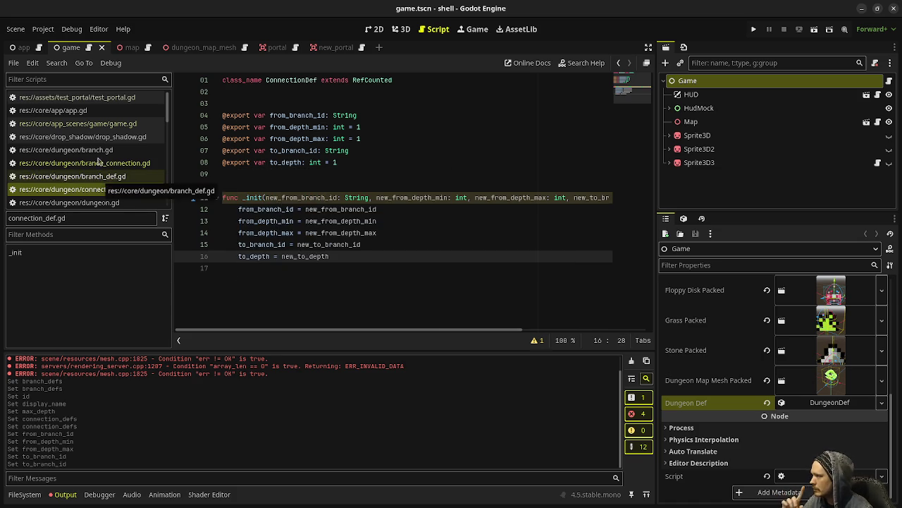
scroll(104, 201, "down", 1)
- Change branch_def.gd's line 1 base class from Resource to RefCounted and save it
left_click(103, 201)
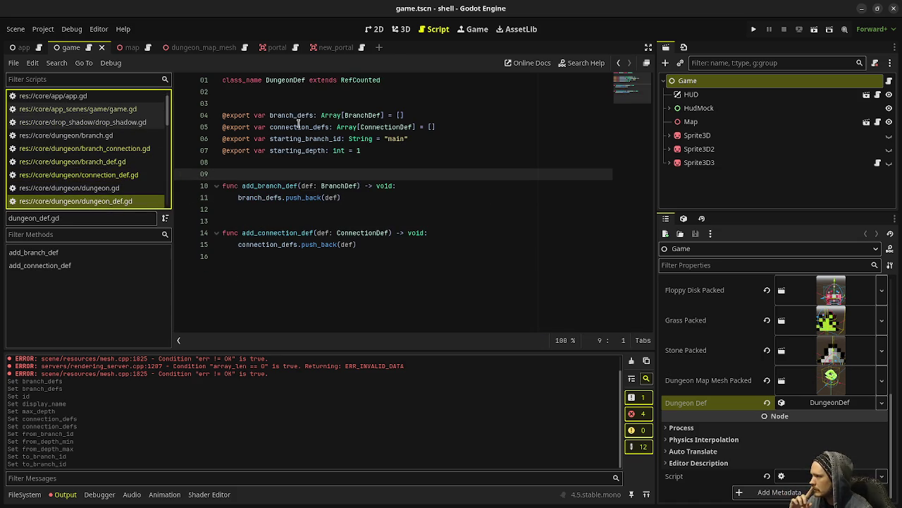
left_click(108, 162)
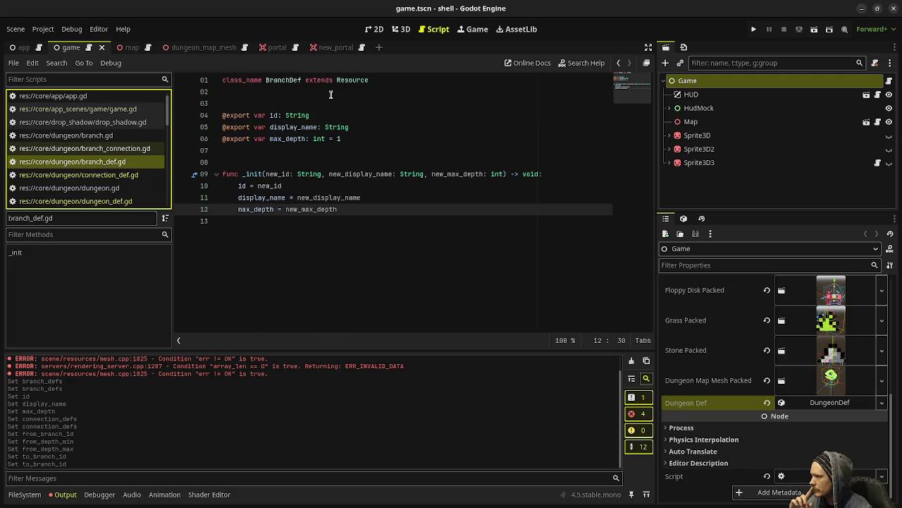
left_click(360, 80)
type("RefCounte")
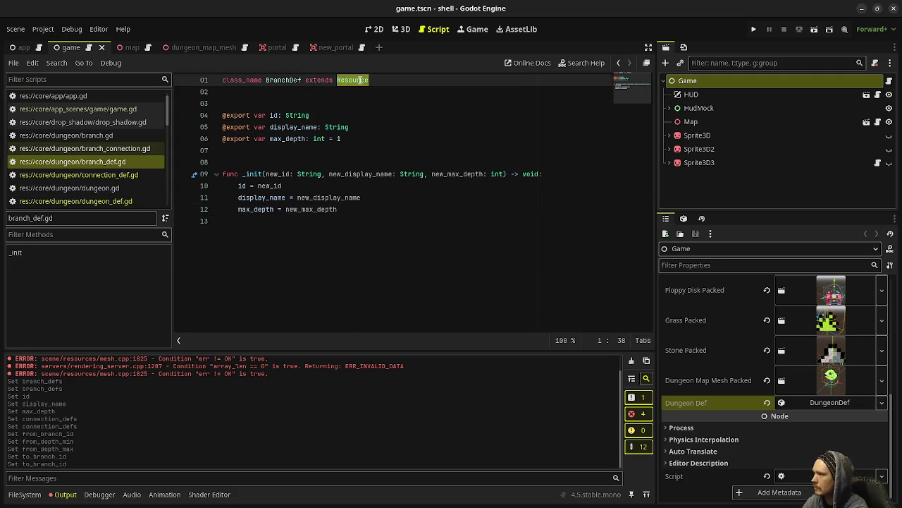
key("Return")
key("ctrl+s")
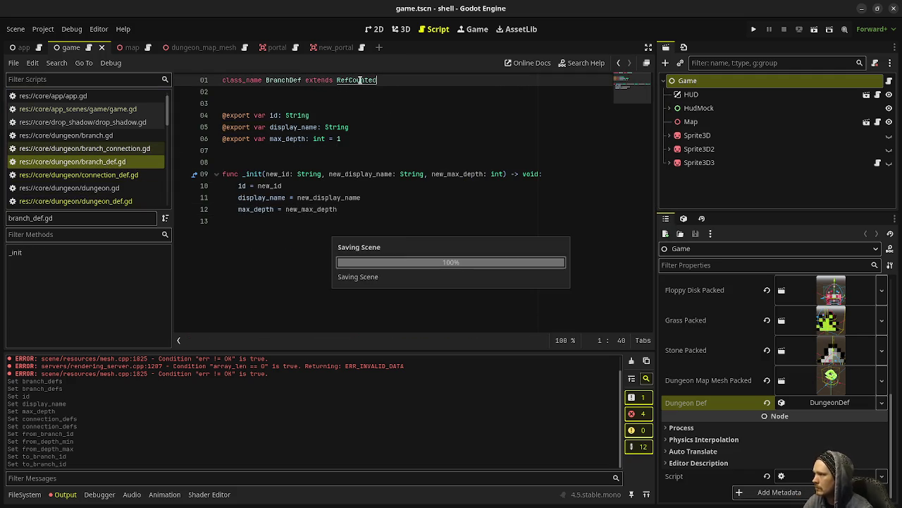
- Review connection_def.gd and branch_def.gd, save dungeon_def.gd, and end back on dungeon_def.gd
left_click(116, 175)
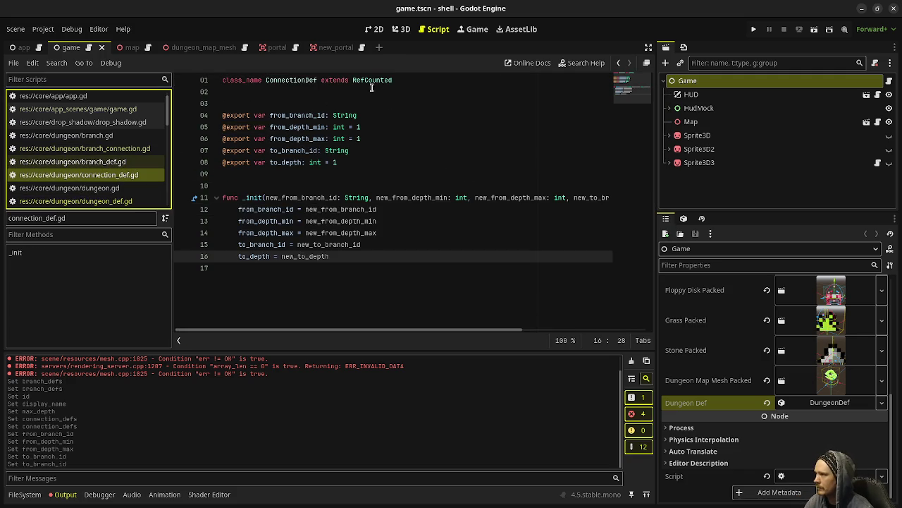
left_click(74, 201)
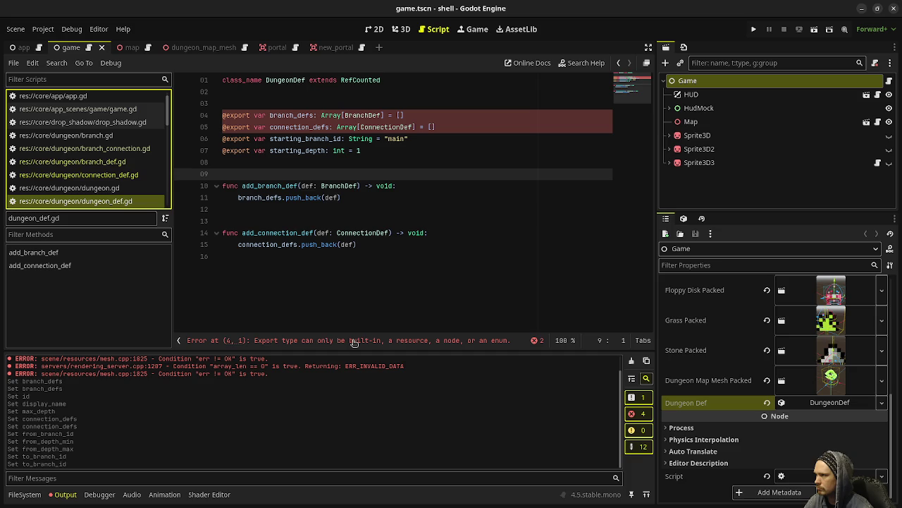
left_click(366, 150)
key("ctrl+s")
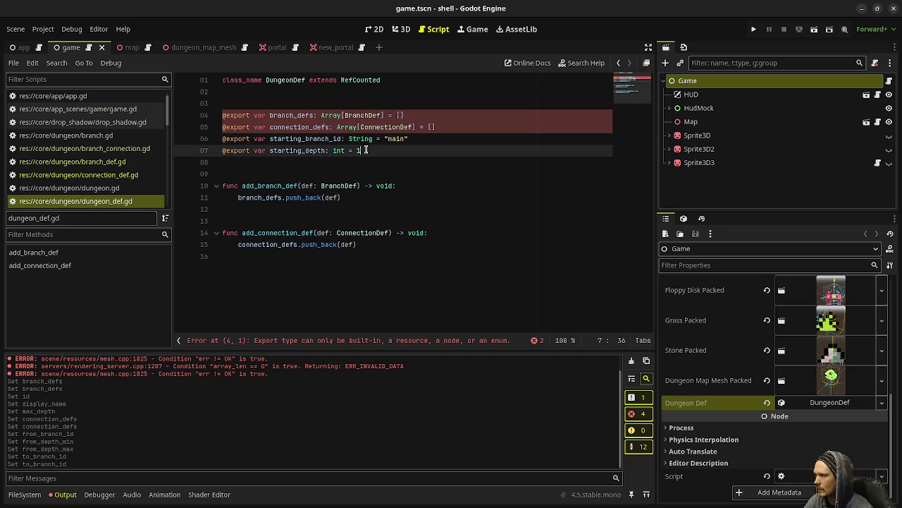
left_click(106, 161)
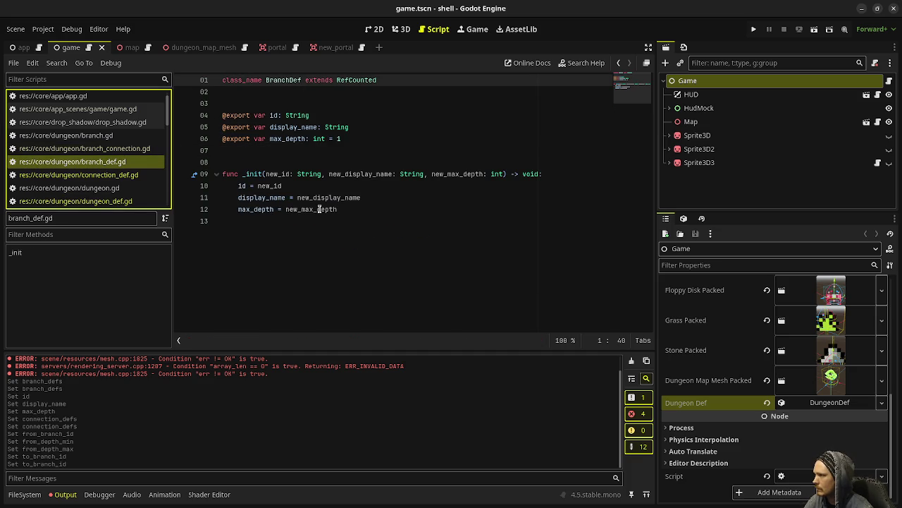
left_click(158, 173)
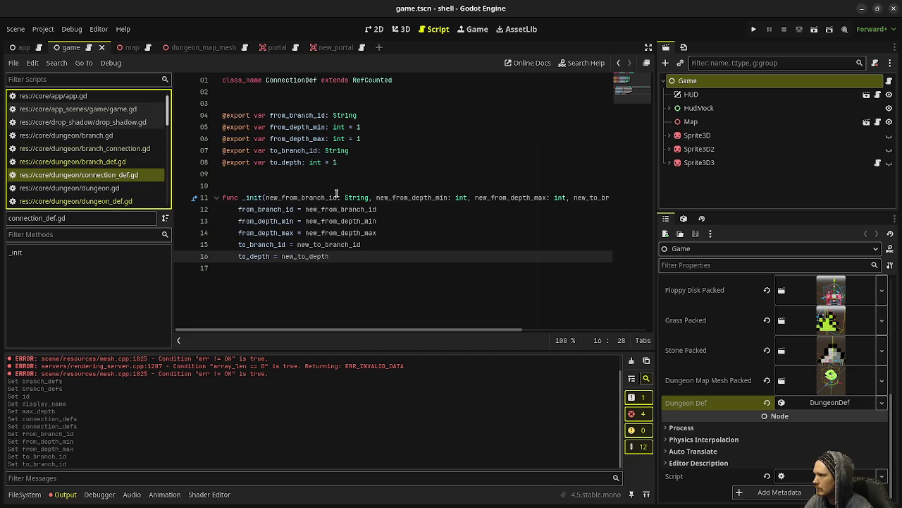
left_click(126, 201)
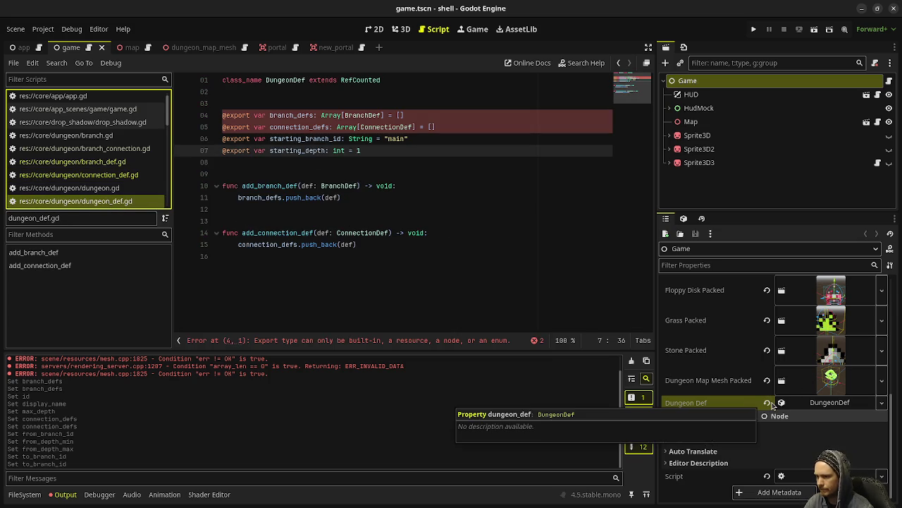
- Revert Dungeon Def to empty, save the scene, inspect the line 4 export error, and reload the project
left_click(767, 403)
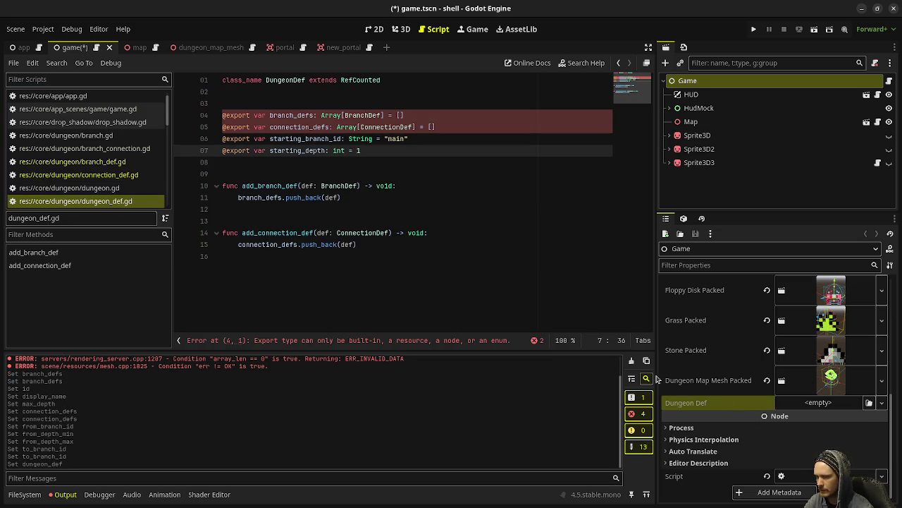
key("ctrl+s")
left_click(463, 198)
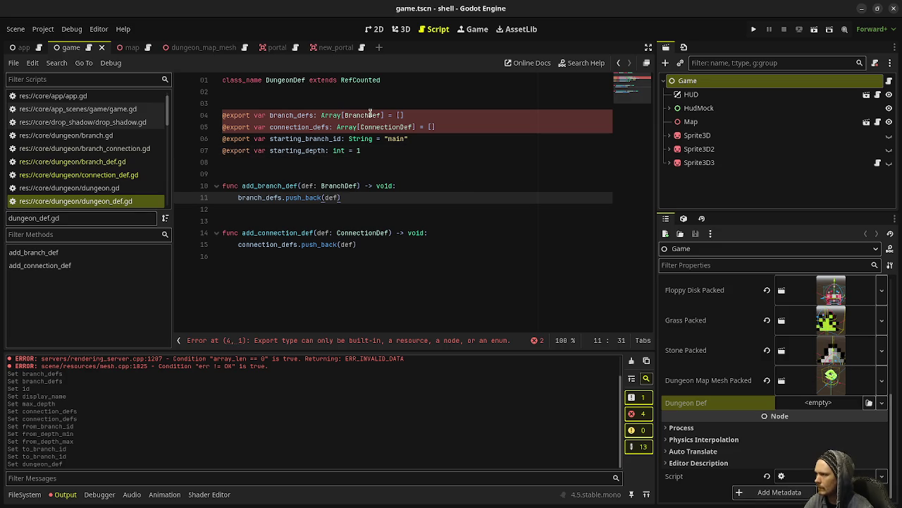
left_click(317, 341)
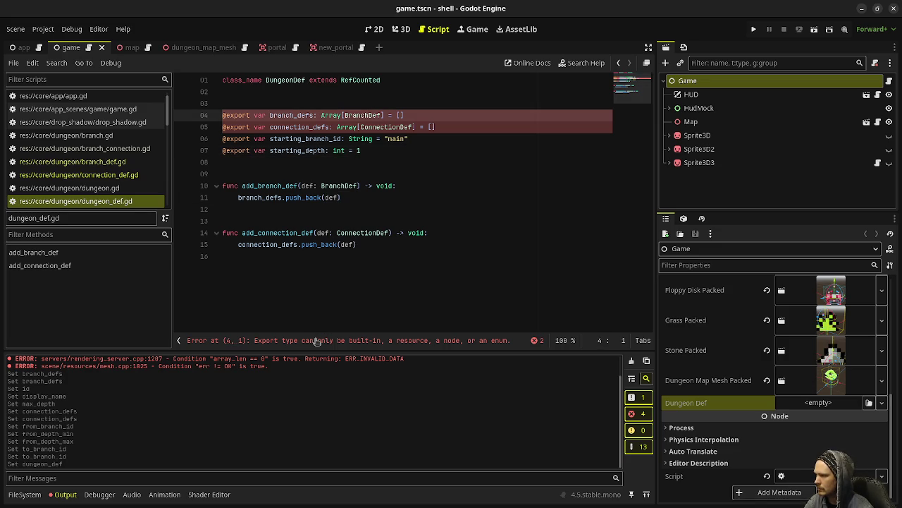
left_click(43, 29)
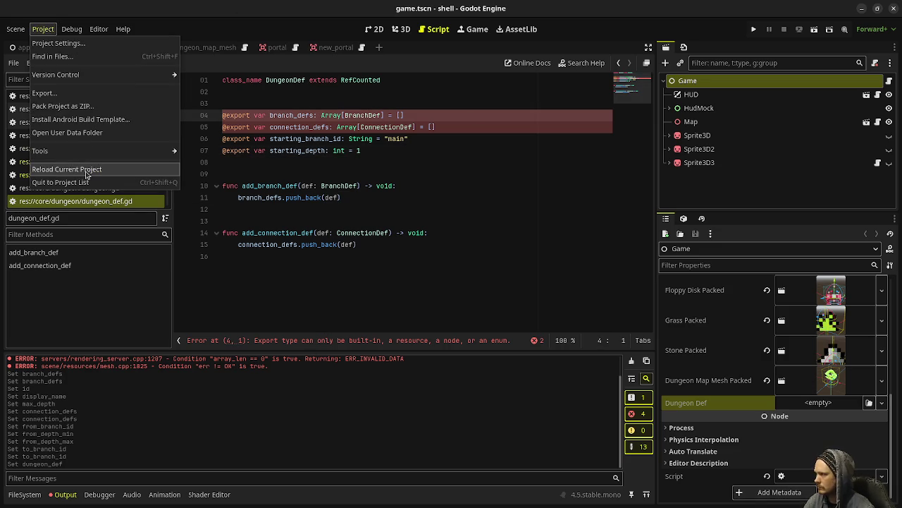
left_click(86, 172)
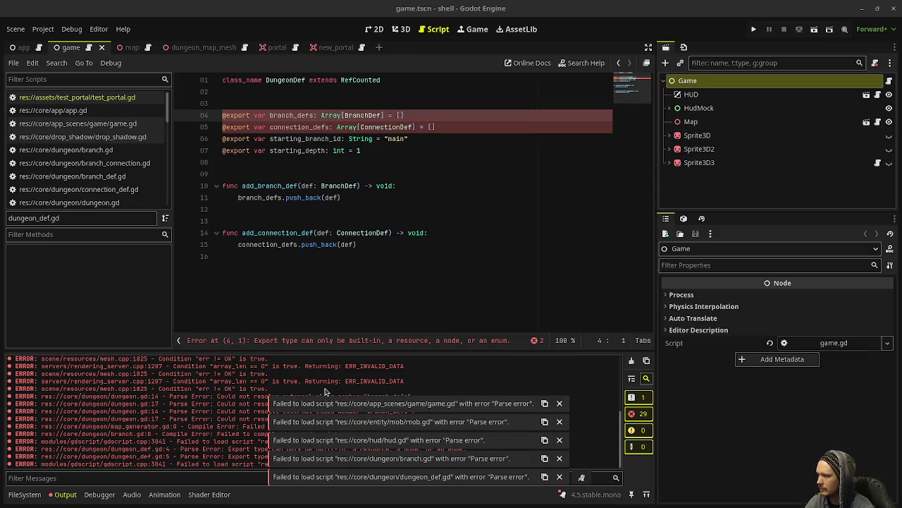
left_click(323, 164)
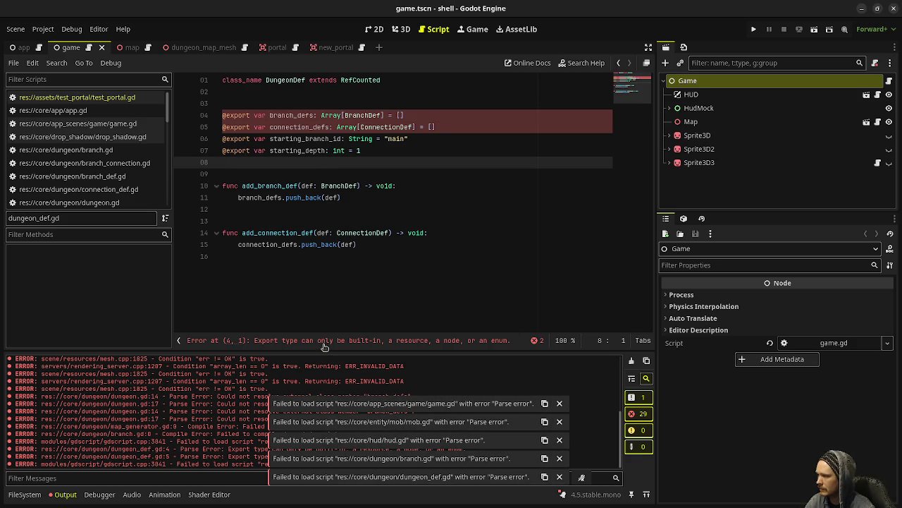
left_click(323, 341)
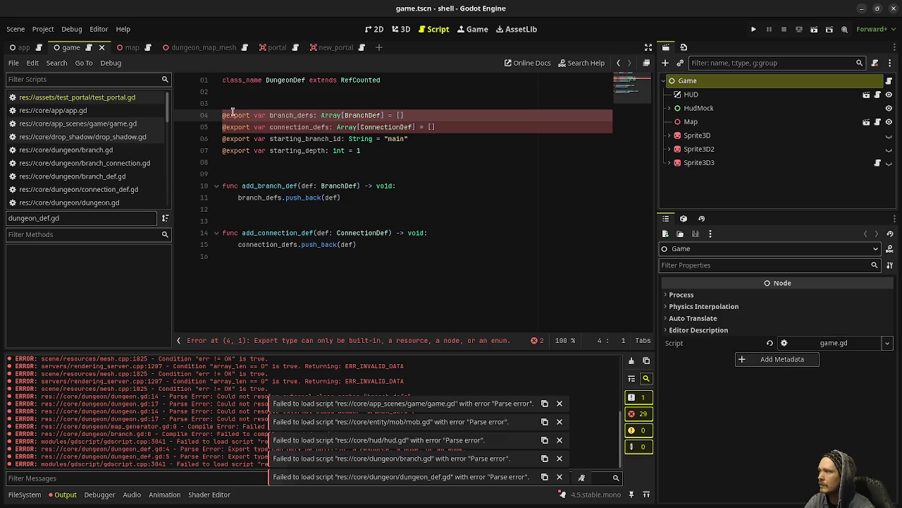
mouse_move(254, 115)
left_mouse_down()
mouse_move(218, 114)
mouse_move(223, 150)
left_mouse_up()
key("BackSpace")
key("BackSpace")
key("BackSpace")
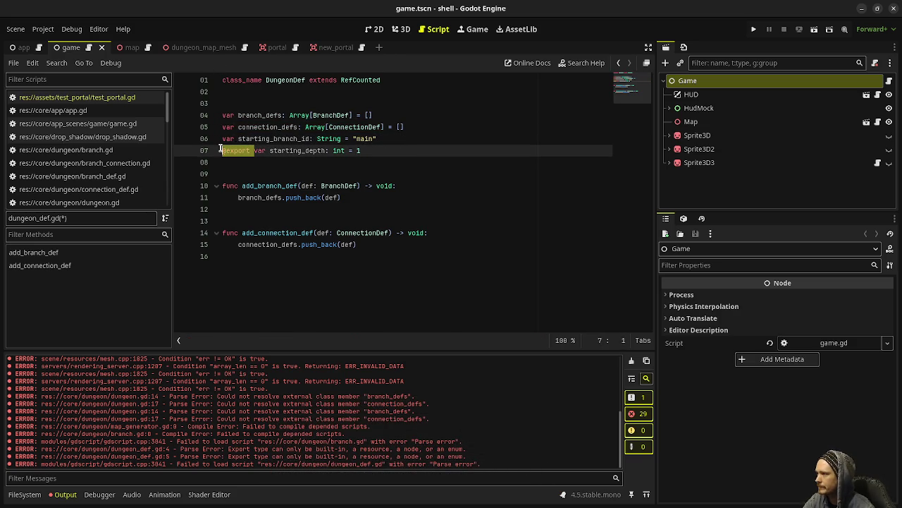
key("BackSpace")
key("ctrl+s")
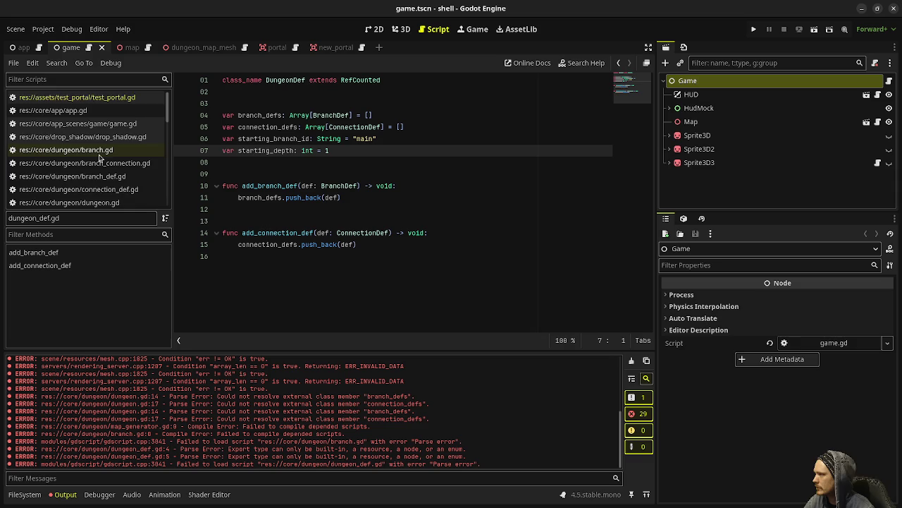
scroll(100, 158, "down", 2)
left_click(103, 119)
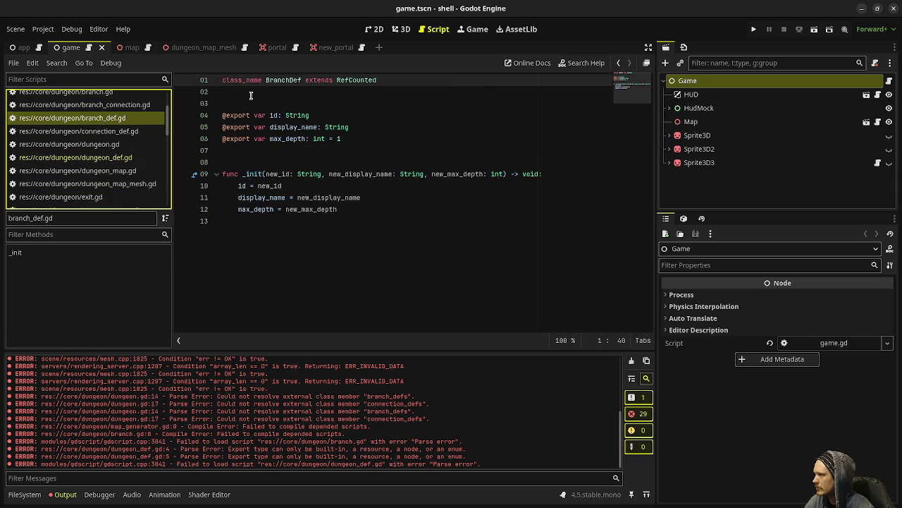
left_click_drag(257, 115, 212, 116)
key("BackSpace")
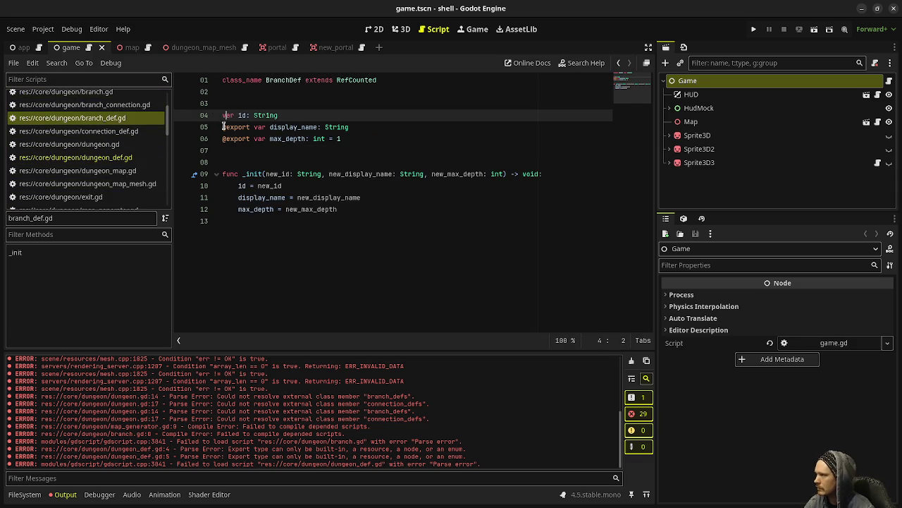
left_click(223, 127)
key("ctrl+Delete")
key("BackSpace")
key("Down")
key("ctrl+Delete")
key("Delete")
key("ctrl+s")
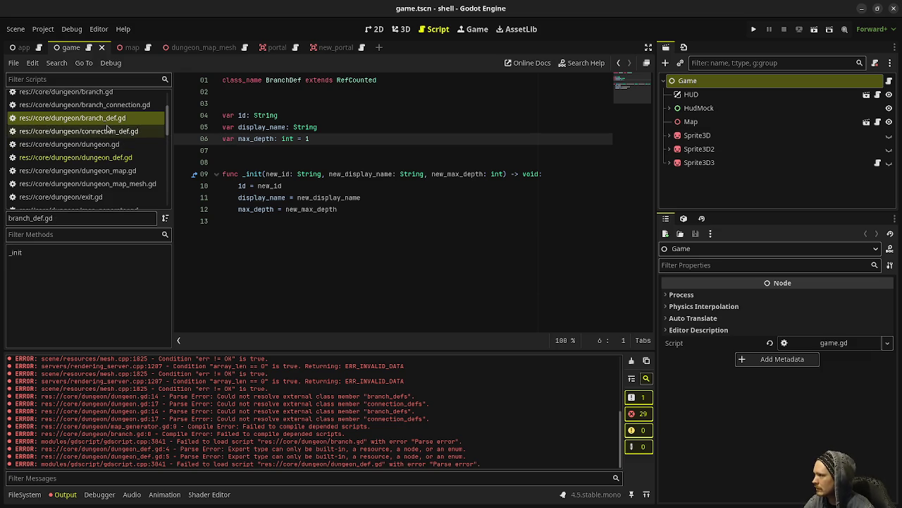
left_click(109, 132)
left_click_drag(224, 115, 222, 163)
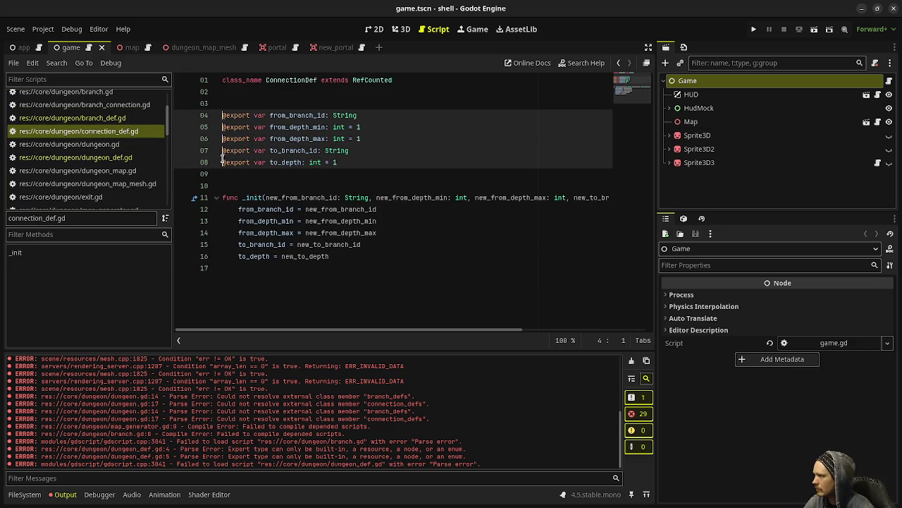
key("shift+Right")
key("shift+Right")
key("shift+Right")
key("shift+Right")
key("shift+Right")
key("shift+Right")
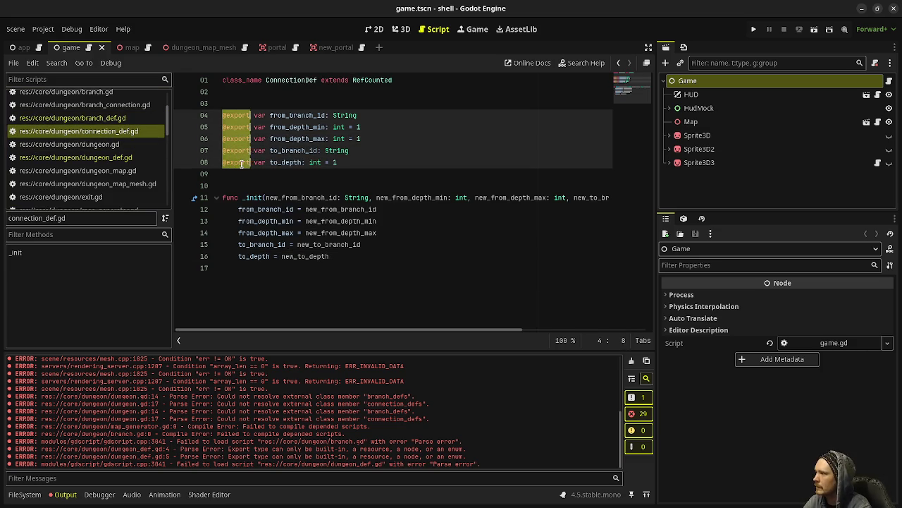
key("BackSpace")
key("ctrl+s")
left_click(398, 176)
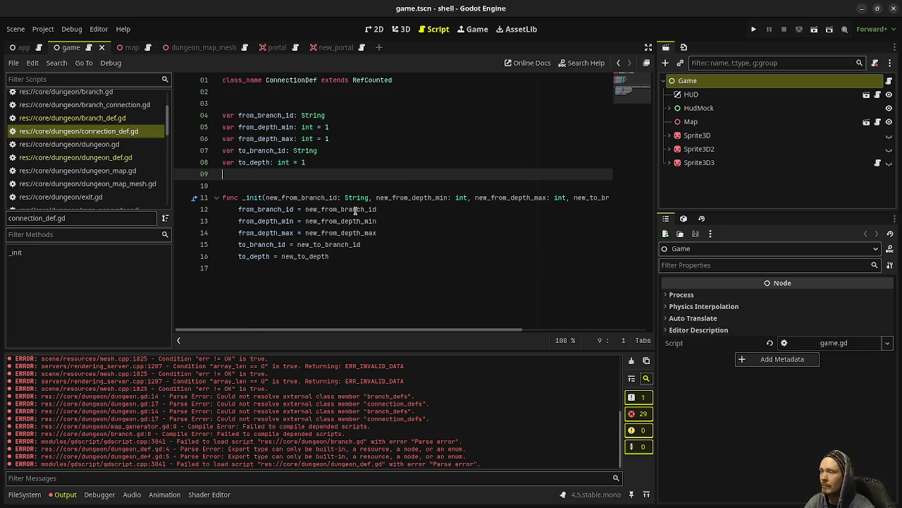
- Clear the old error messages from the Output log and run the game to test
mouse_move(356, 210)
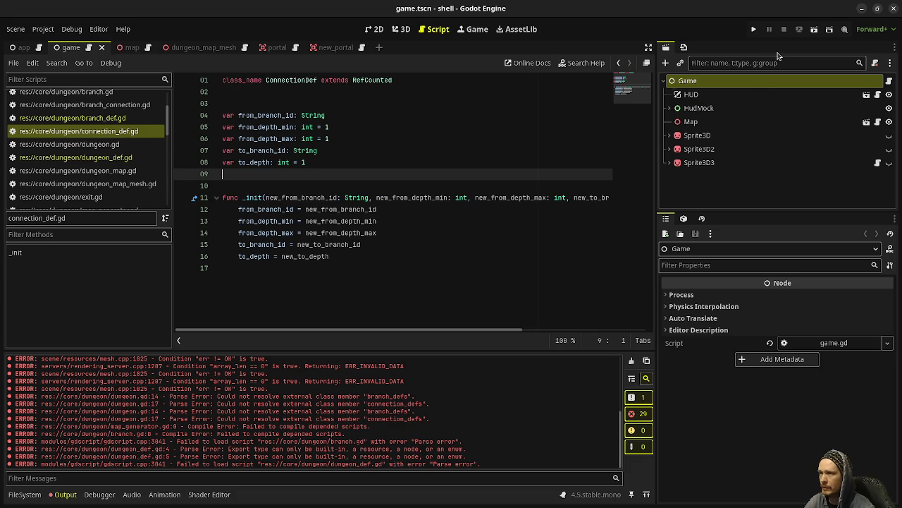
left_click(65, 494)
left_click(65, 494)
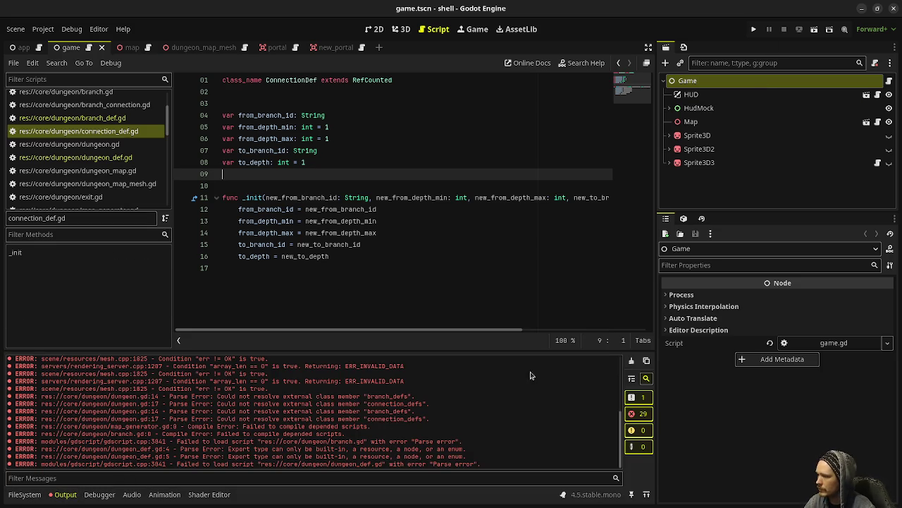
left_click(632, 361)
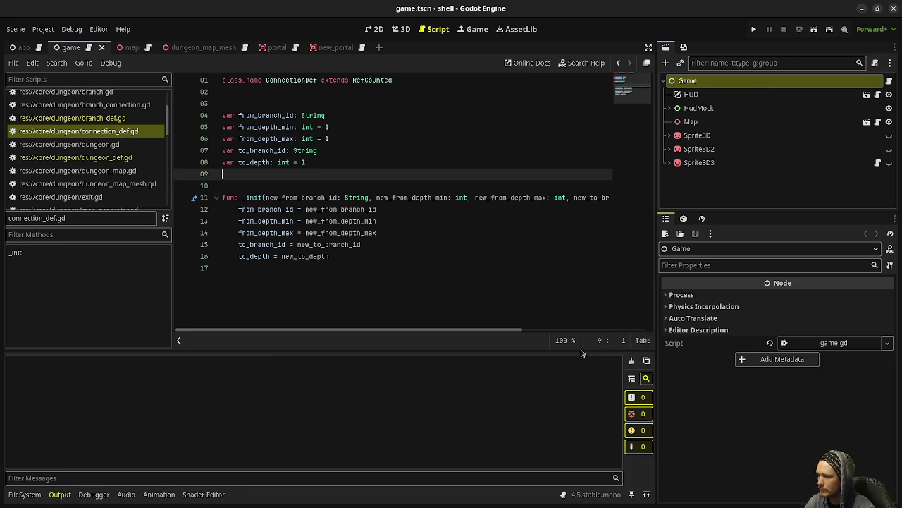
left_click(310, 271)
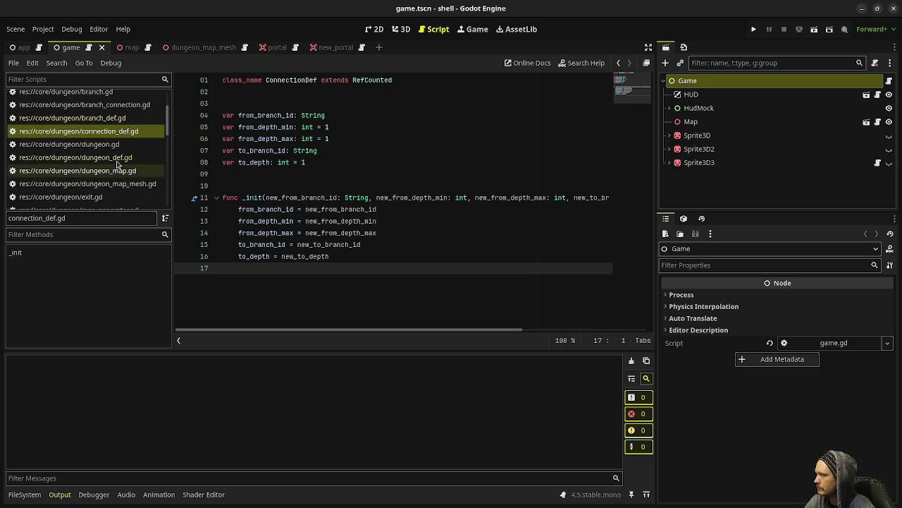
scroll(109, 175, "up", 3)
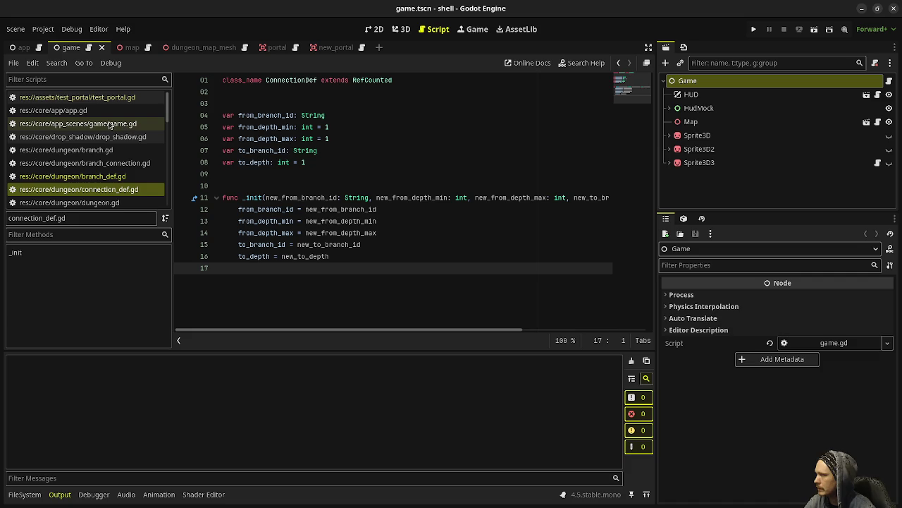
left_click(754, 28)
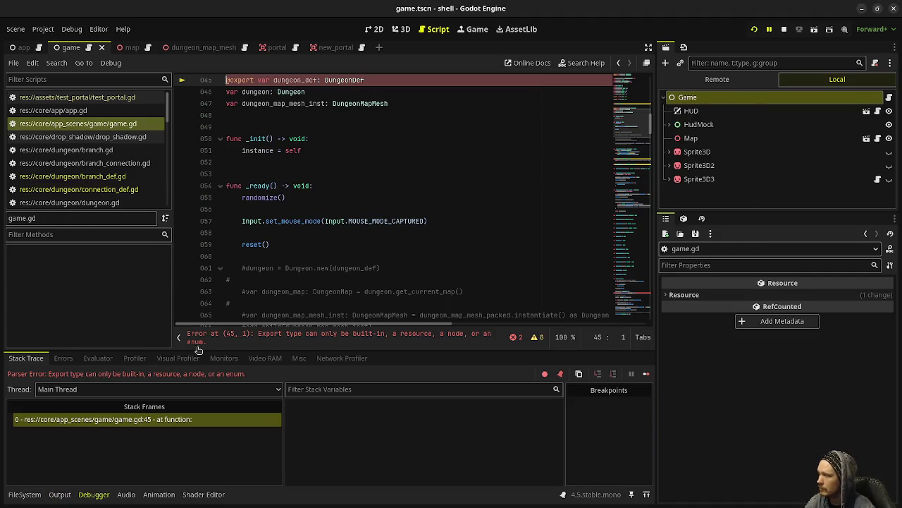
left_click(784, 29)
left_click_drag(258, 80, 215, 81)
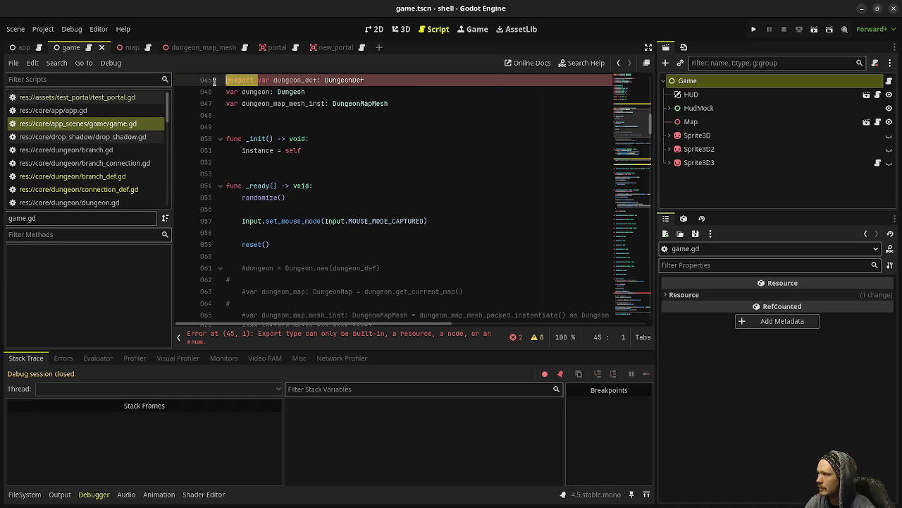
key("BackSpace")
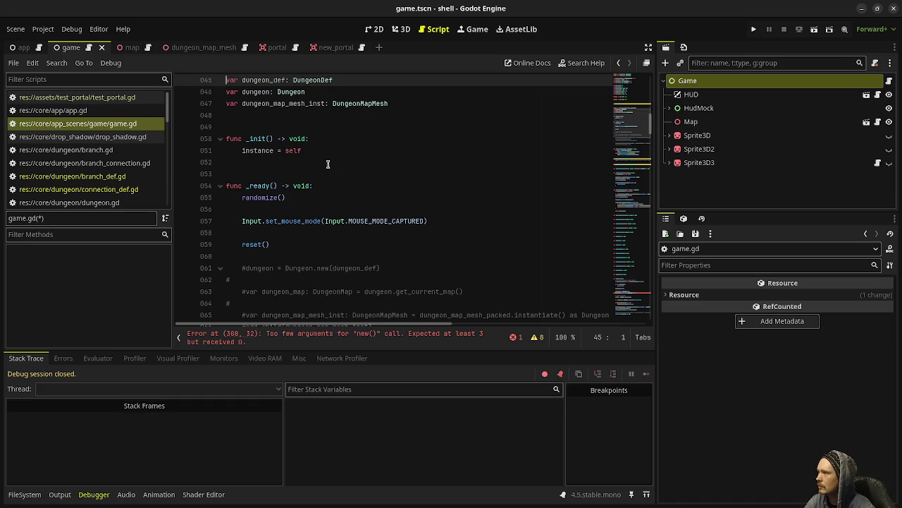
left_click(385, 154)
key("ctrl+s")
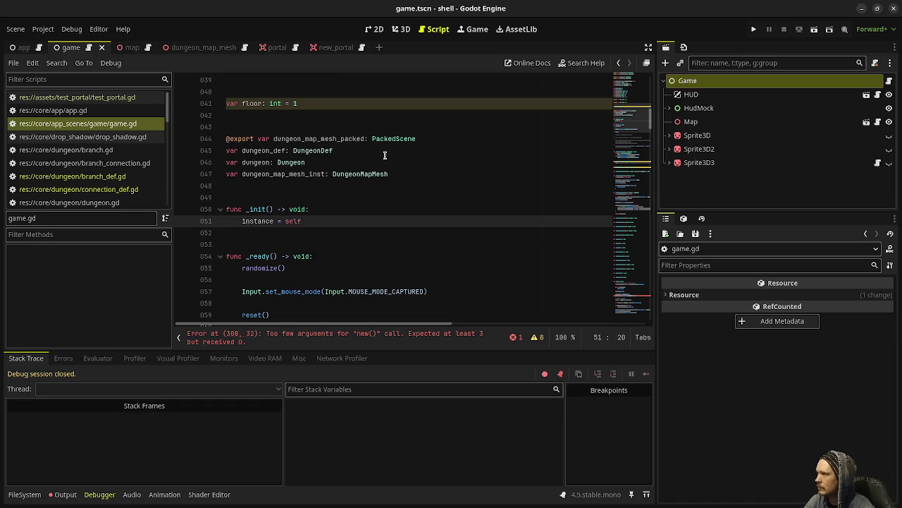
scroll(385, 154, "down", 15)
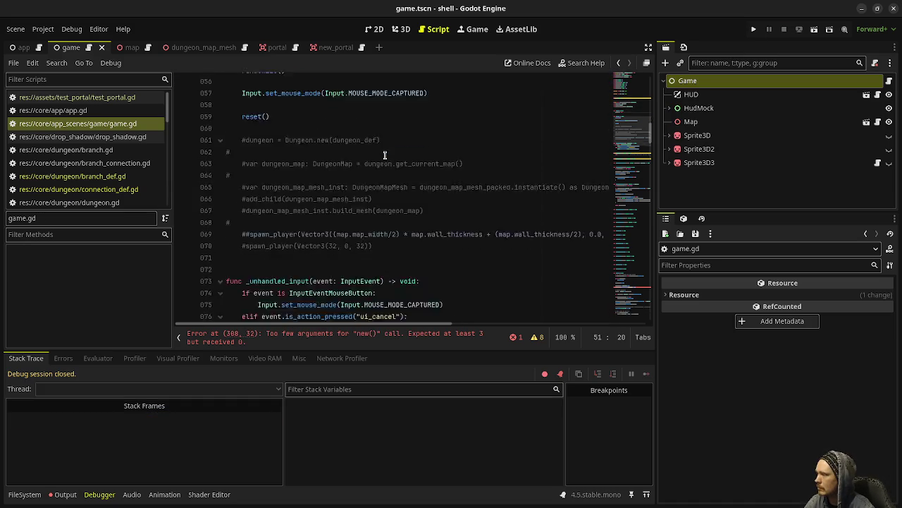
scroll(385, 155, "down", 20)
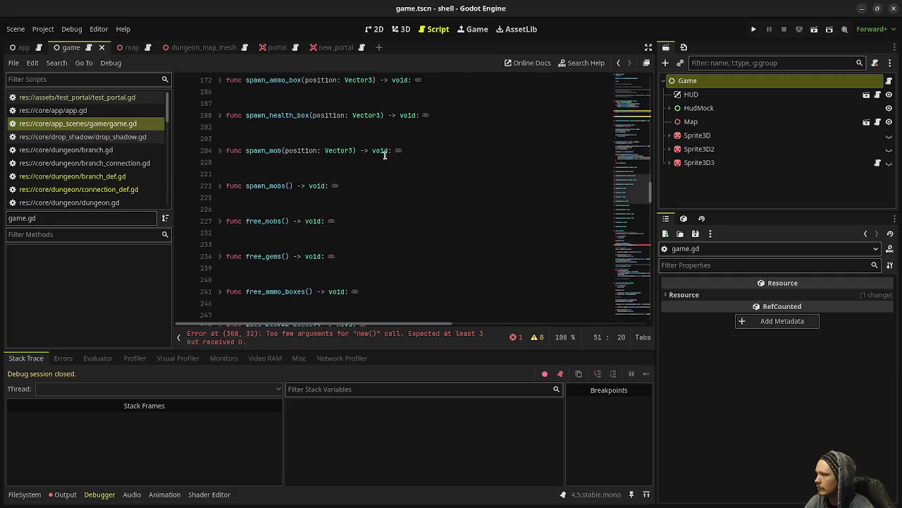
scroll(385, 154, "up", 2)
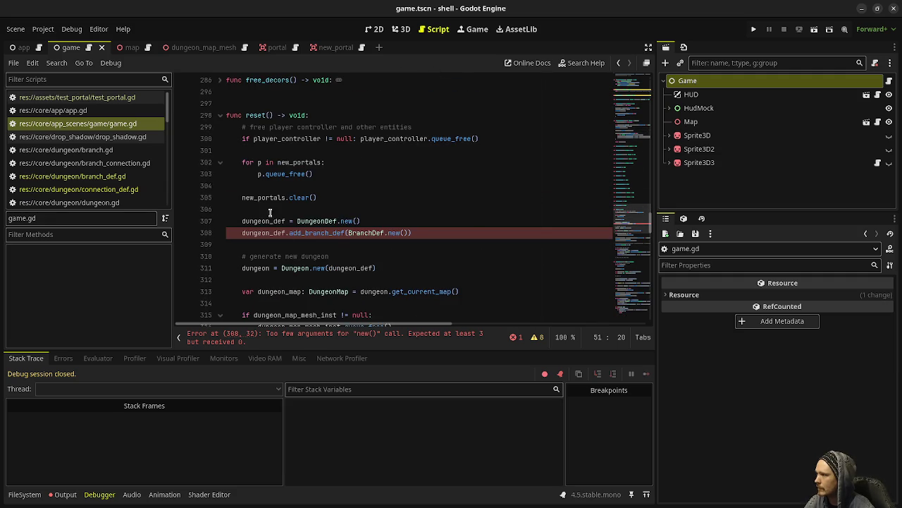
left_click(419, 232)
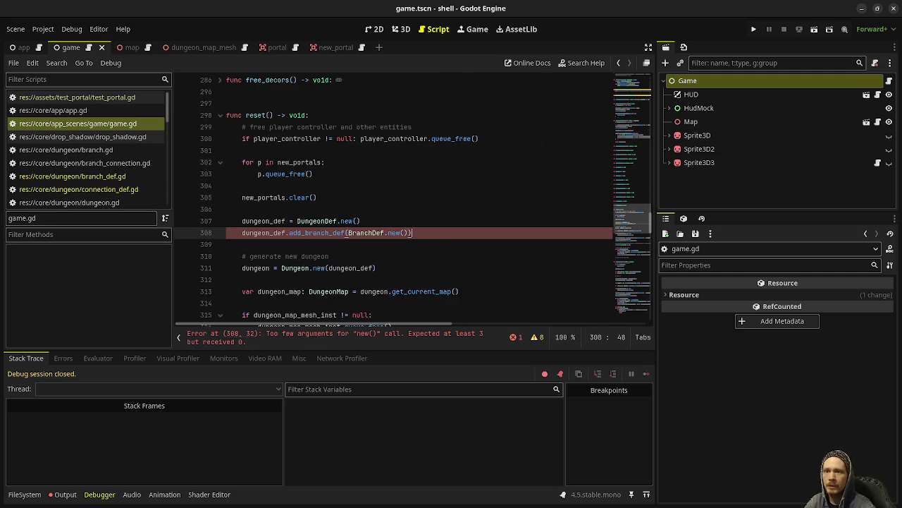
- Fill line 308's BranchDef.new() with "main", "Main Dungeon", 15
left_click(404, 233)
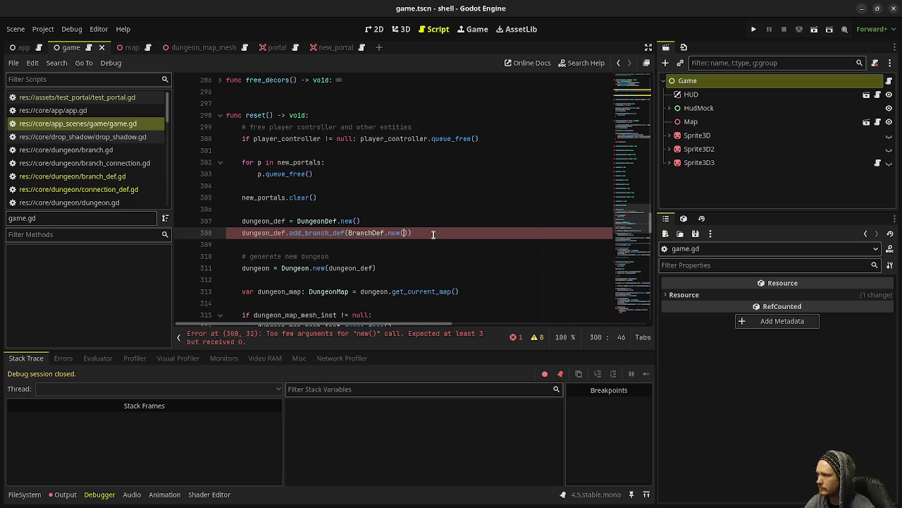
left_click(342, 220)
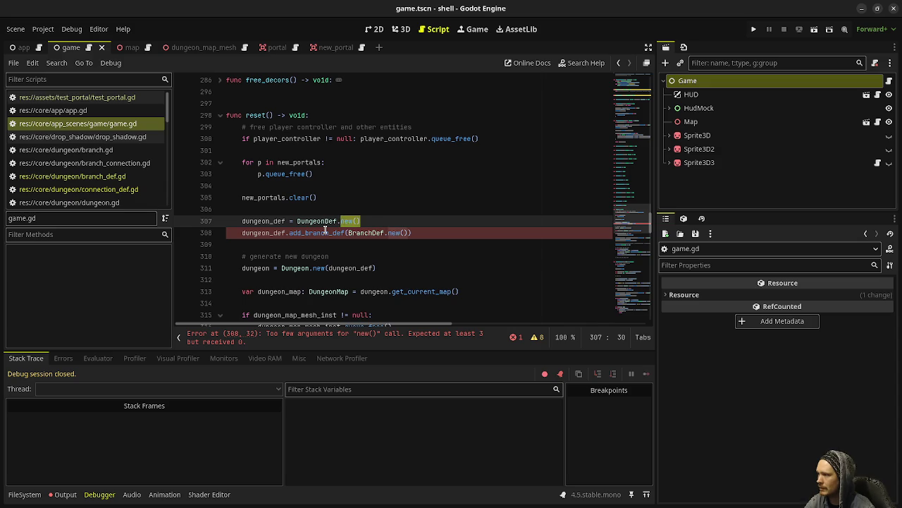
left_click(325, 232)
left_click(402, 233)
left_click(441, 236)
type("\"")
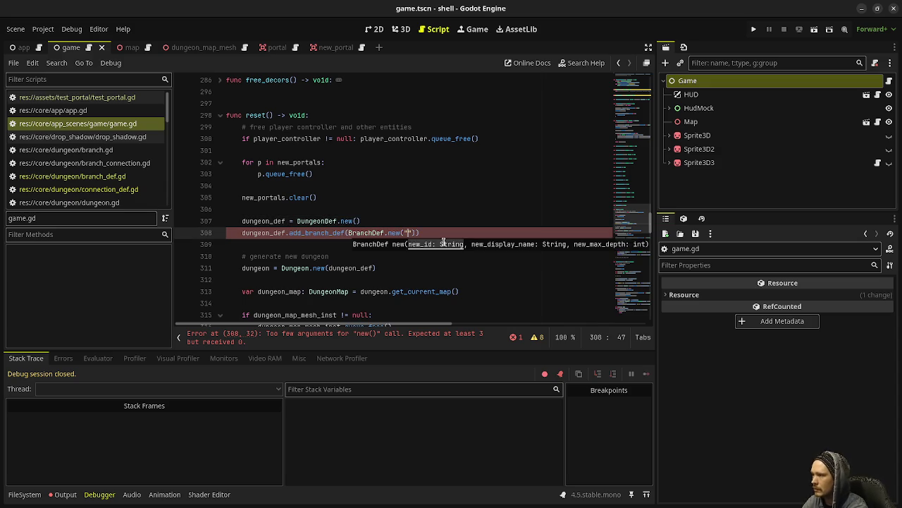
type("main\",")
type(" \"M")
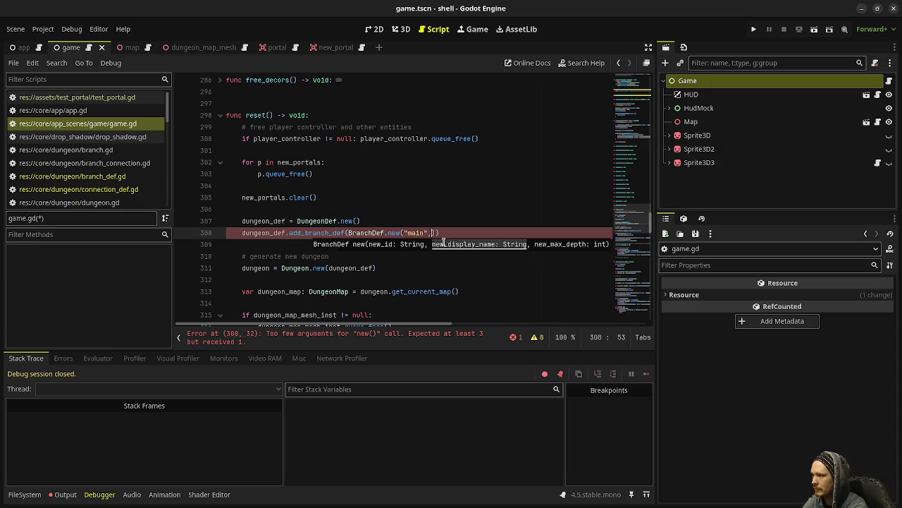
type("ain Dungeon\"")
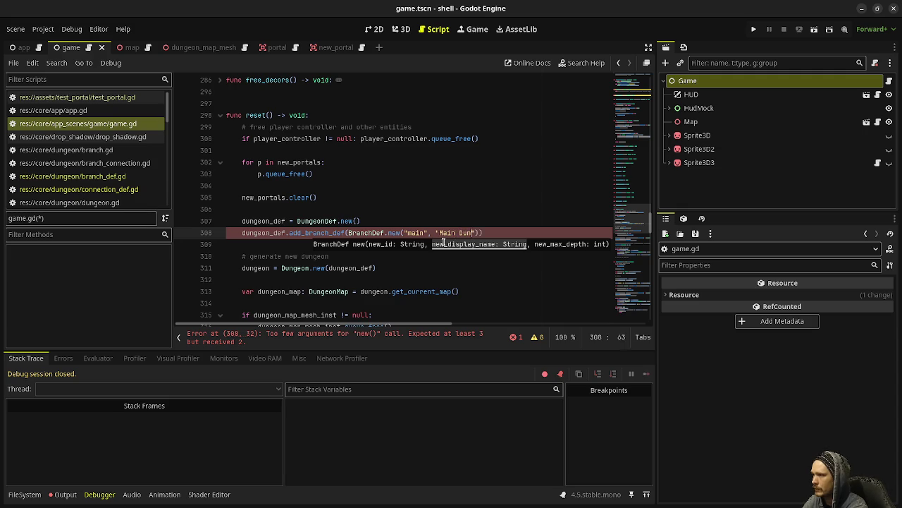
type(", 15")
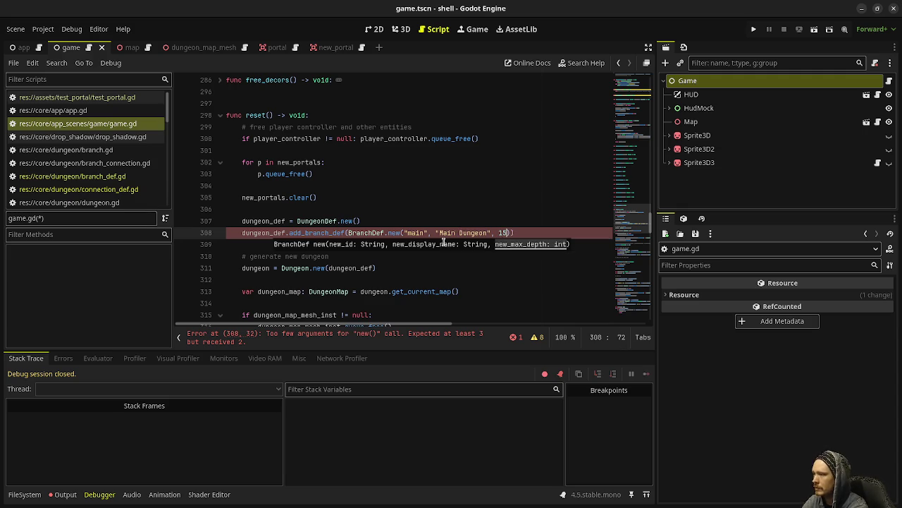
key("End")
- Add a "depths" branch named The Depths with depth 5, then begin a third add_branch_def line
key("Return")
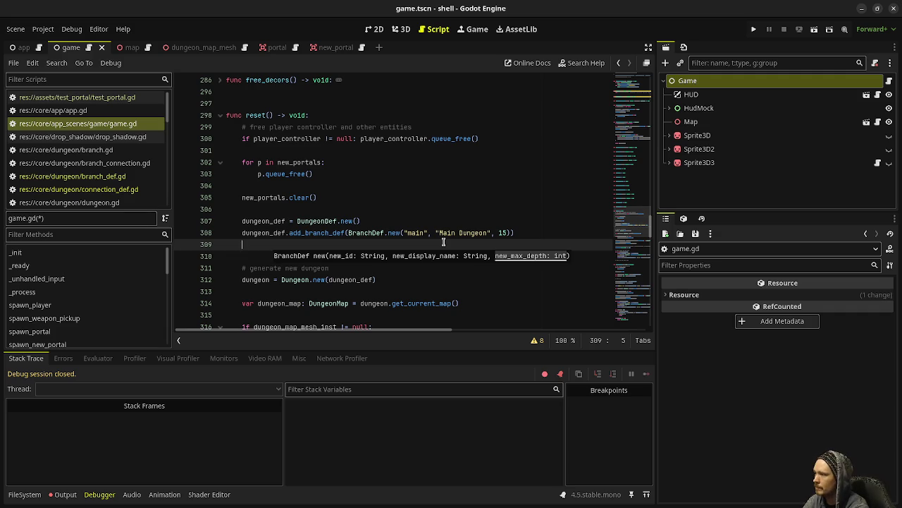
type("dungeon_def.add")
type("_branch_def")
type("(BranchDef")
type(".new(\"dept")
type("hs\",")
type("\"The Depths")
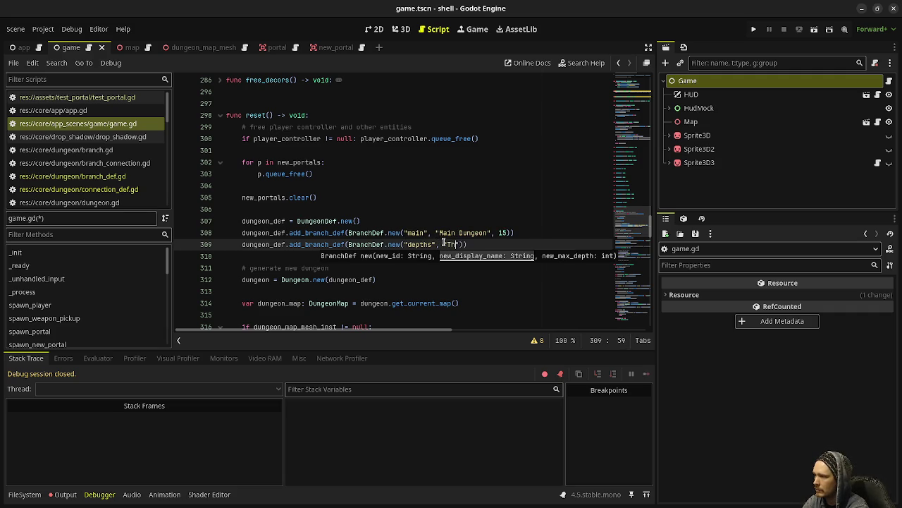
type(", ")
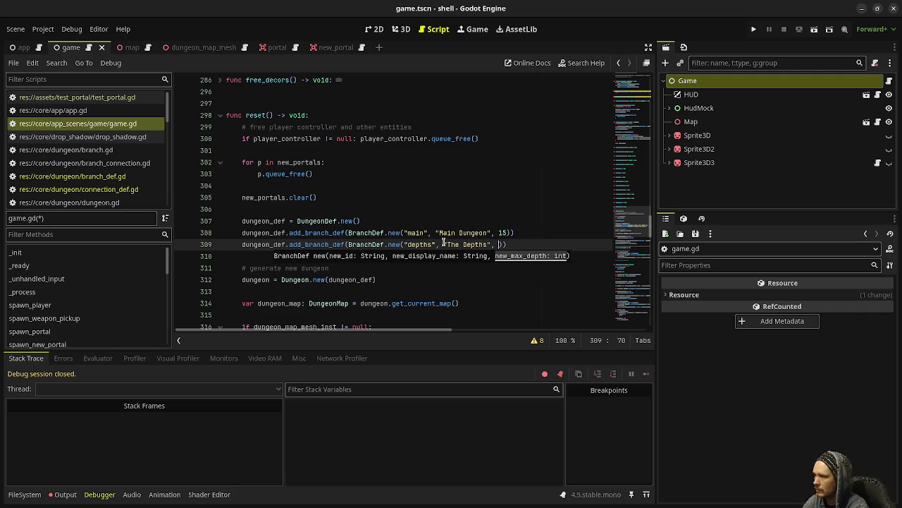
type("))")
key("Return")
type("d")
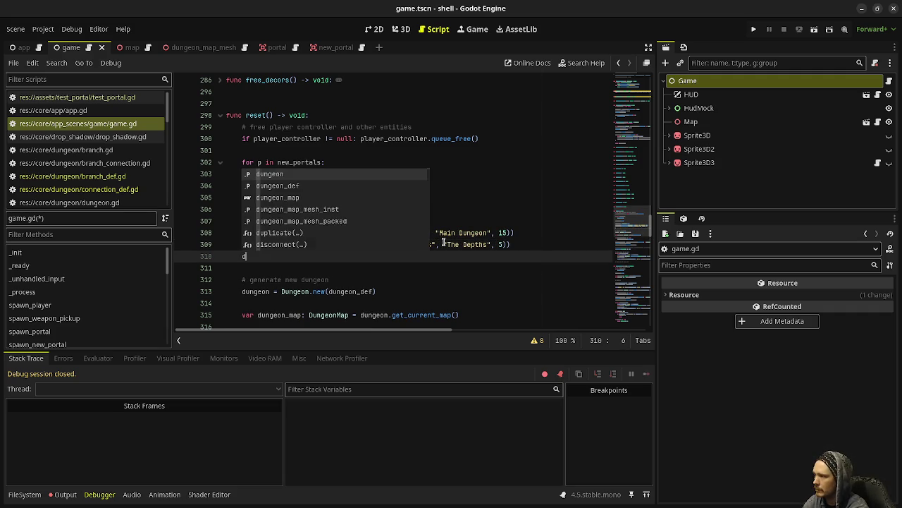
type("ungeon_def.")
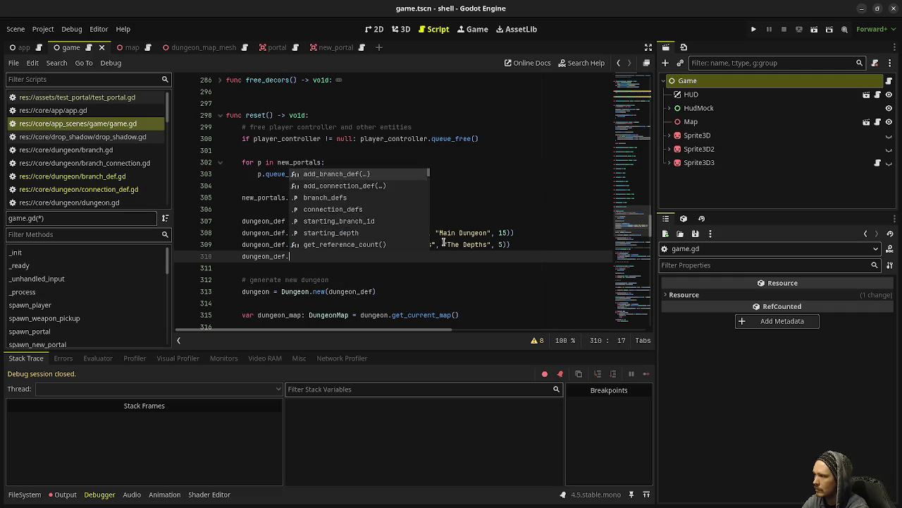
type("add_branch_def")
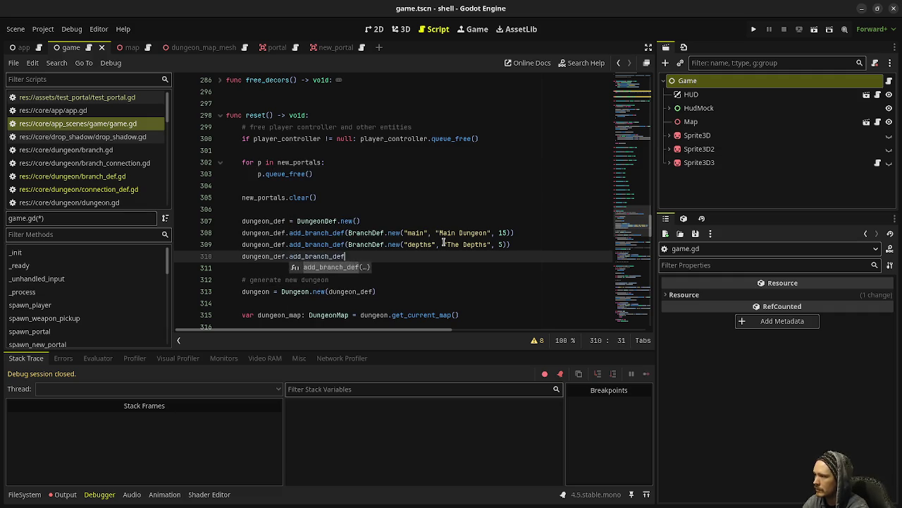
type("(\"BranchD")
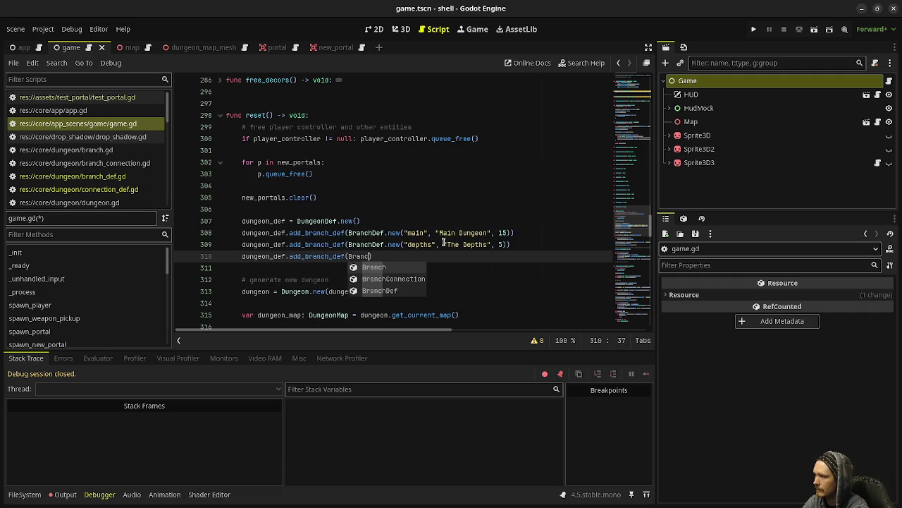
- Add the zot branch ("The Realm of Zot", 5) and the temple branch ("Temple", 1)
type(".new(\"zot\", \"The Realm of Zot\", 5)")
key("End")
key("Return")
type("dungeon_def.add_branch_def(BranchDef.new(\"temple\"")
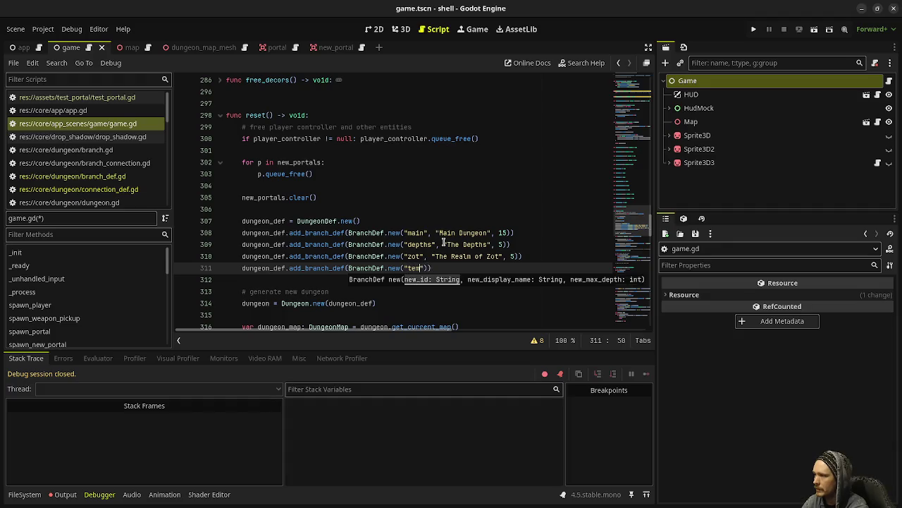
type(", \"Th")
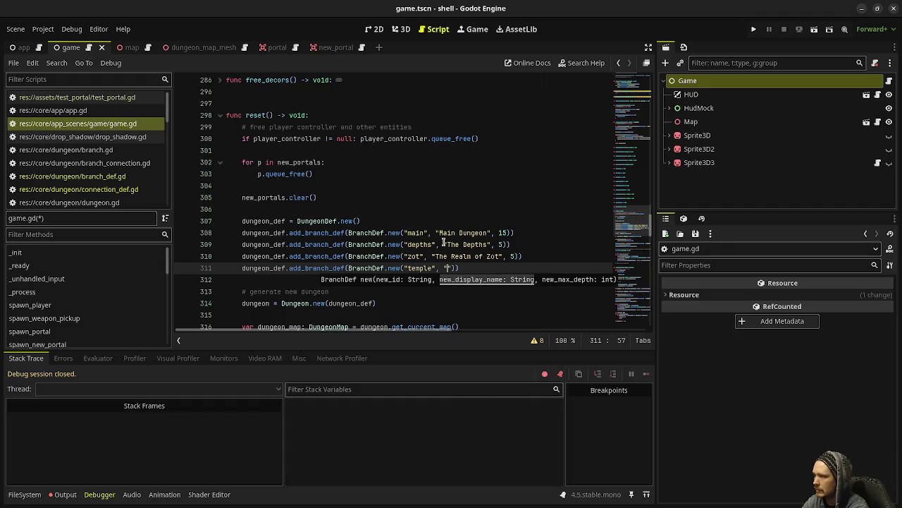
key("BackSpace")
type("emple\",")
type(" 1")
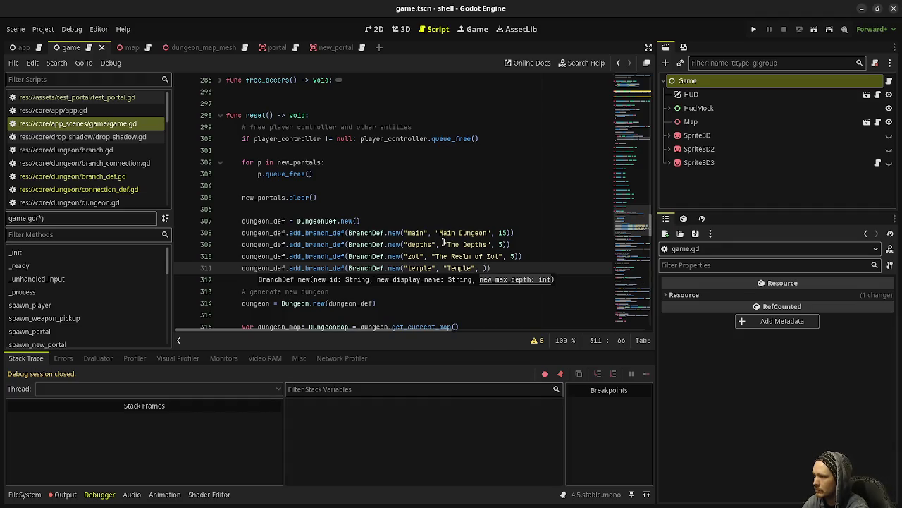
key("End")
- Add the lair branch ("The Lair", 6), correcting dungeon-def to dungeon_def
key("Return")
type("du")
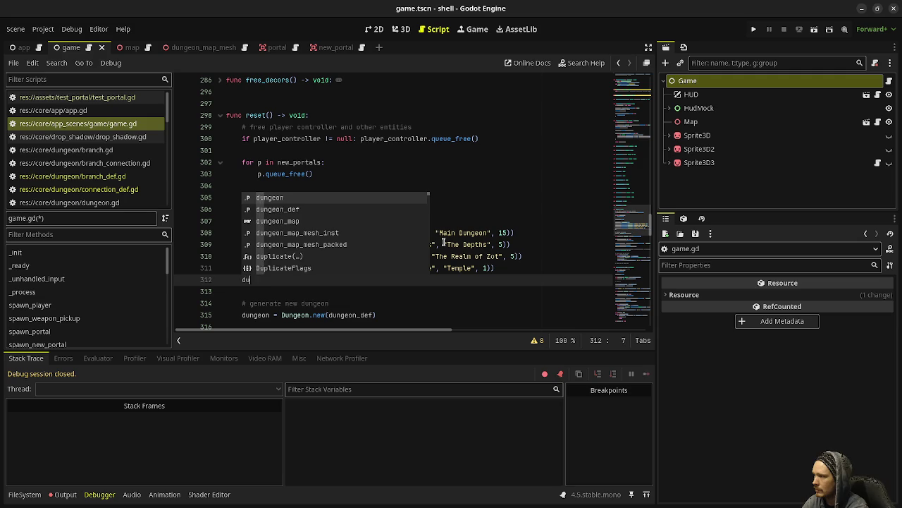
type("ngeon_def.add")
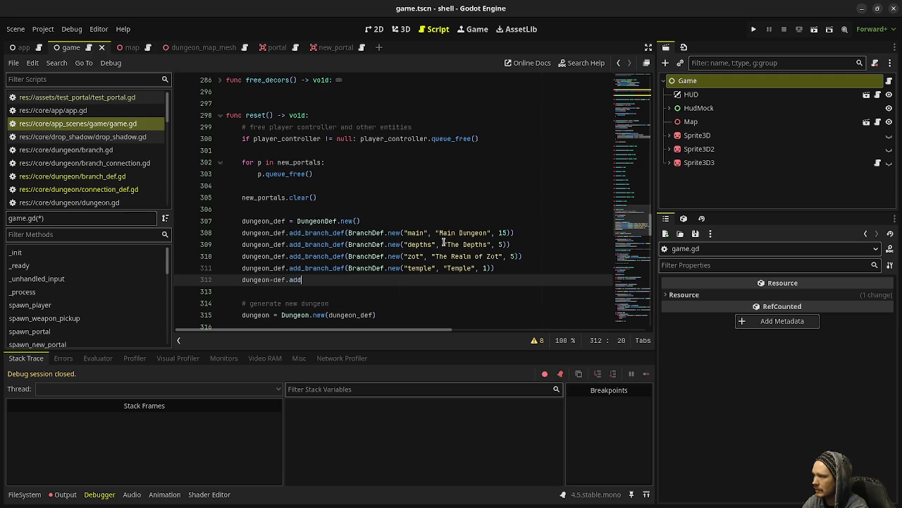
type("_branch_def(Br")
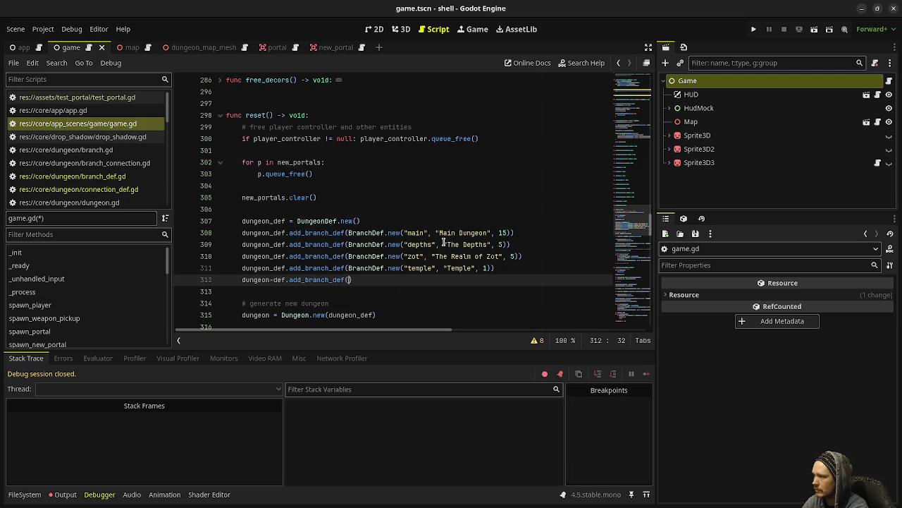
type("anchDef.new")
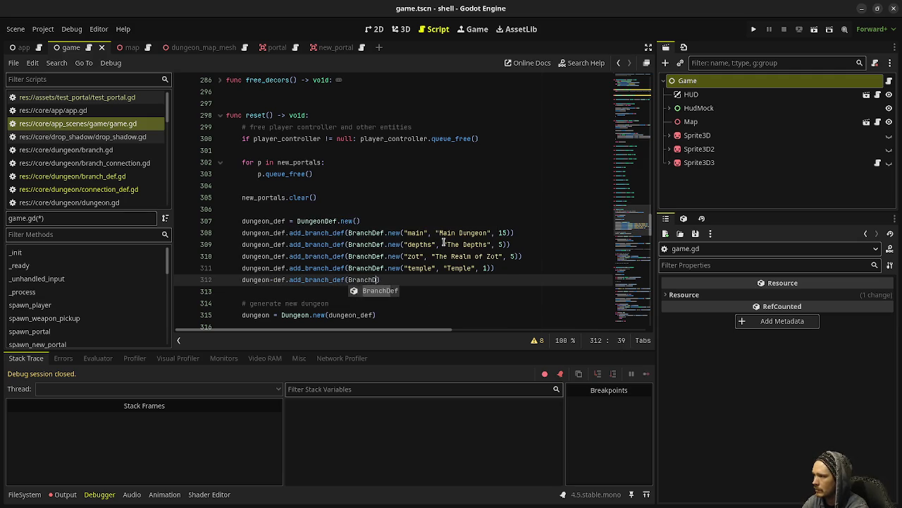
type("(\"lain")
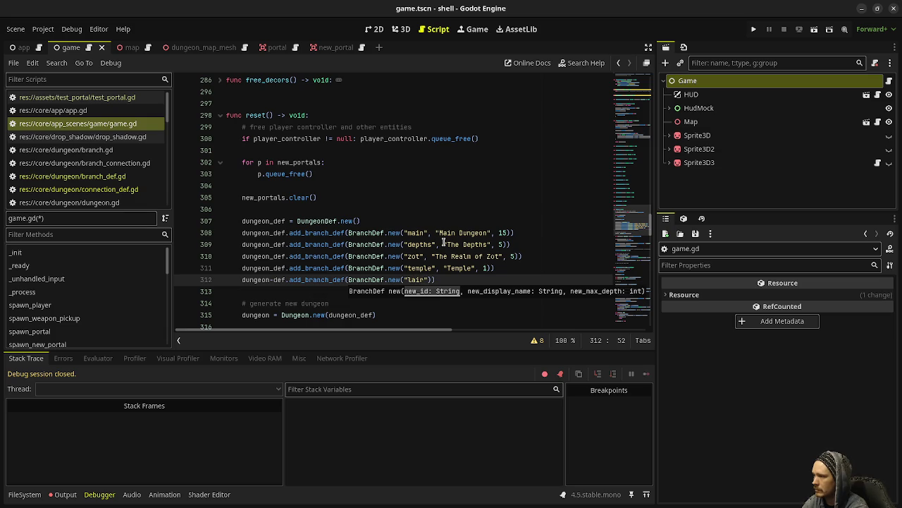
type(", \"The Lair\", 6))")
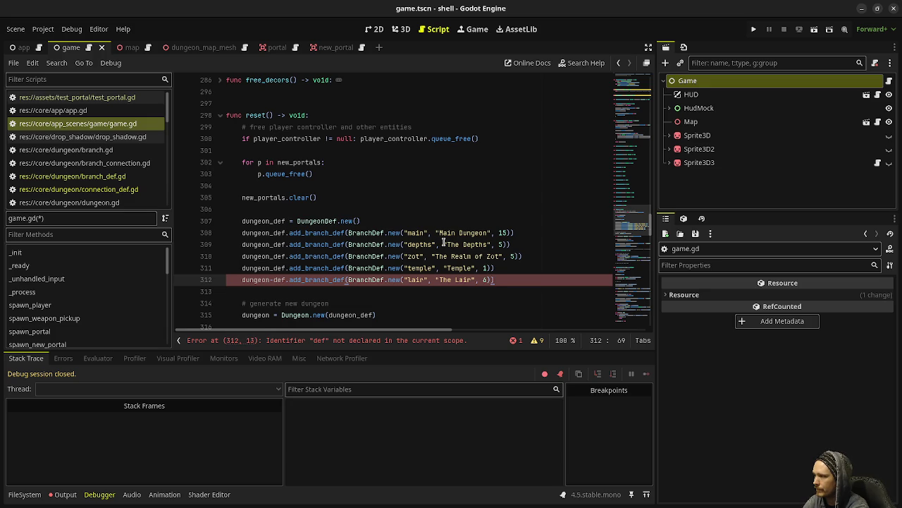
left_click(272, 281)
key("BackSpace")
type("_")
left_click(503, 280)
key("Return")
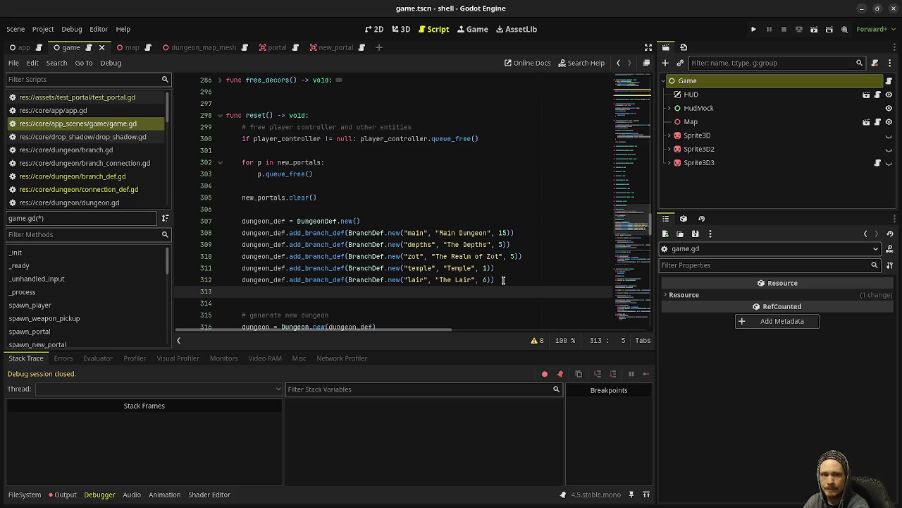
key("Return")
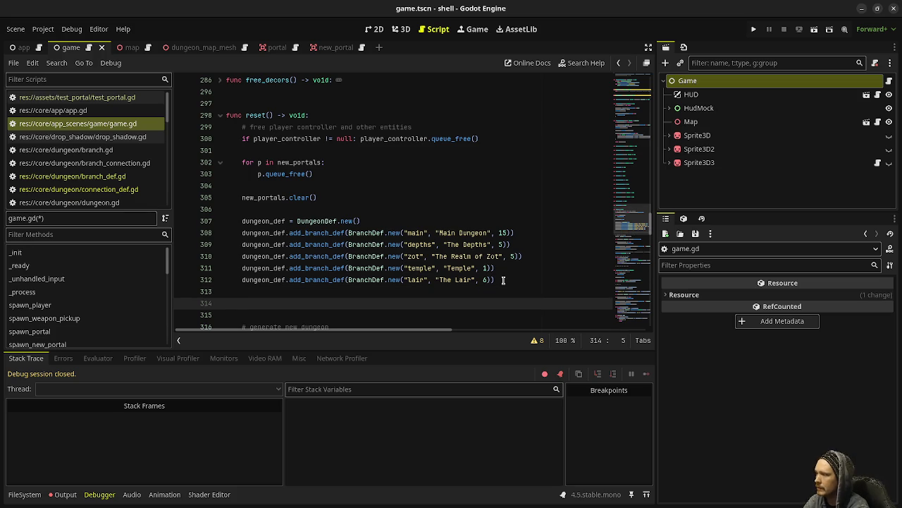
- Insert a blank line after the main branch on line 308
left_click(522, 236)
key("Return")
key("Return")
key("Up")
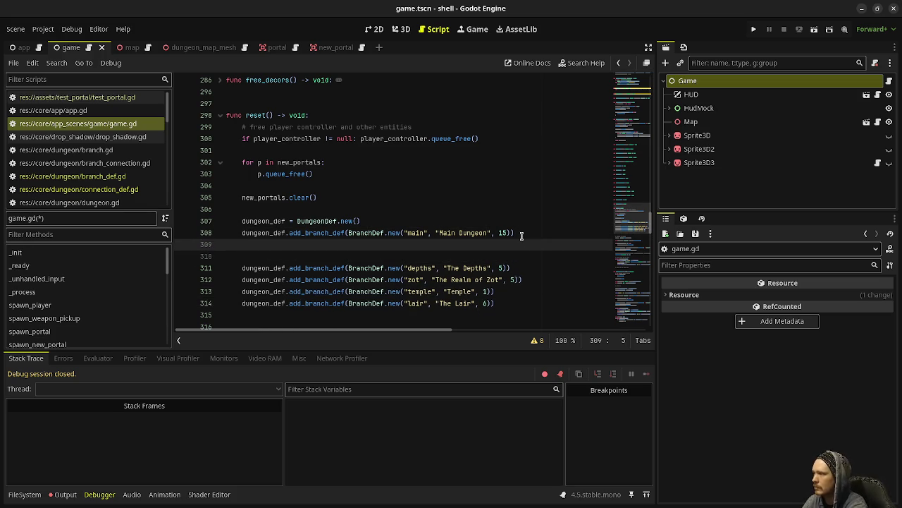
- Start an add_connection_def call on line 309, first trying a BranchConnection class name
type("dungeon_def.add")
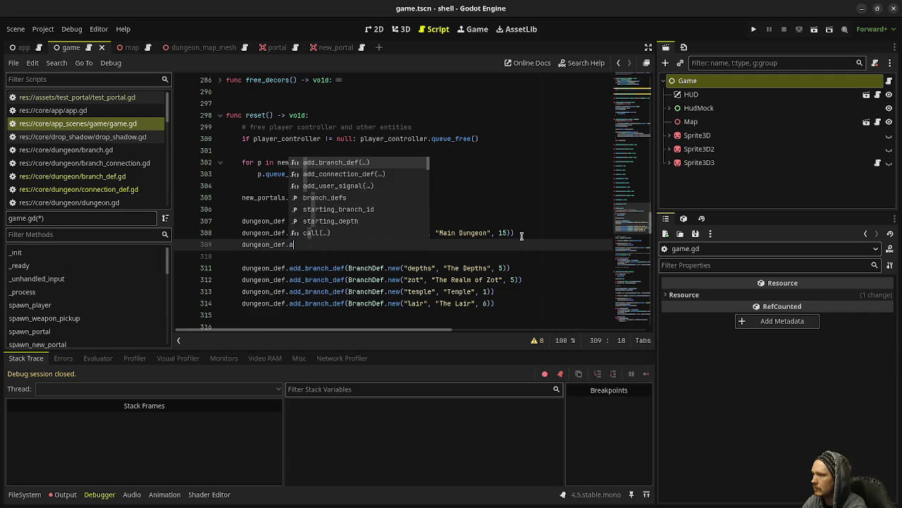
key("Down")
key("Return")
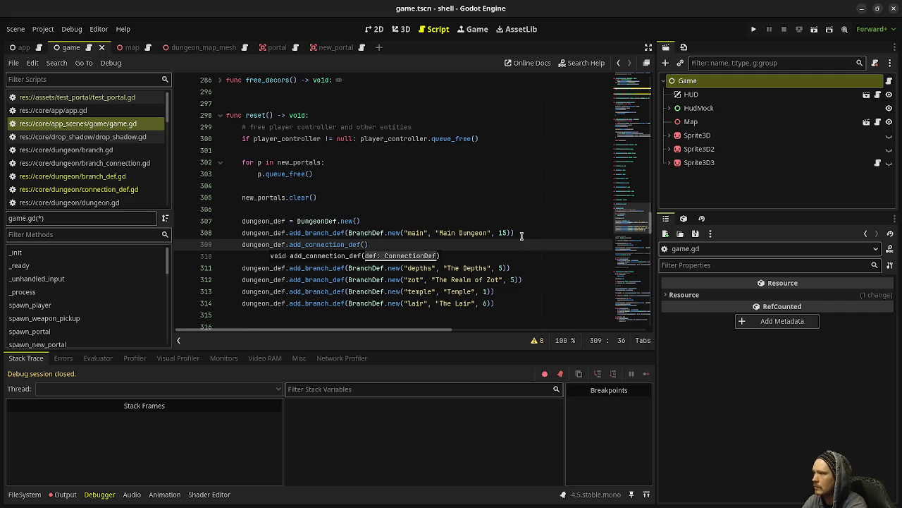
type("BranchConnection.e")
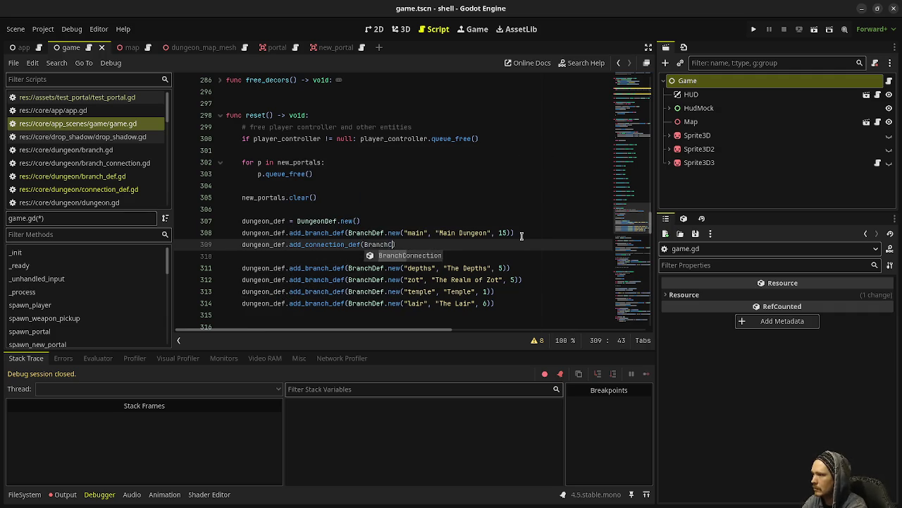
key("Return")
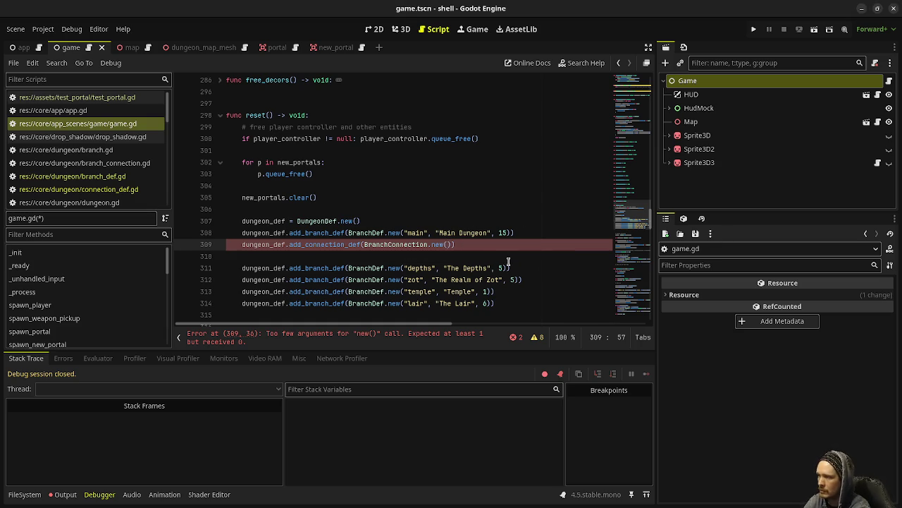
type("\"")
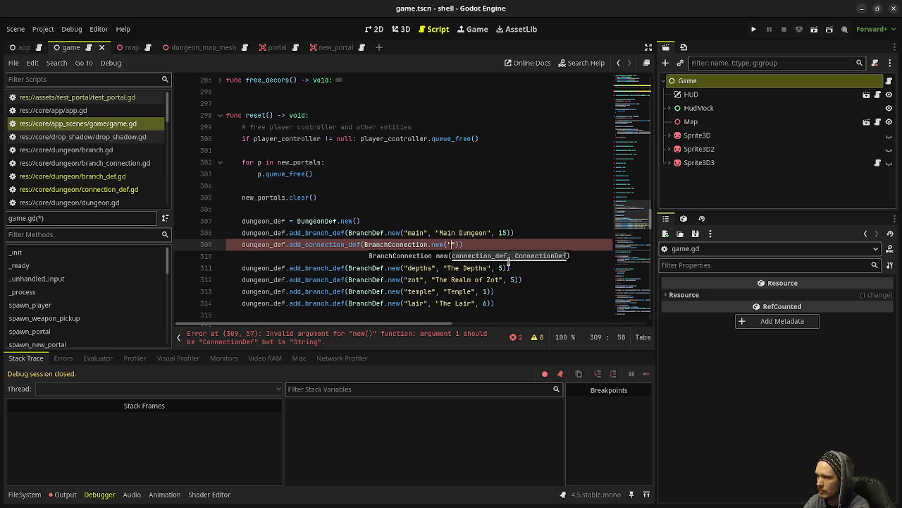
key("BackSpace")
key("BackSpace")
key("BackSpace")
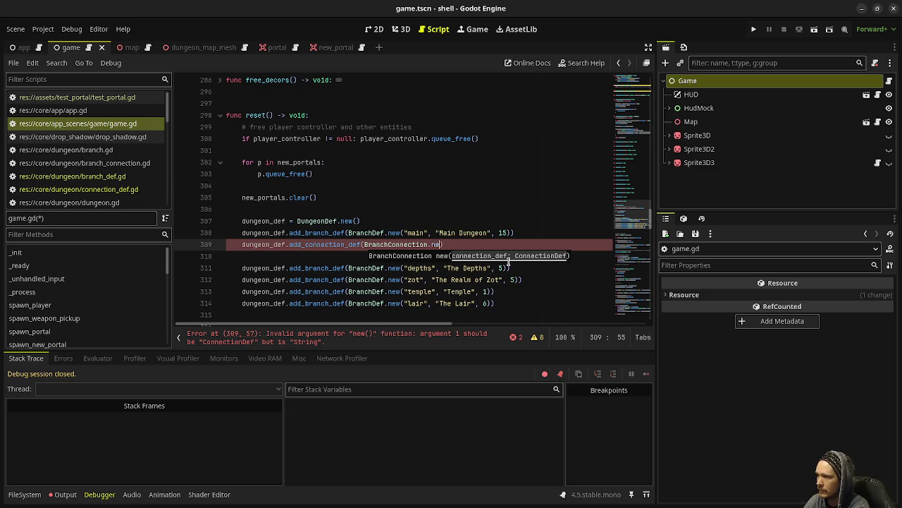
key("BackSpace")
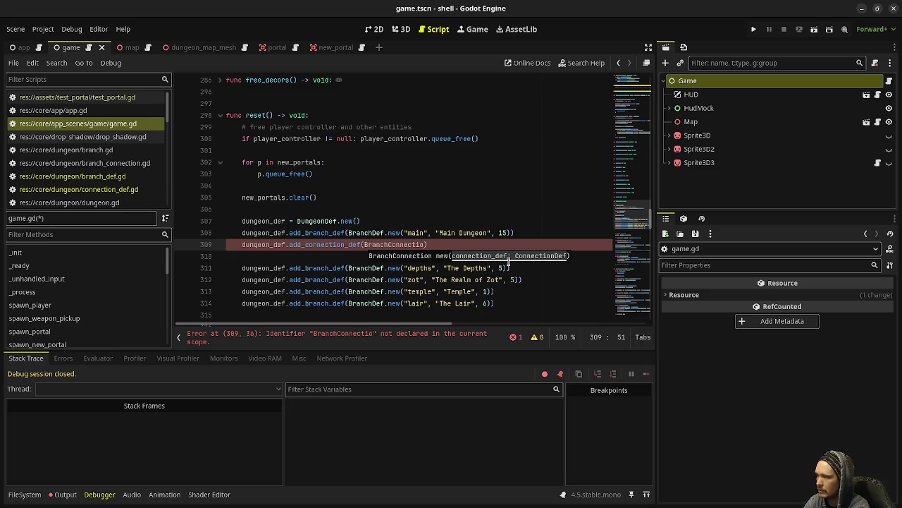
type("nDef")
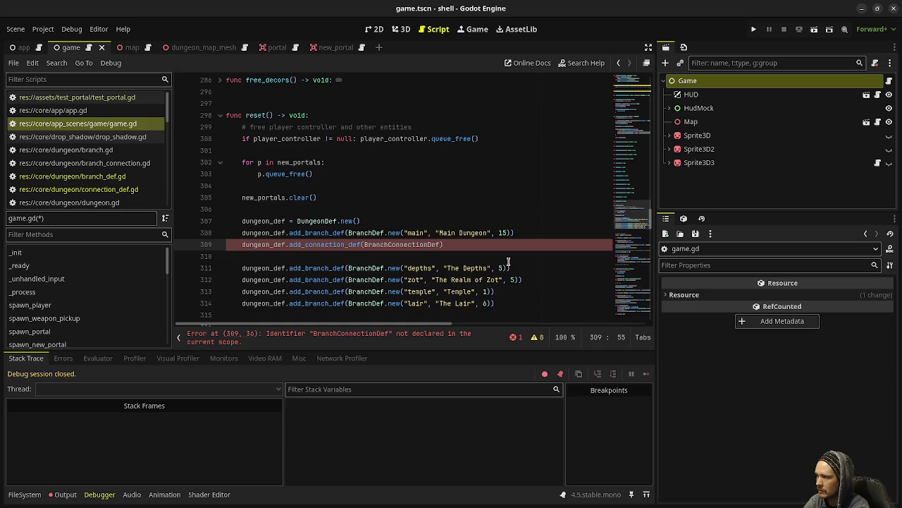
- Use ConnectionDef.new("main", 15, 15, "depths", 1) as the connection and select the line
key("BackSpace")
key("BackSpace")
key("BackSpace")
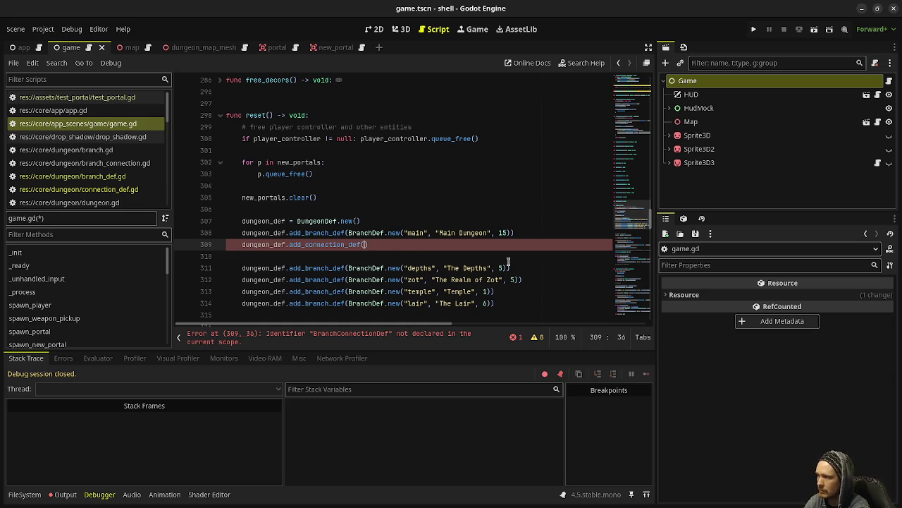
type("ConnectionD")
key("Return")
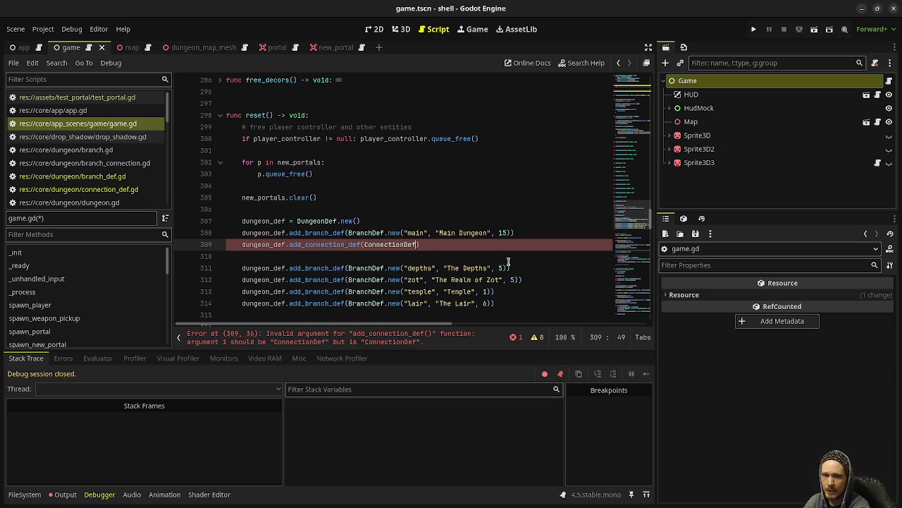
type(".n")
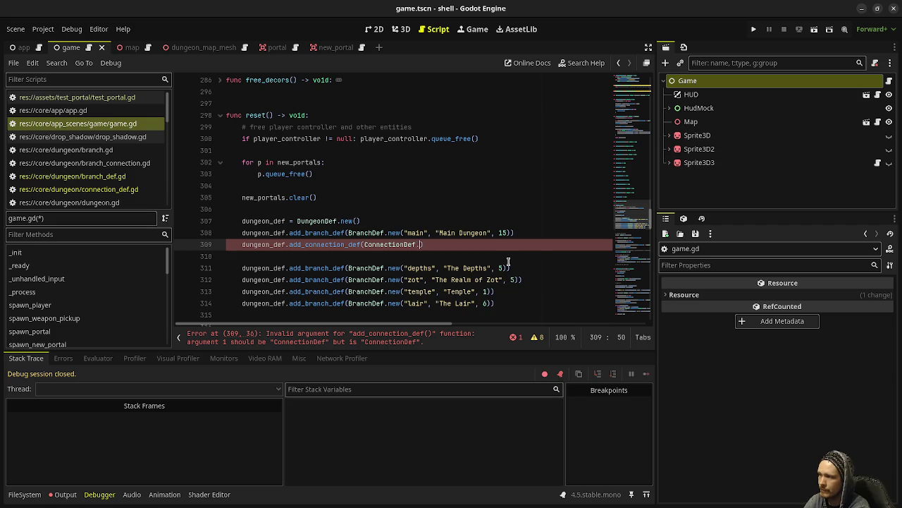
key("Return")
type("\"main\", ")
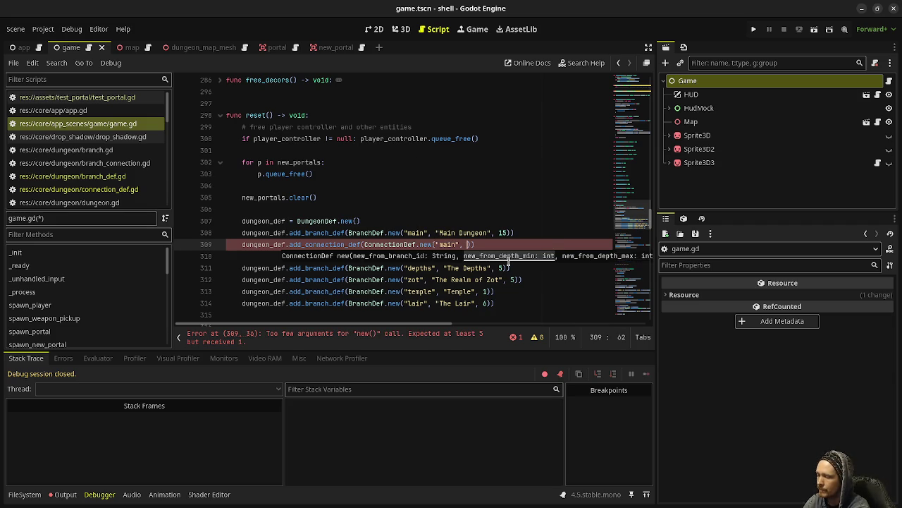
type("15, 15, ")
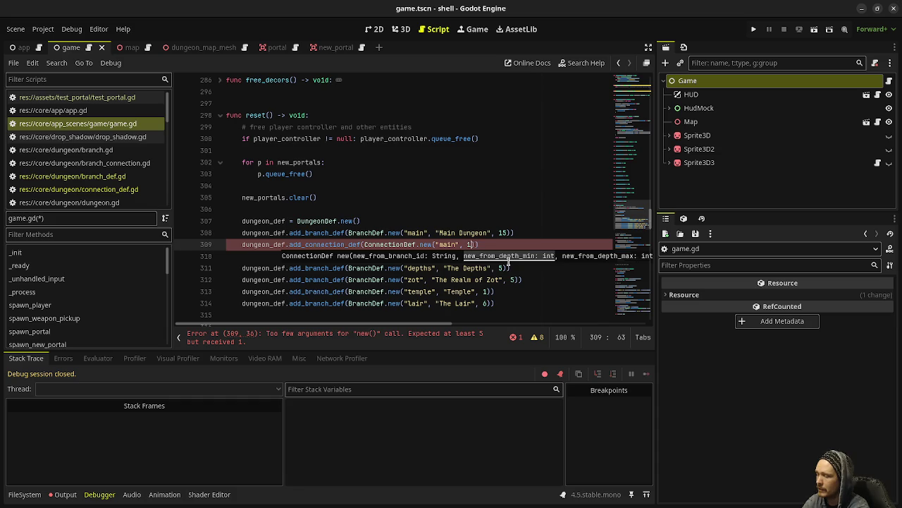
type("\"")
type("depths")
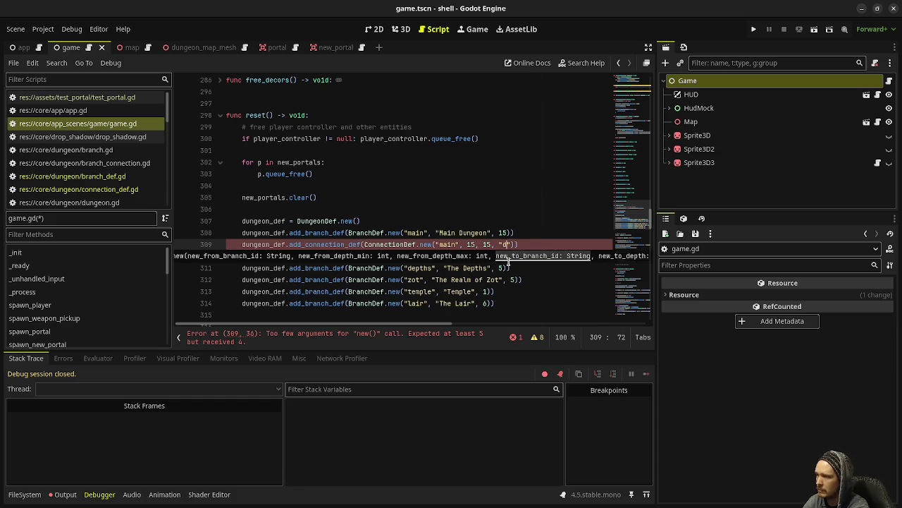
type("\", 1))")
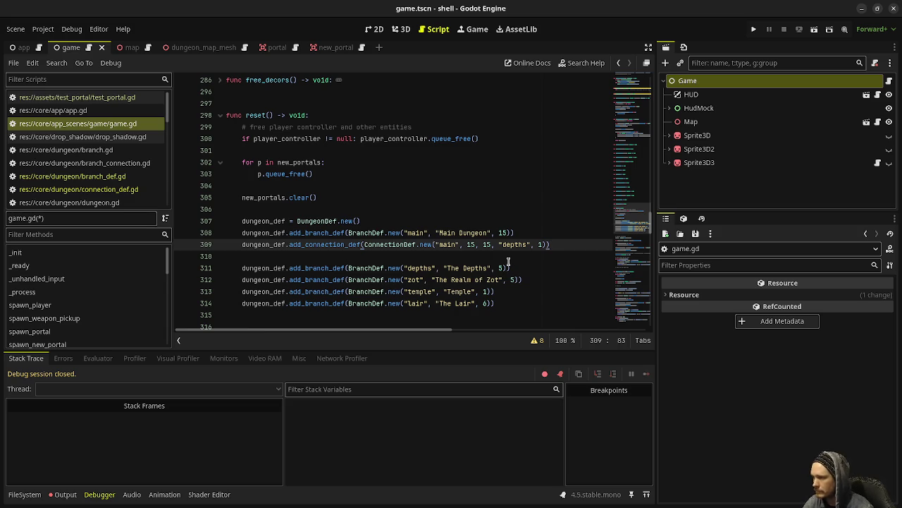
left_click_drag(550, 245, 242, 244)
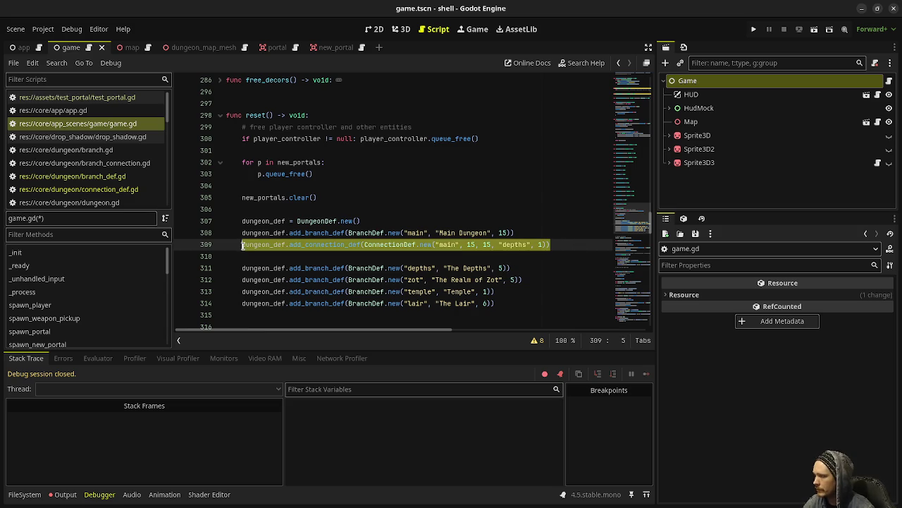
left_click(561, 244)
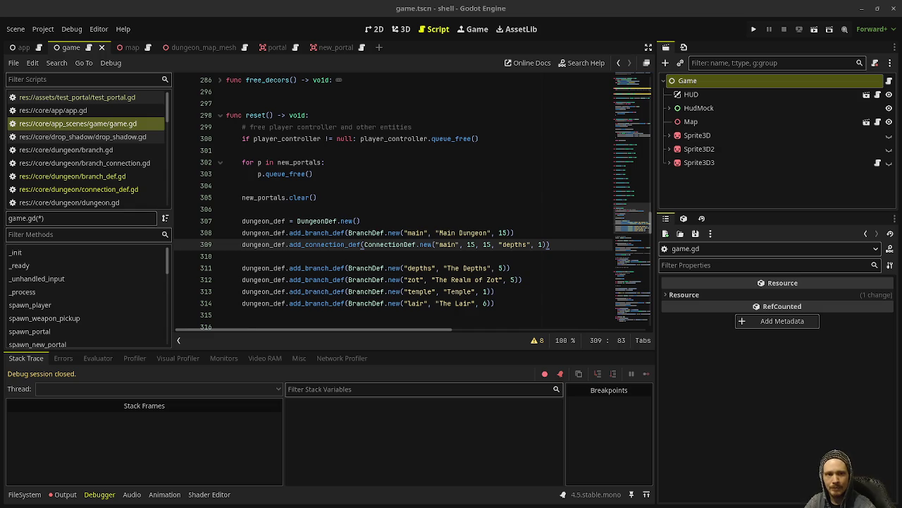
mouse_move(534, 244)
left_mouse_down()
mouse_move(434, 233)
mouse_move(240, 244)
left_mouse_up()
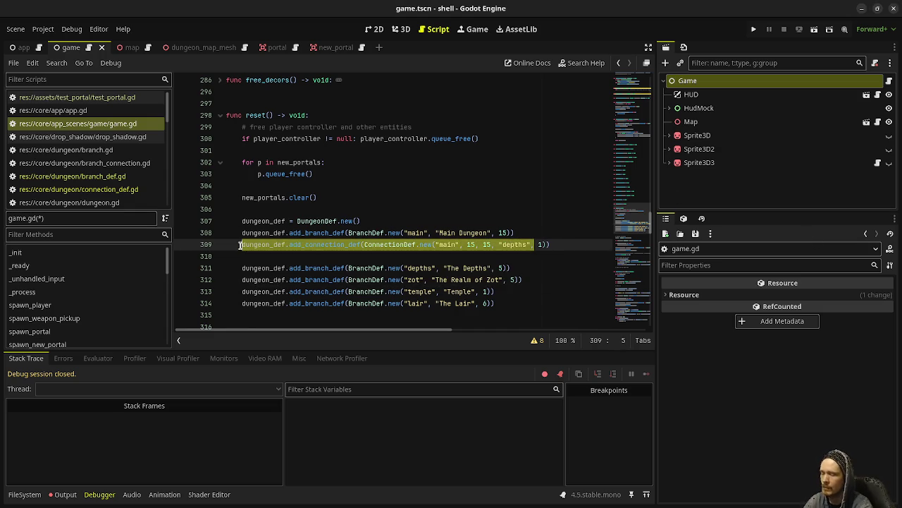
- Duplicate the connection line and edit the copy to link main depths 4–7 to temple
key("ctrl+c")
key("Right")
key("Return")
key("ctrl+v")
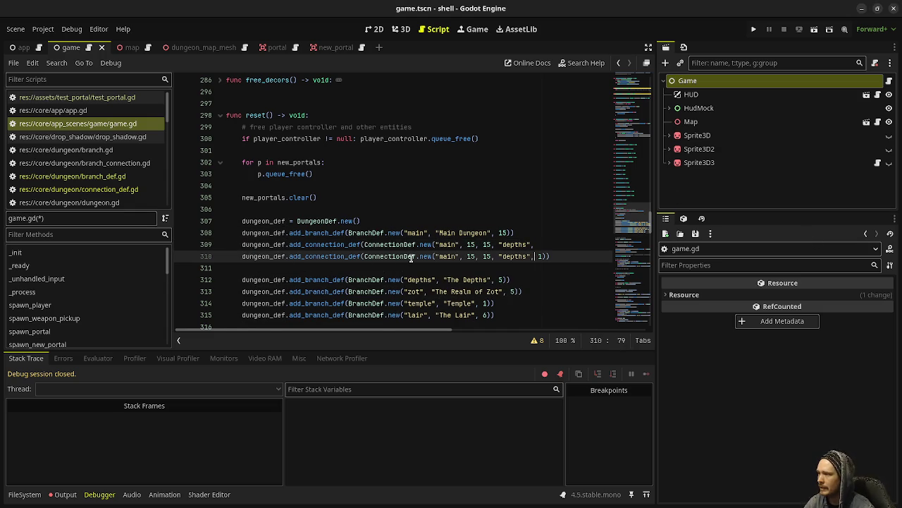
double_click(446, 256)
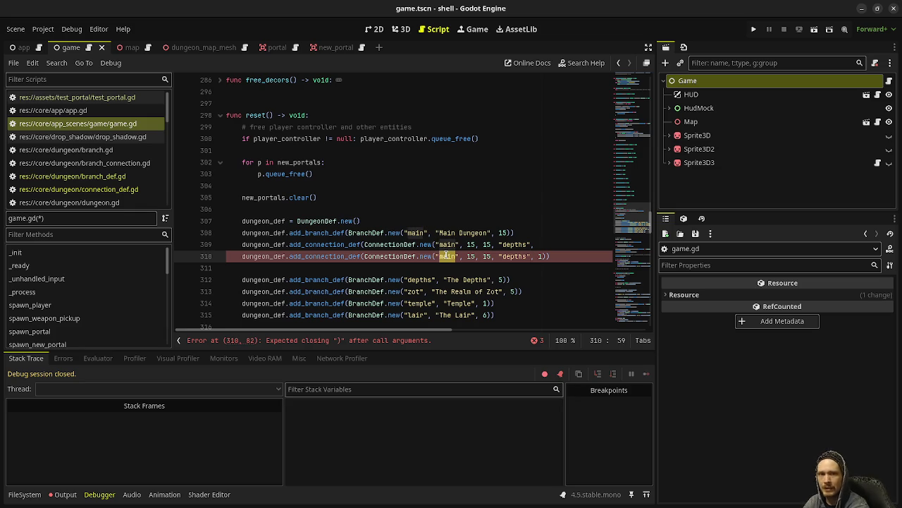
key("Right")
key("Right")
key("ctrl+shift+Right")
key("ctrl+shift+Right")
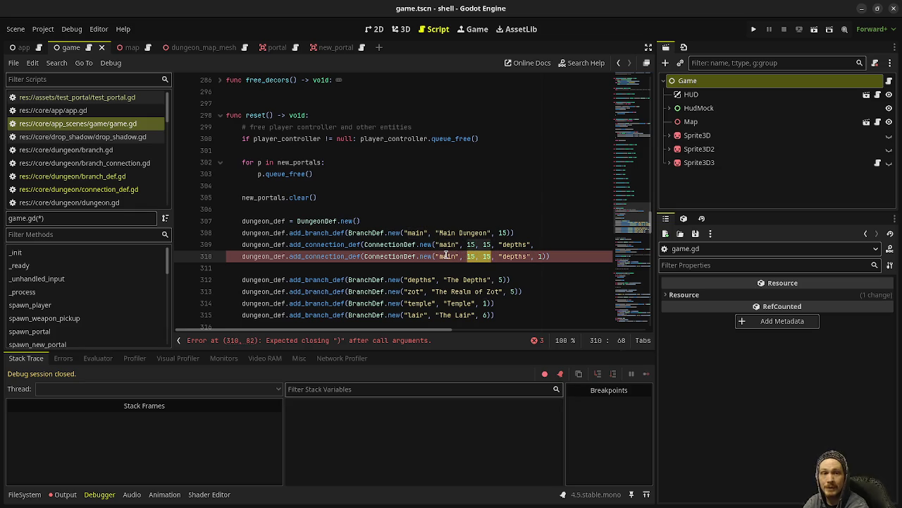
type("4, 7")
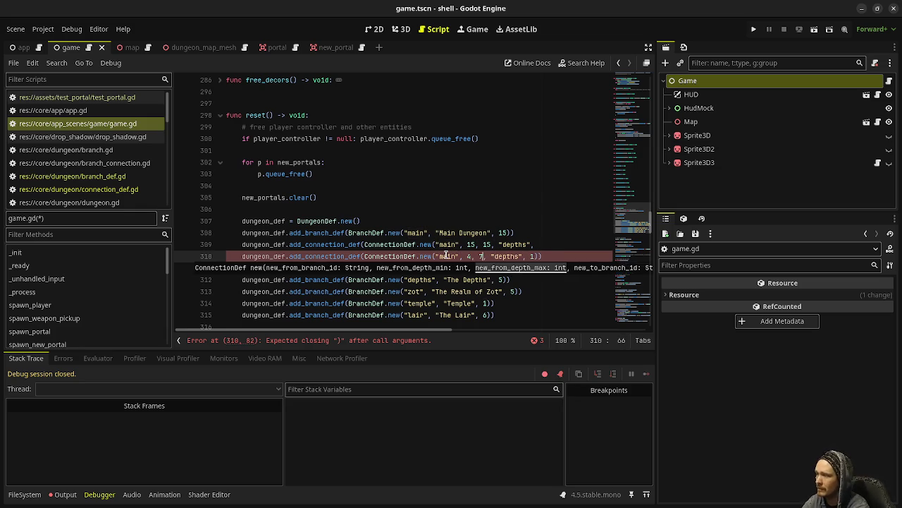
key("Right")
key("Right")
key("ctrl+shift+Right")
type("temple")
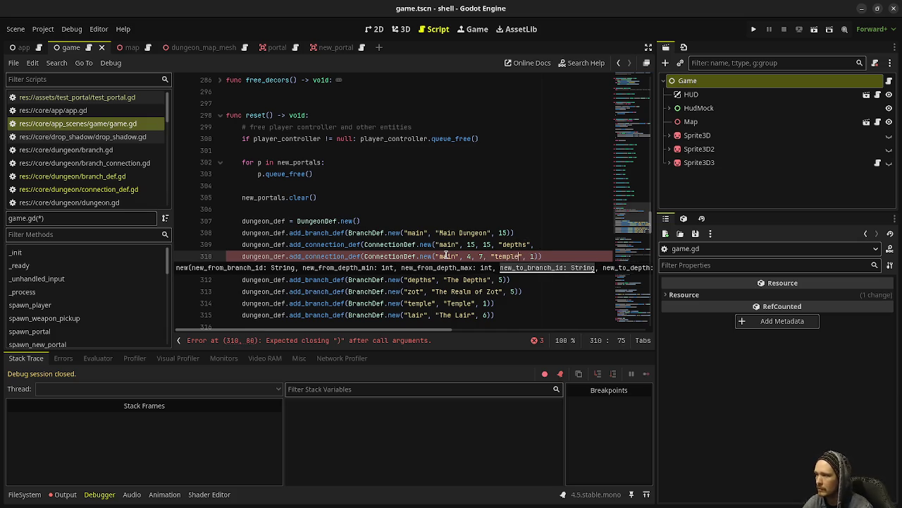
left_click(553, 256)
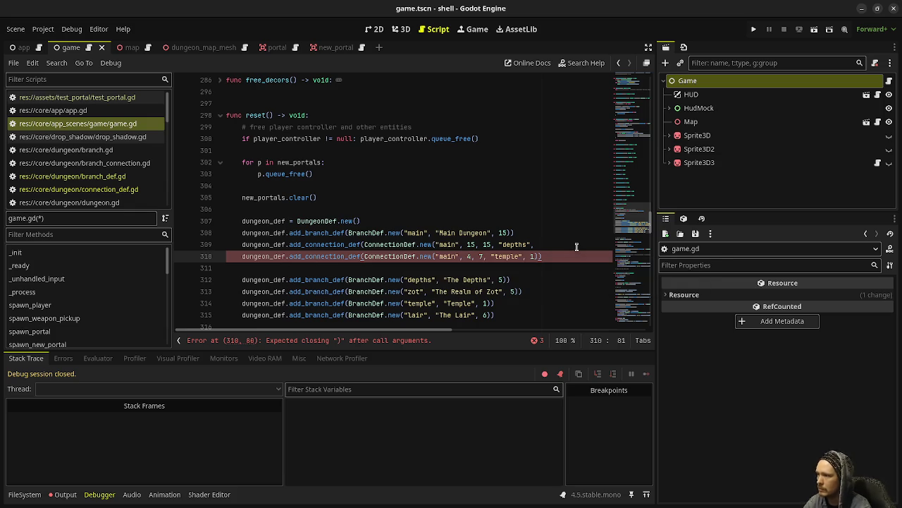
- Close the main-to-depths connection on line 309 with depth 1 and closing parentheses
left_click(576, 246)
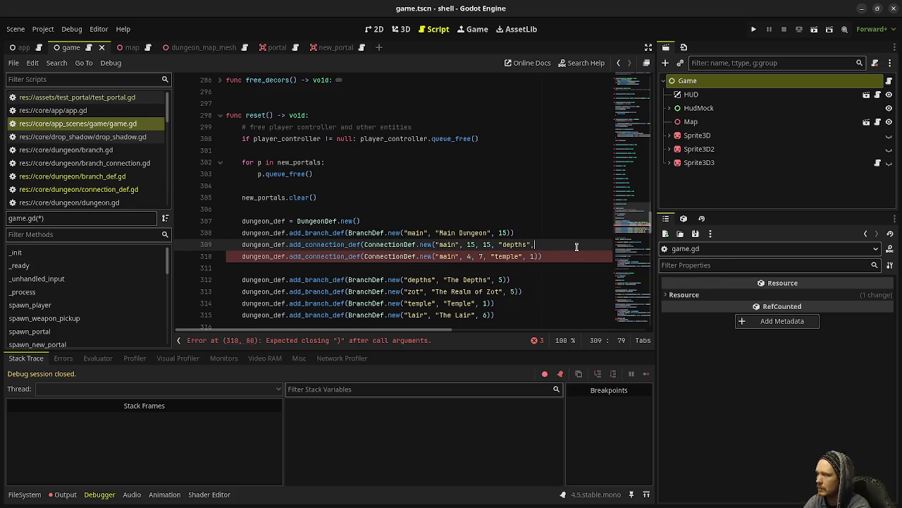
type(" 1))")
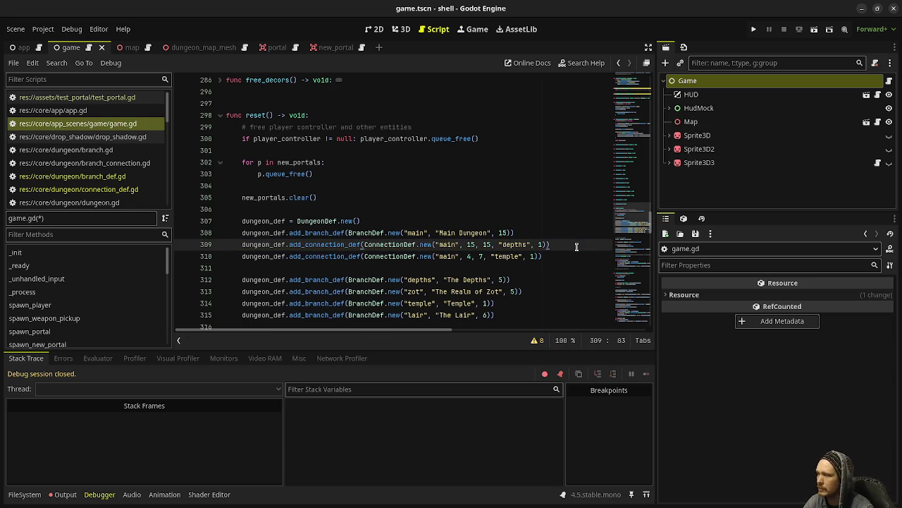
left_click_drag(542, 256, 241, 256)
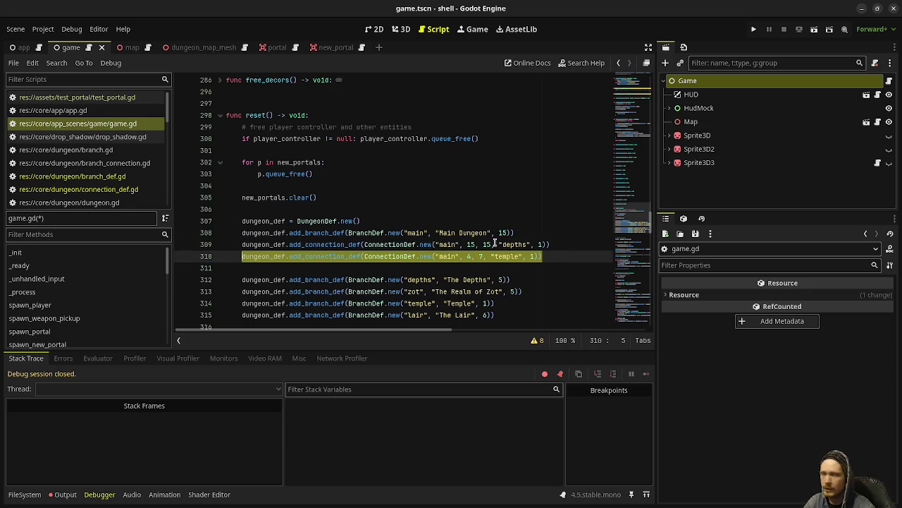
left_click(550, 256)
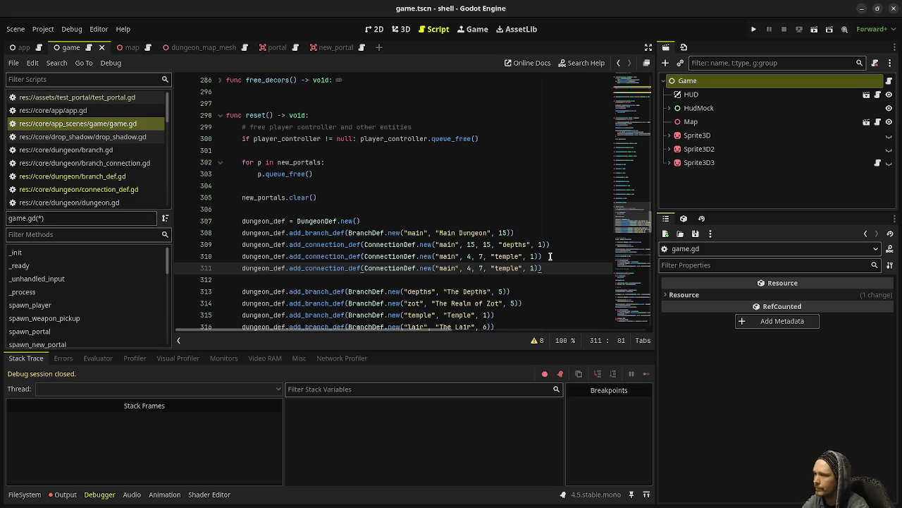
- Edit the copied connection's arguments to 8, 11 and "lair"
double_click(499, 267)
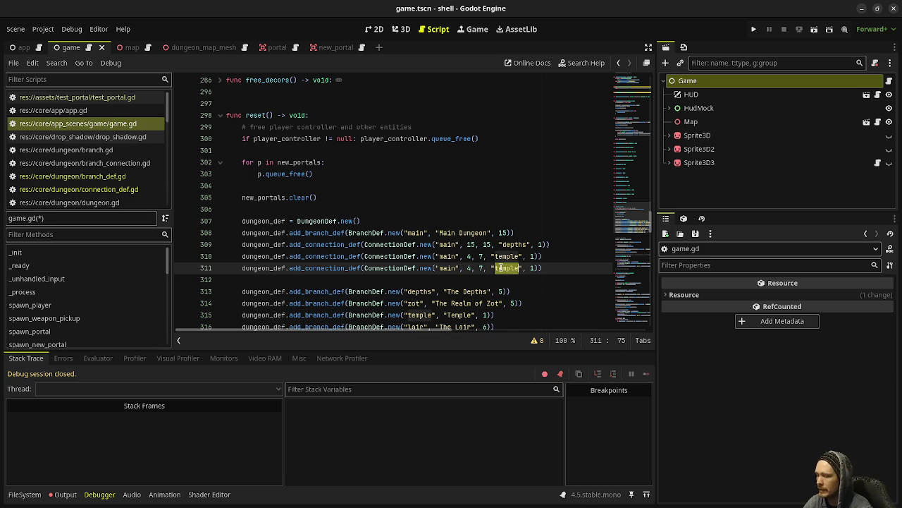
type("aair")
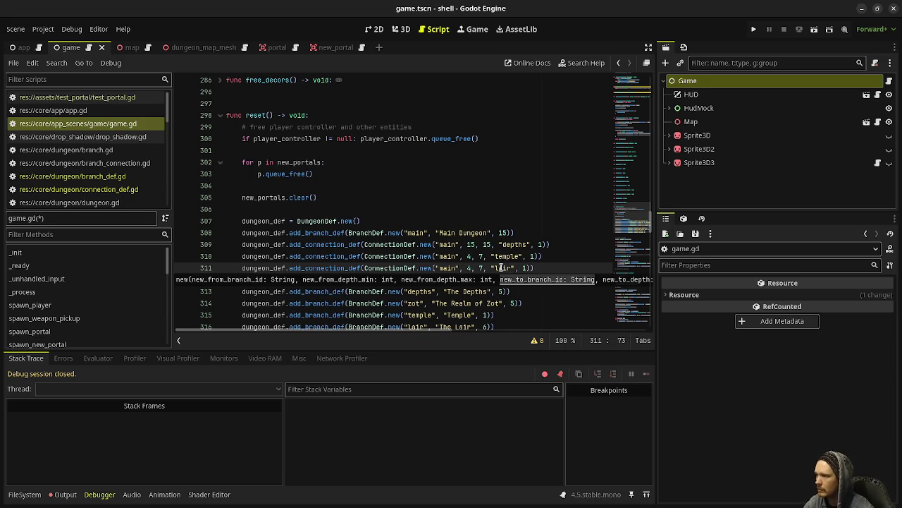
left_click(464, 268)
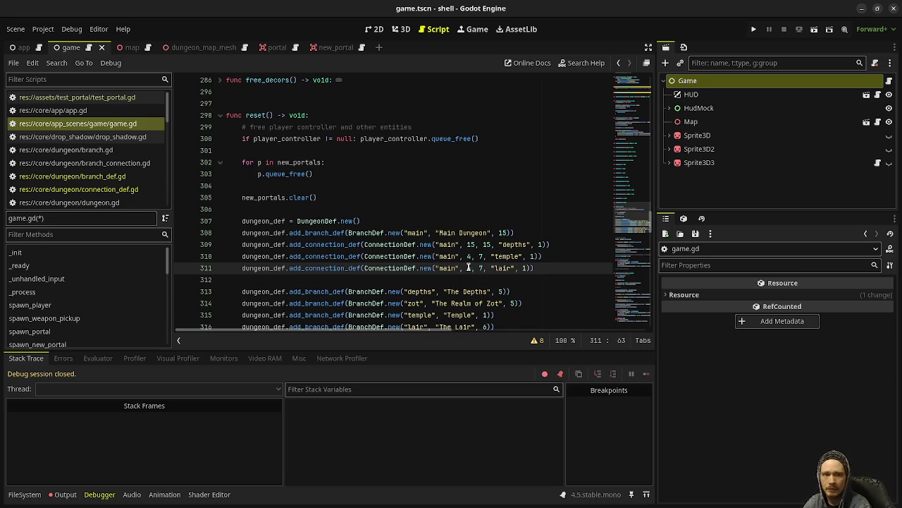
key("shift+Right")
key("shift+Right")
key("shift+Right")
type("11")
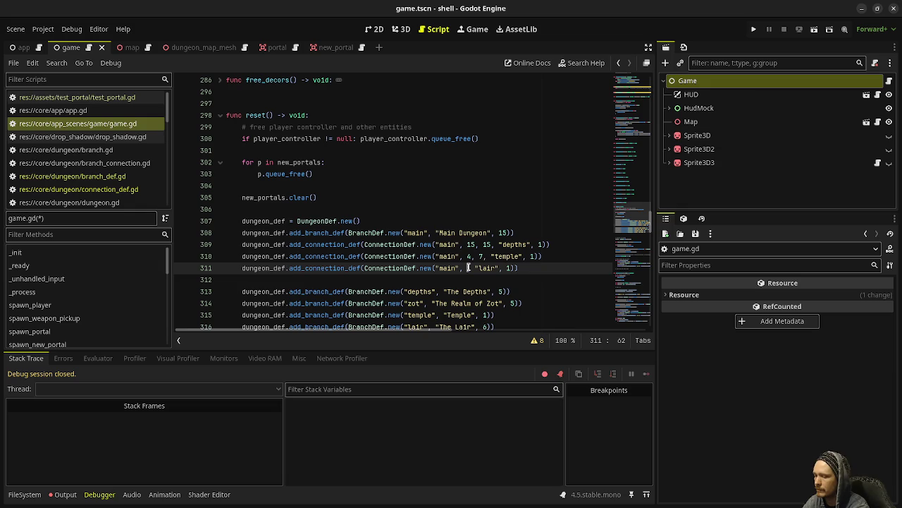
double_click(469, 268)
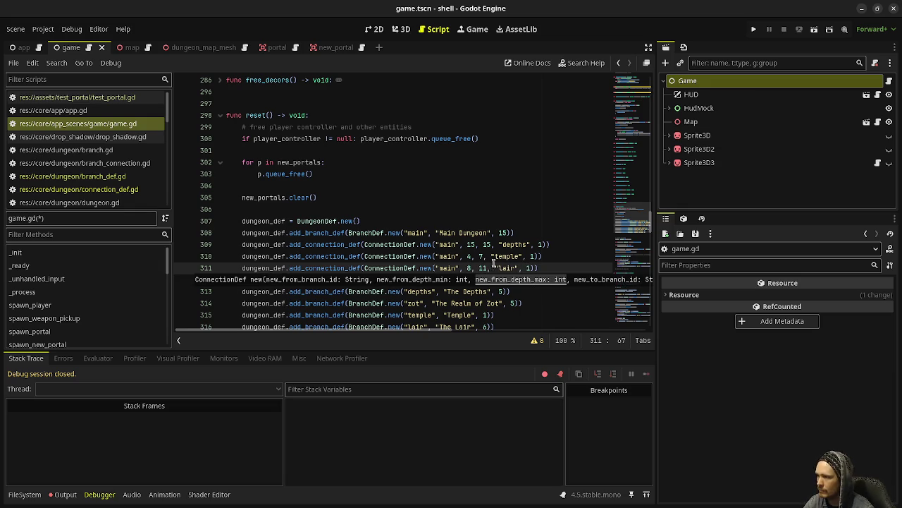
type("8")
left_click_drag(538, 267, 348, 268)
left_click(541, 267)
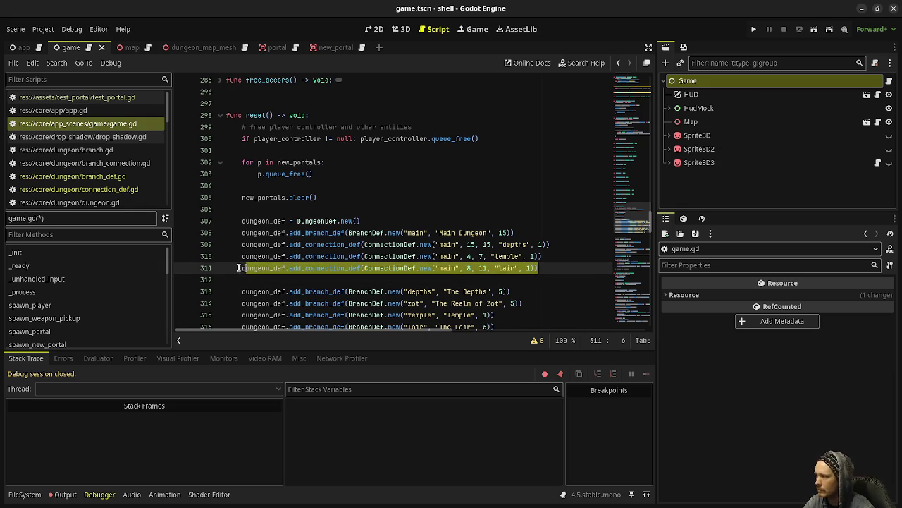
key("shift+Home")
left_click(542, 268)
scroll(542, 268, "down", 1)
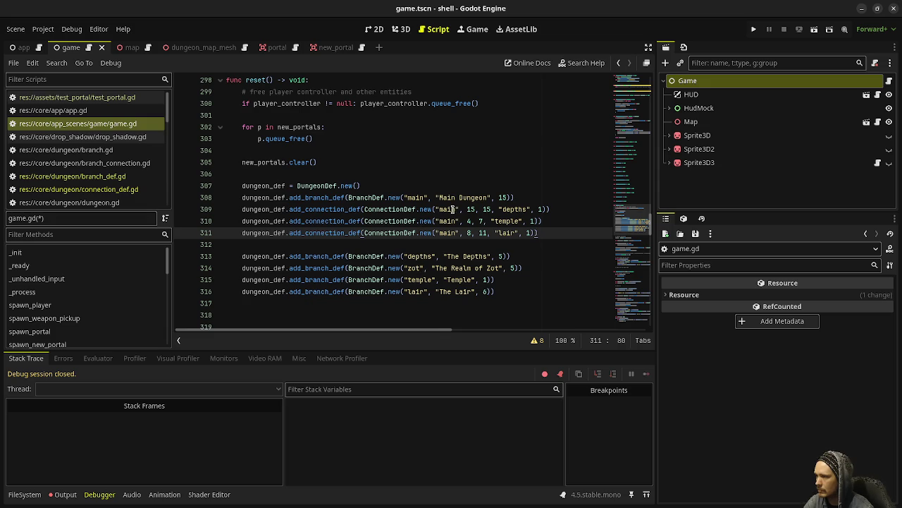
- Copy the lair connection line and change it to a "depths", 5, 5, "zot" connection
left_click(560, 209)
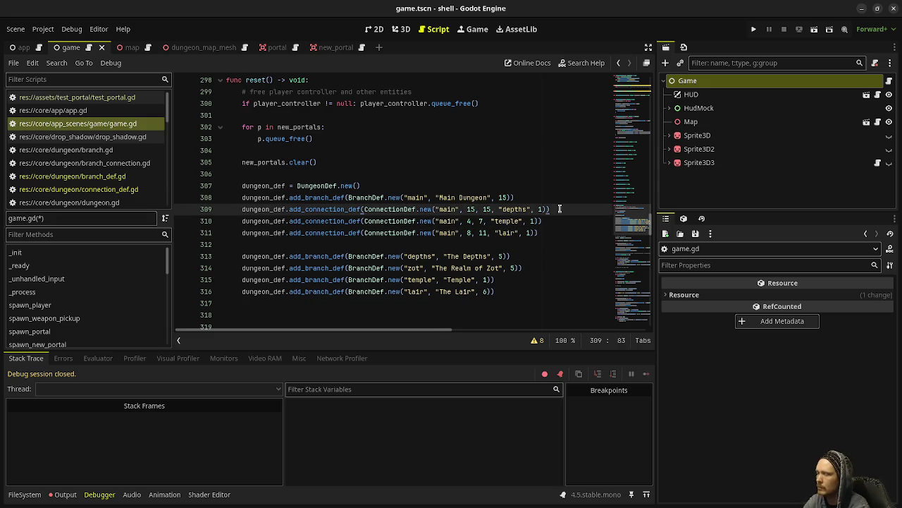
key("Return")
key("ctrl+v")
double_click(450, 221)
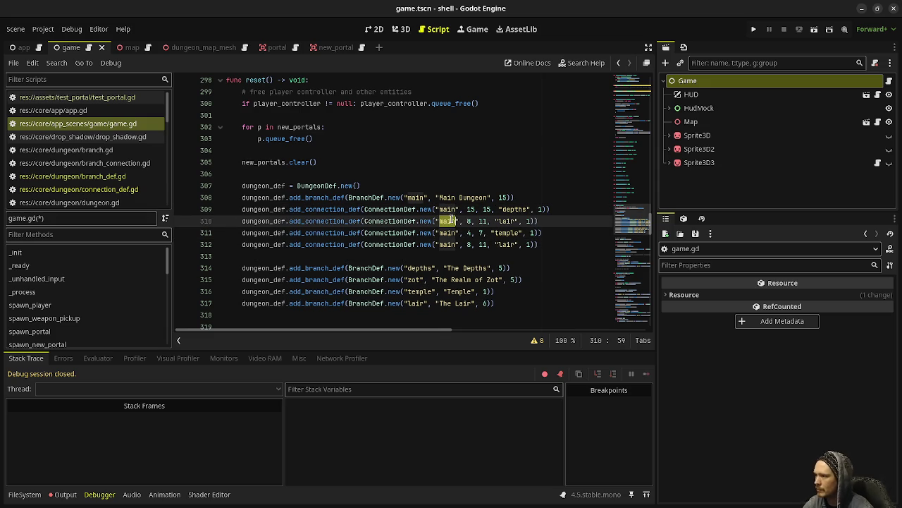
type("depths")
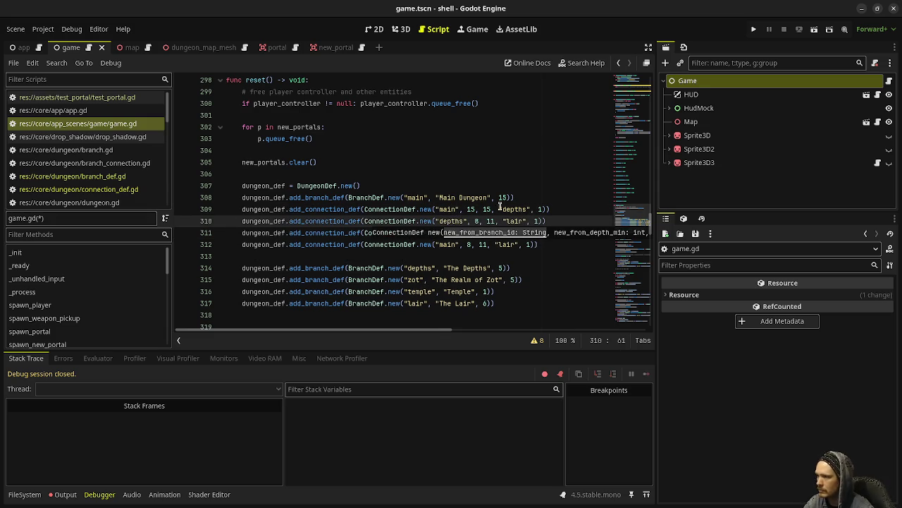
double_click(516, 221)
type("zot")
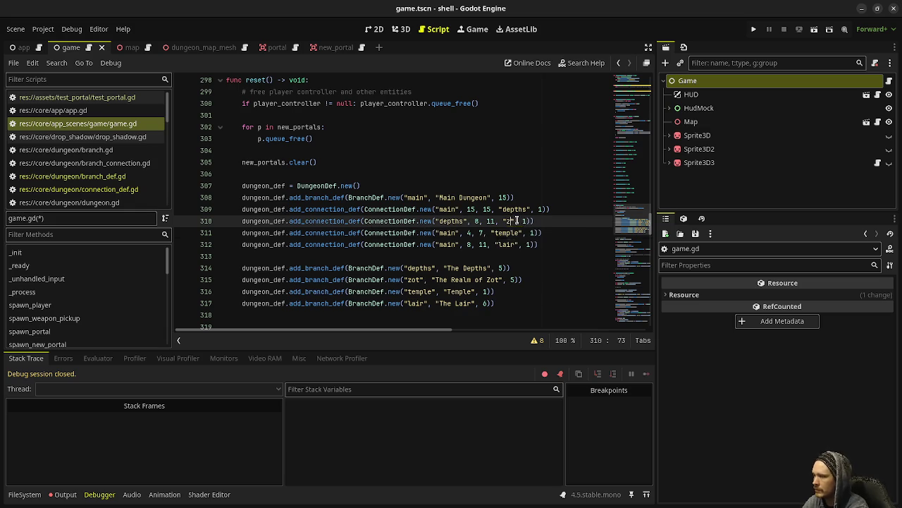
left_click(478, 221)
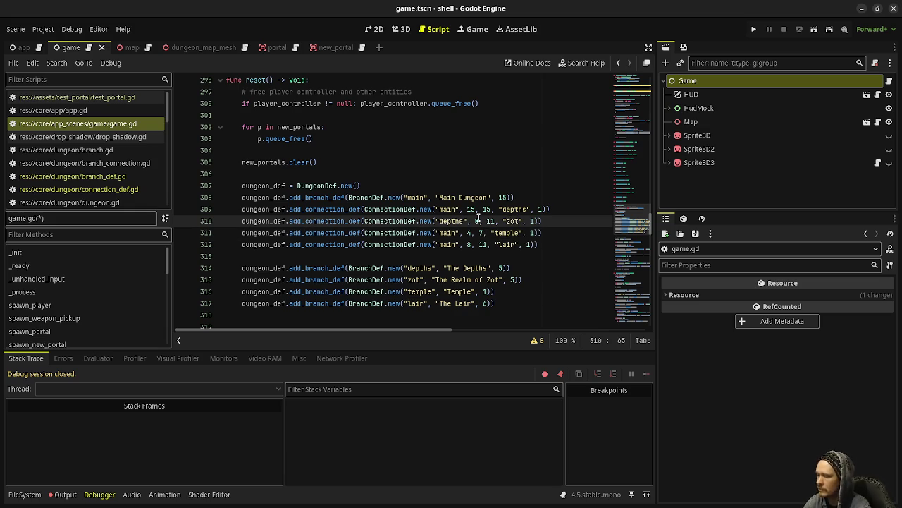
key("BackSpace")
type("5")
key("BackSpace")
key("BackSpace")
type("5")
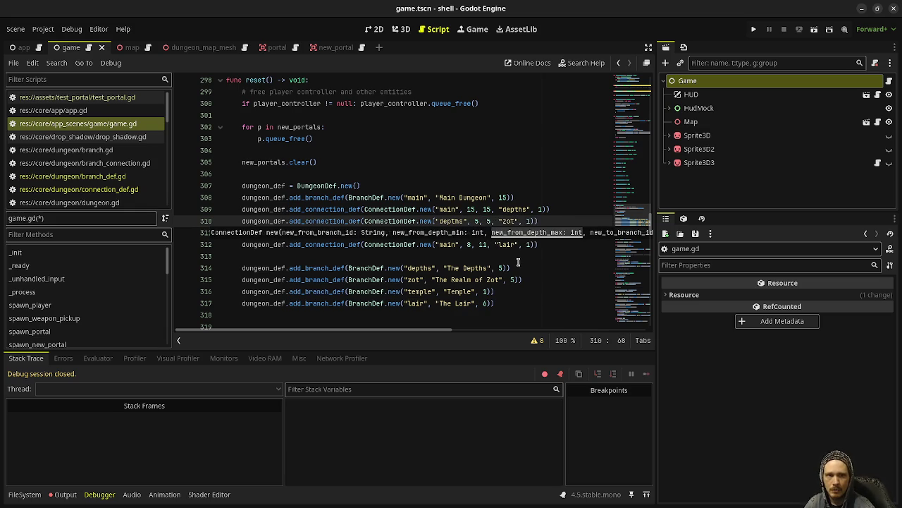
- Move the depths-to-zot connection below the depths branch with Alt+Down and add a blank line after it
left_click(384, 221)
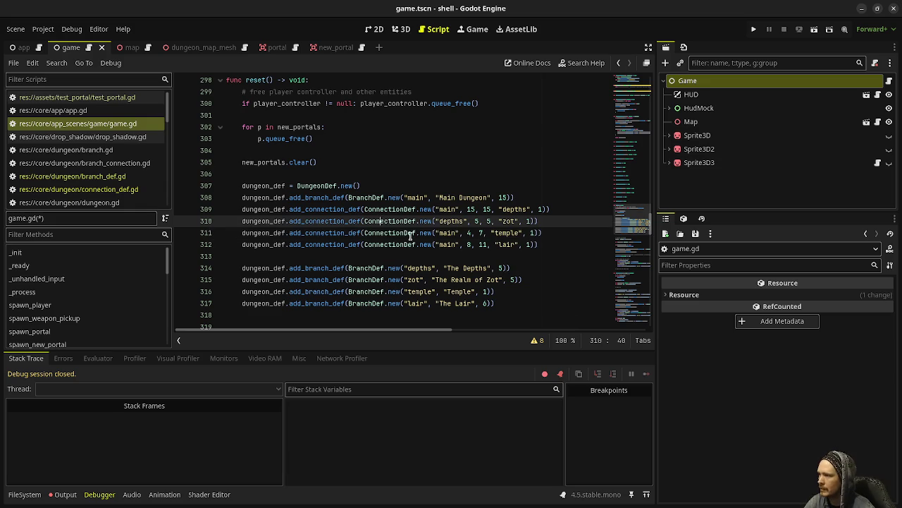
key("alt+Down")
key("alt+Down")
key("alt+Down")
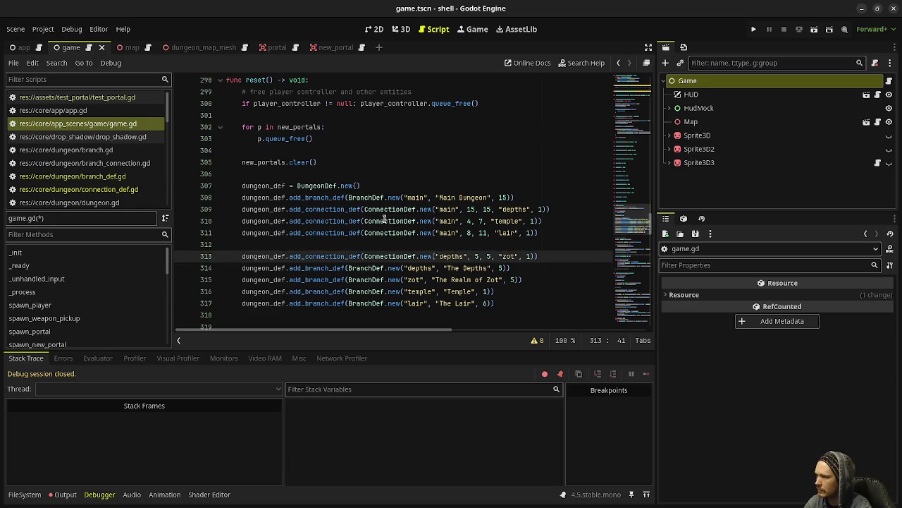
left_click(550, 269)
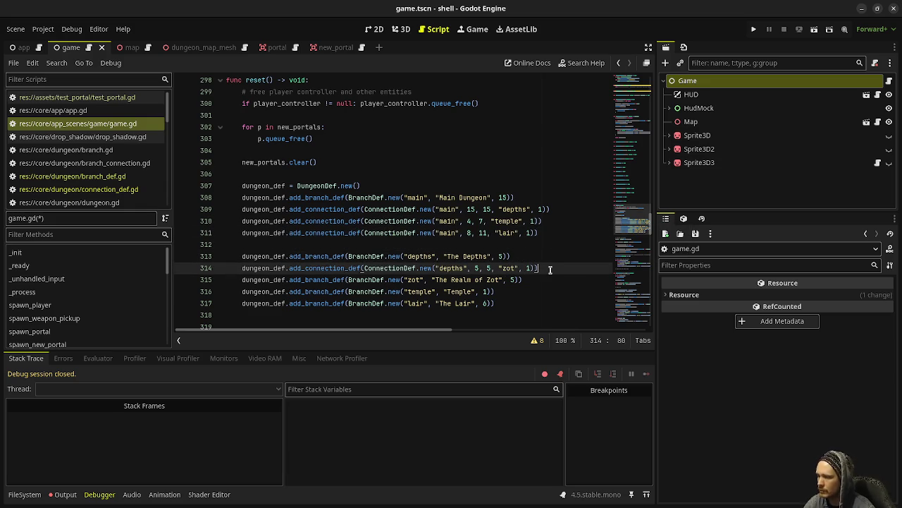
key("Return")
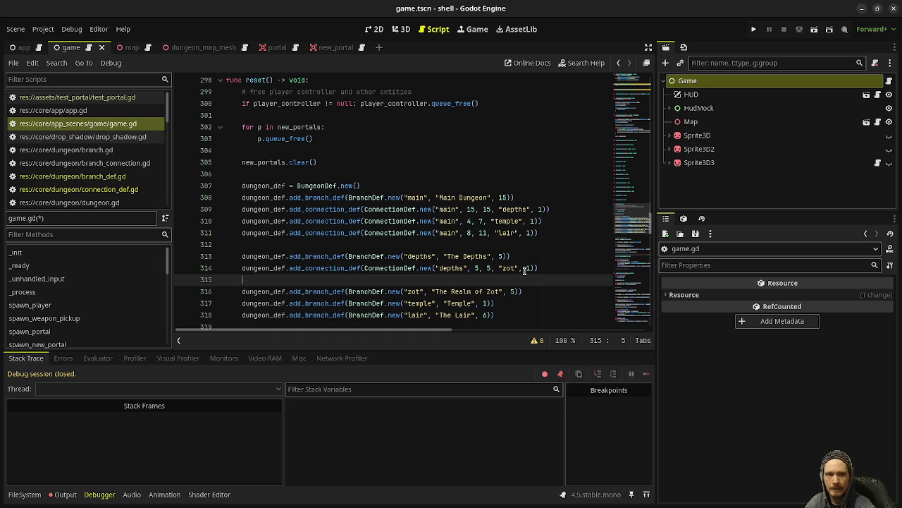
- Duplicate the main-to-lair connection and edit the copy to main, depths 9 to 12, to orc
left_click_drag(541, 233, 241, 234)
key("ctrl+c")
key("End")
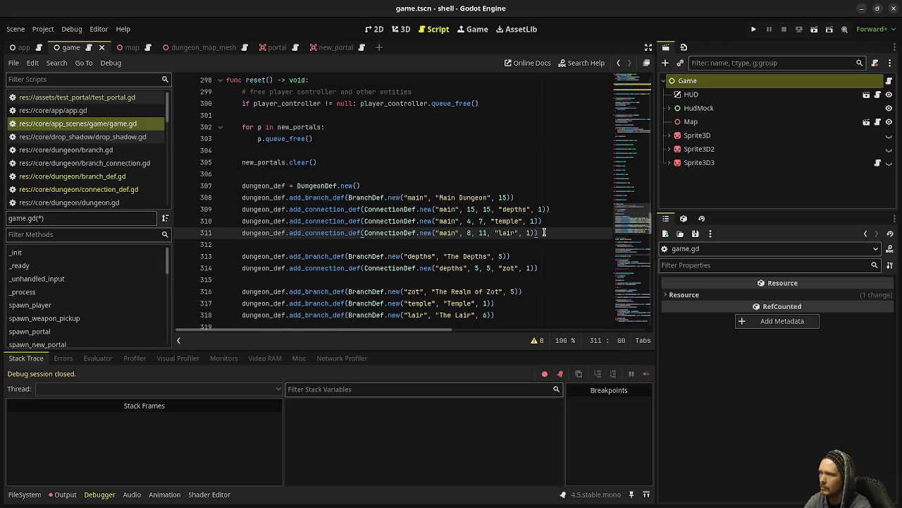
key("Return")
key("ctrl+v")
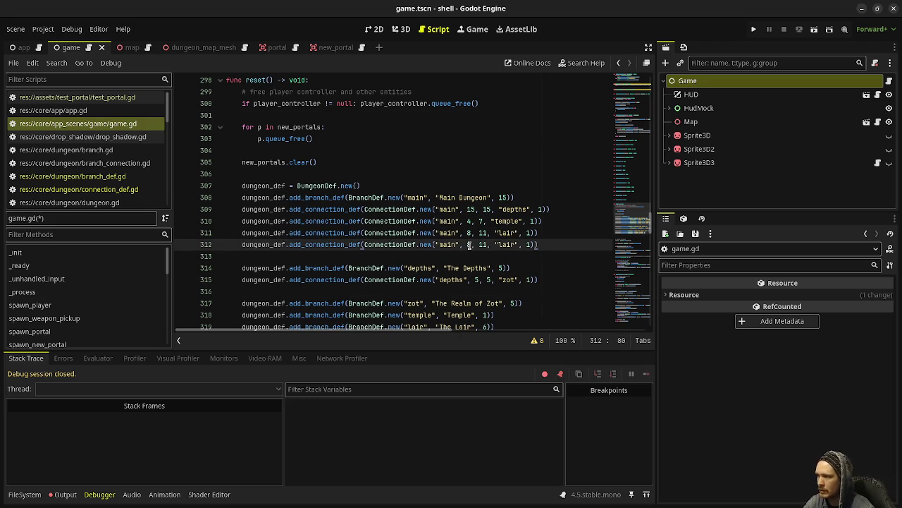
left_click_drag(468, 245, 484, 245)
type("9, 1")
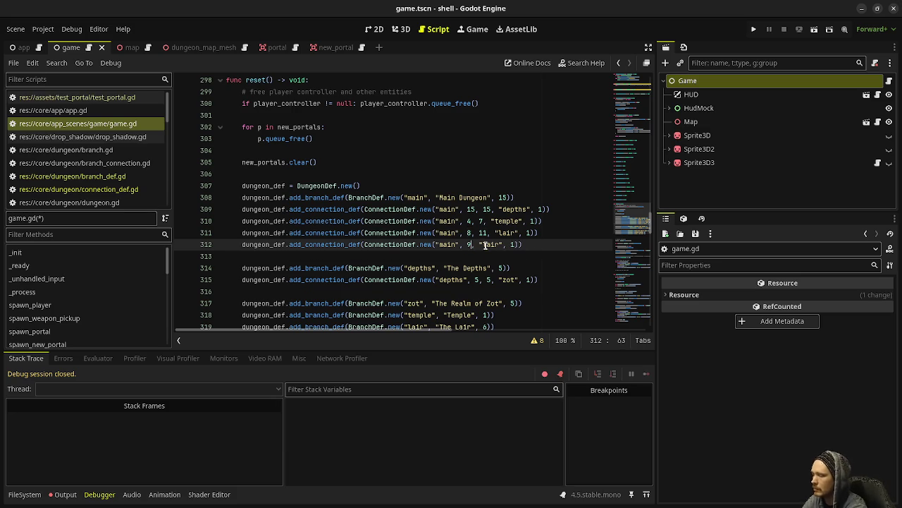
key("Delete")
type("2,")
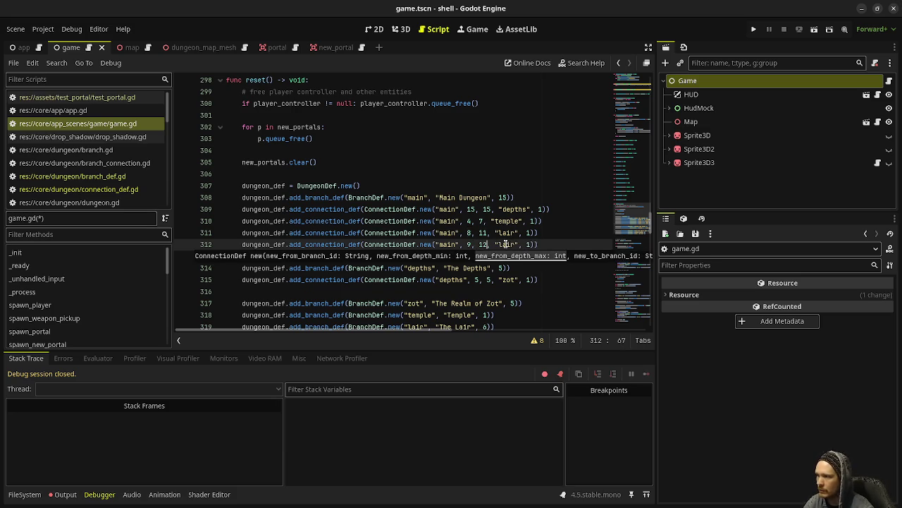
double_click(505, 244)
type("zot")
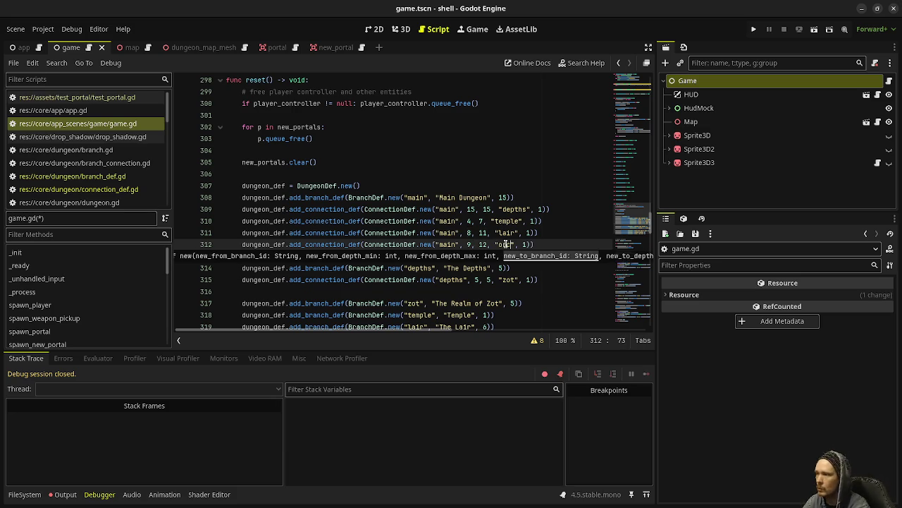
- Add a blank line after the zot branch definition
left_click(486, 209)
scroll(486, 209, "down", 2)
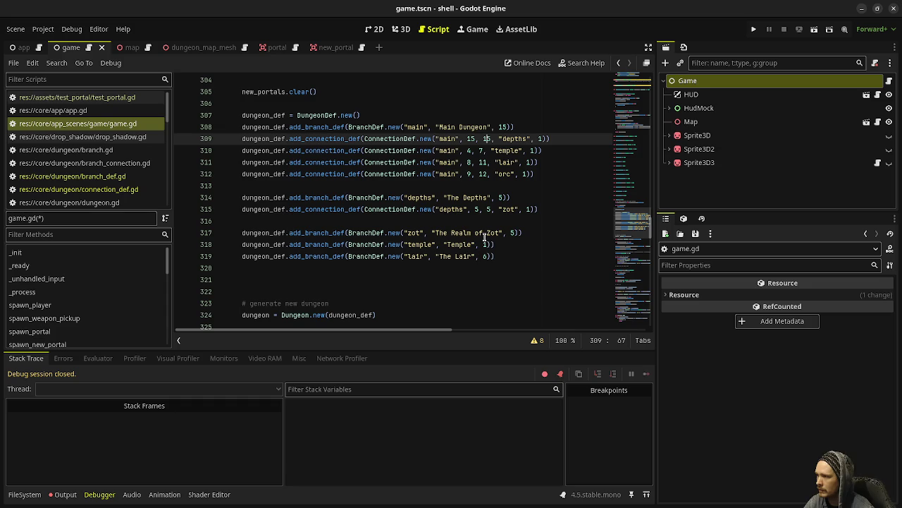
left_click(525, 232)
key("Return")
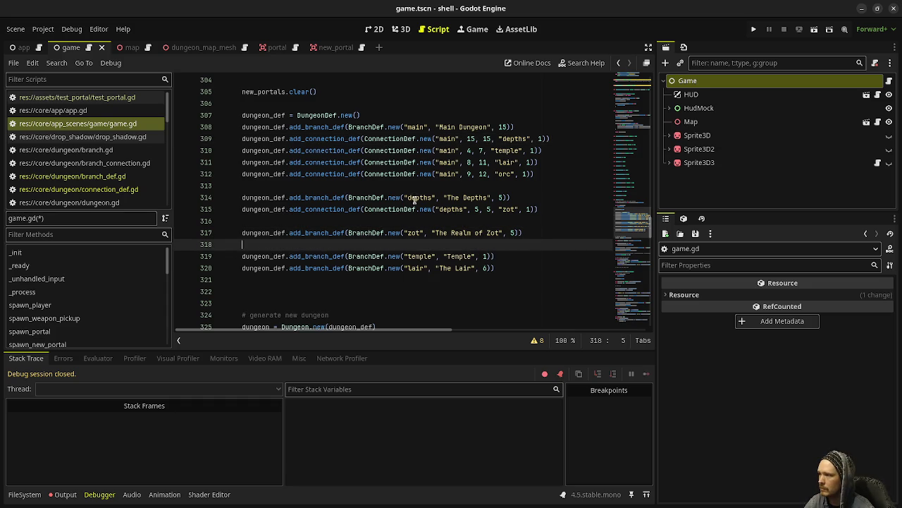
- Insert blank lines after the temple and lair branch definitions, leaving a new line below lair
mouse_move(432, 211)
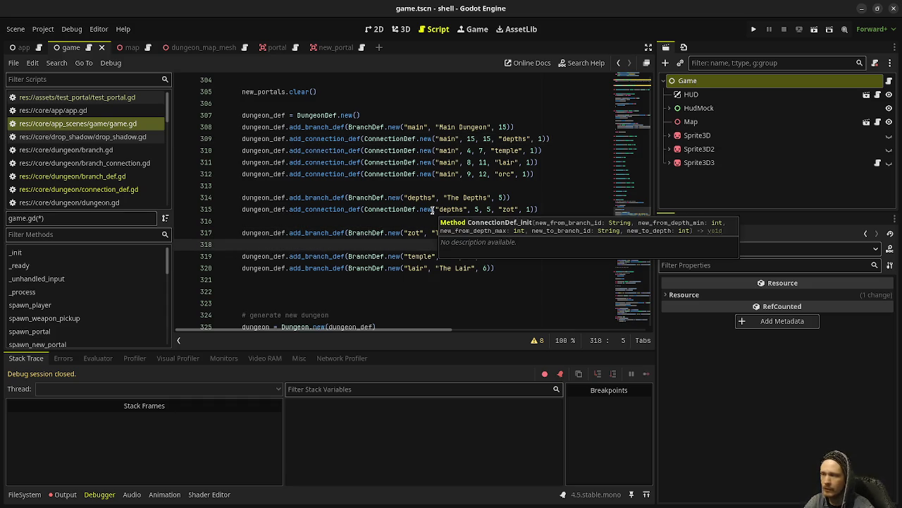
left_click(506, 256)
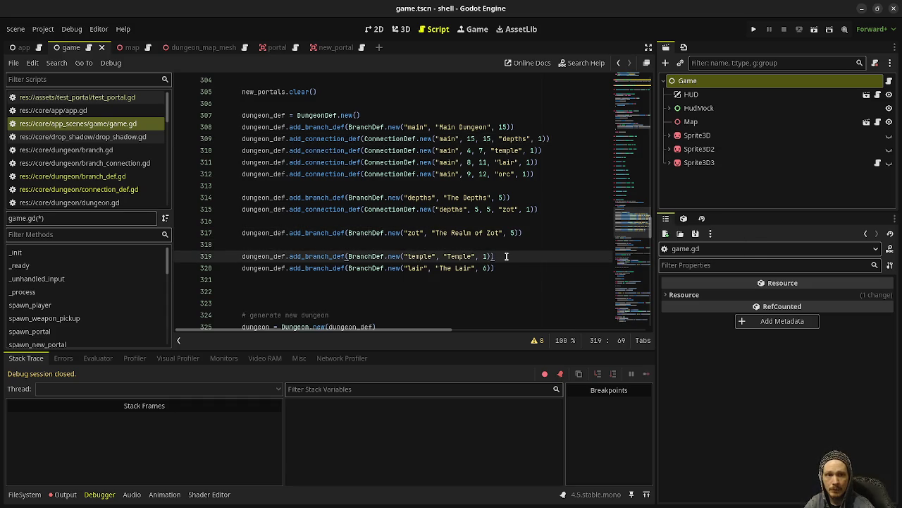
key("Return")
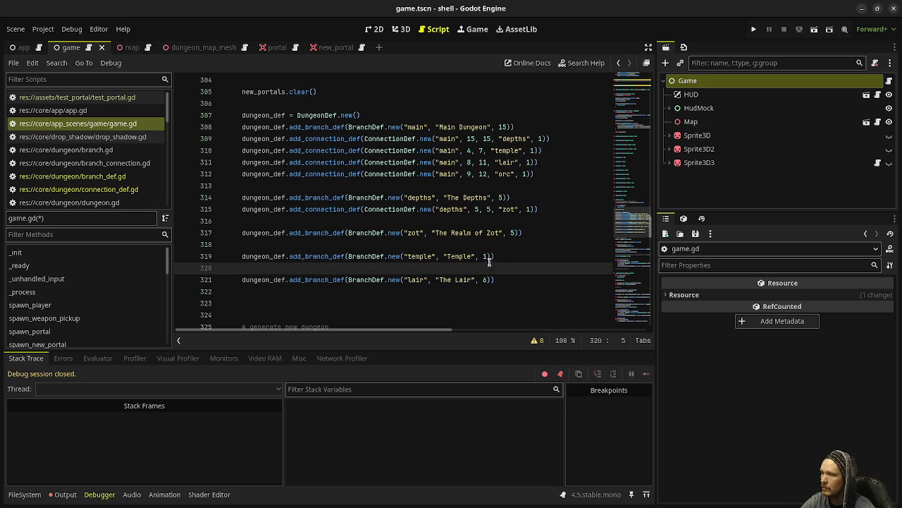
left_click(529, 280)
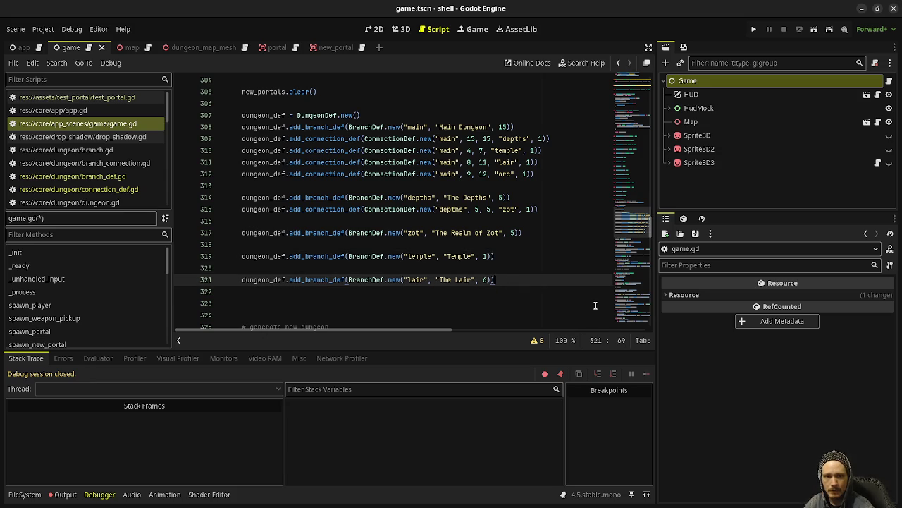
key("Return")
key("Return")
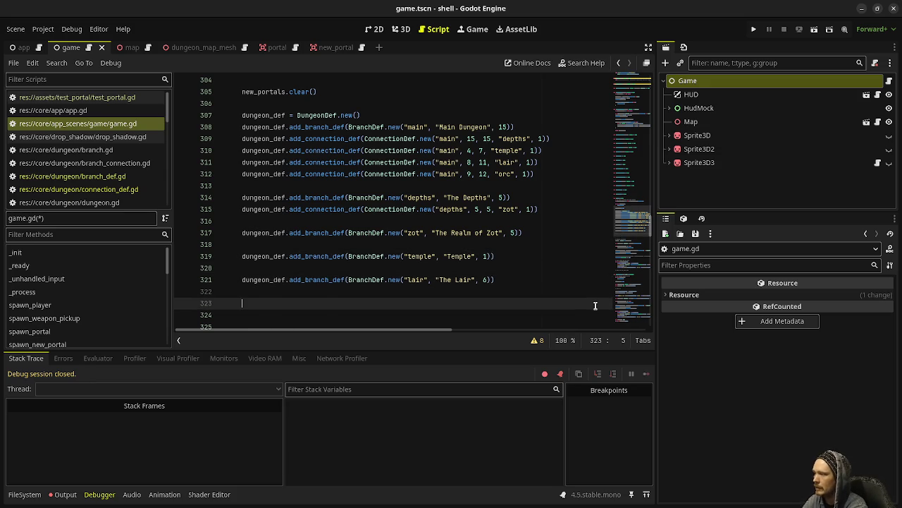
- Write the line if randi_range(0, 1) == 0: using autocomplete and start its body
type("if ")
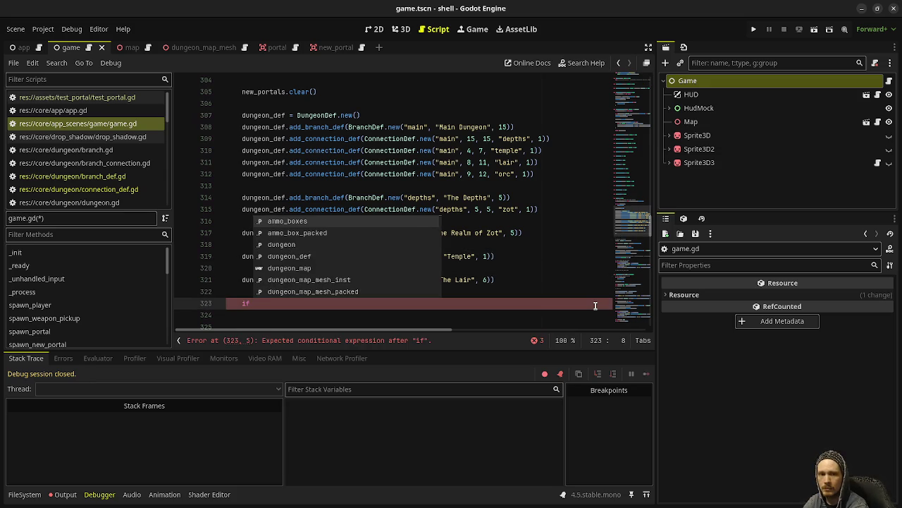
type("rand")
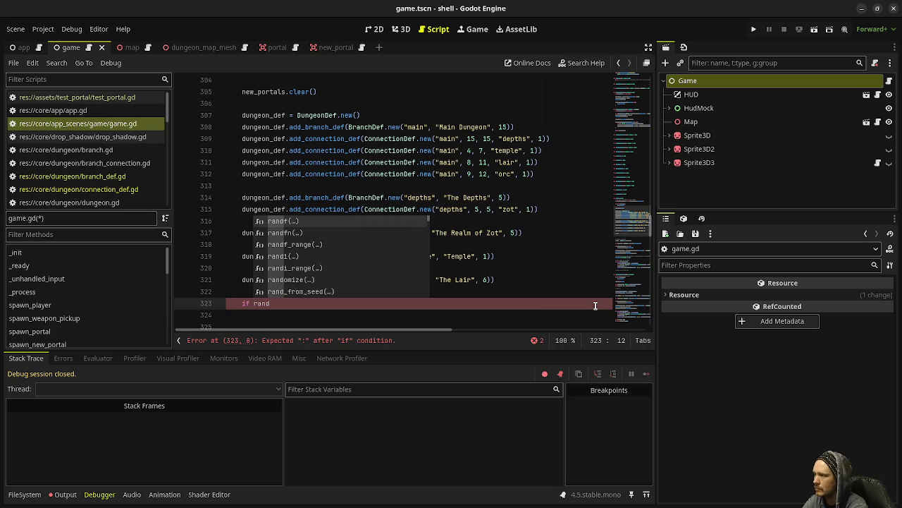
type("i")
type("_")
key("Return")
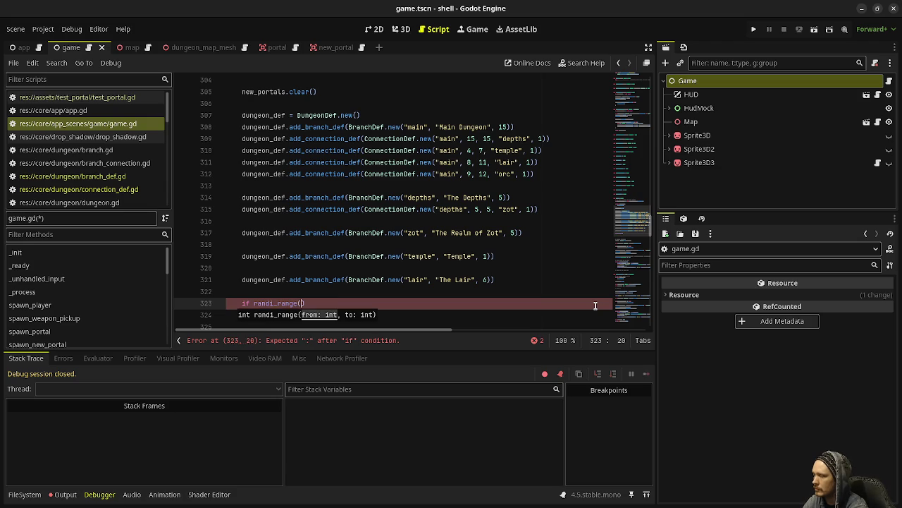
type("0, 1) =")
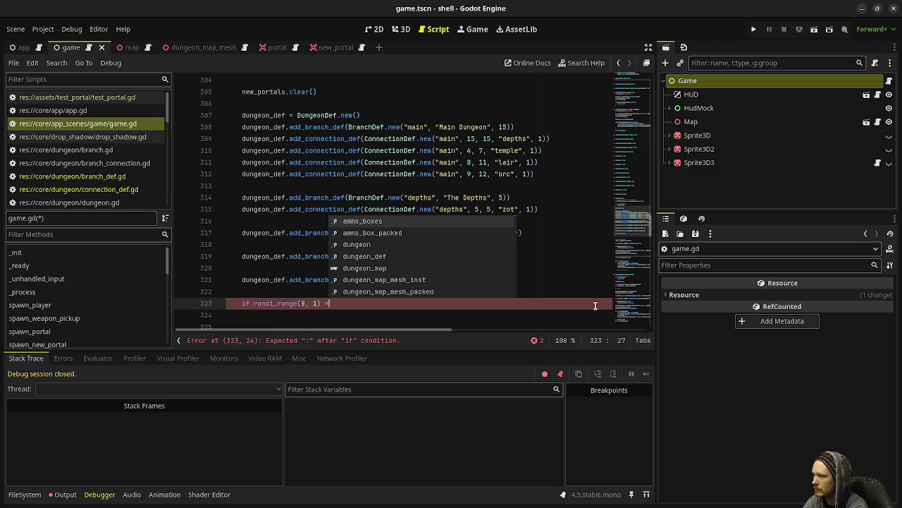
type("= 0:")
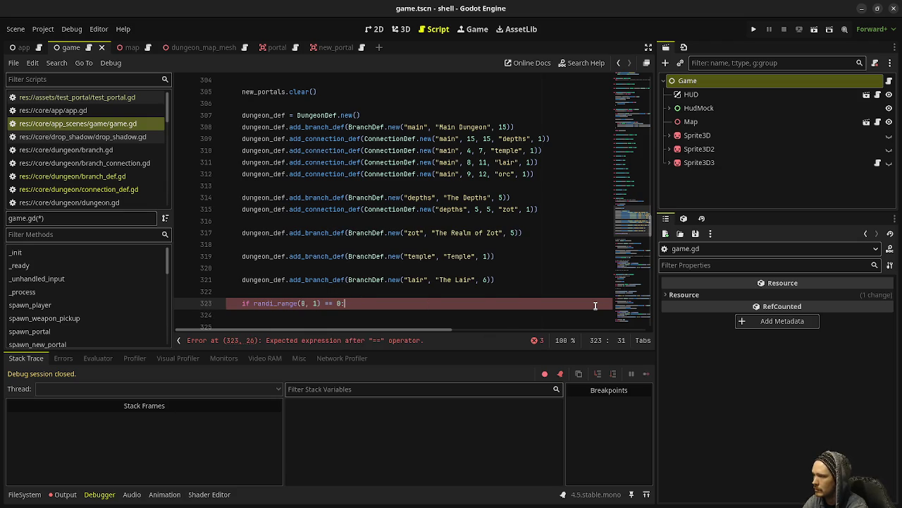
key("Return")
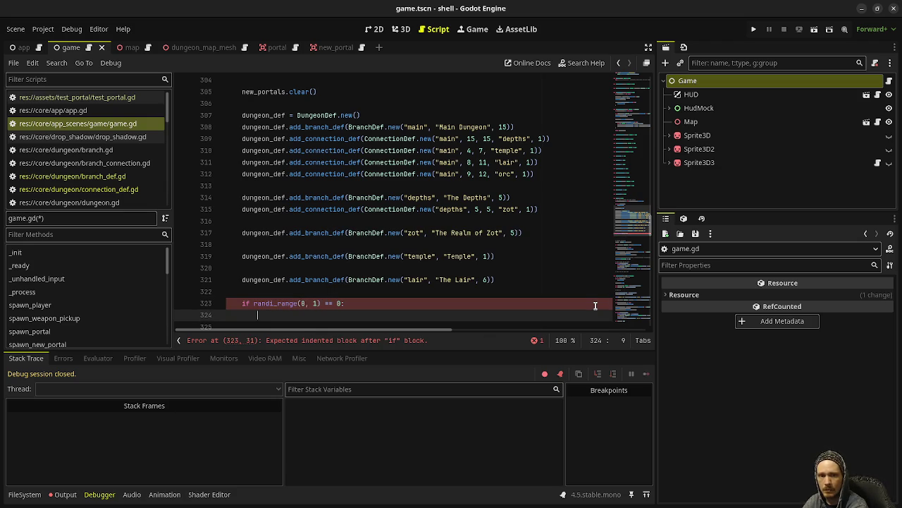
- In the if body, call dungeon_def.add_connection_def("lair", 2, 4, "snake") and begin an add_branch call
type("dungeon_de")
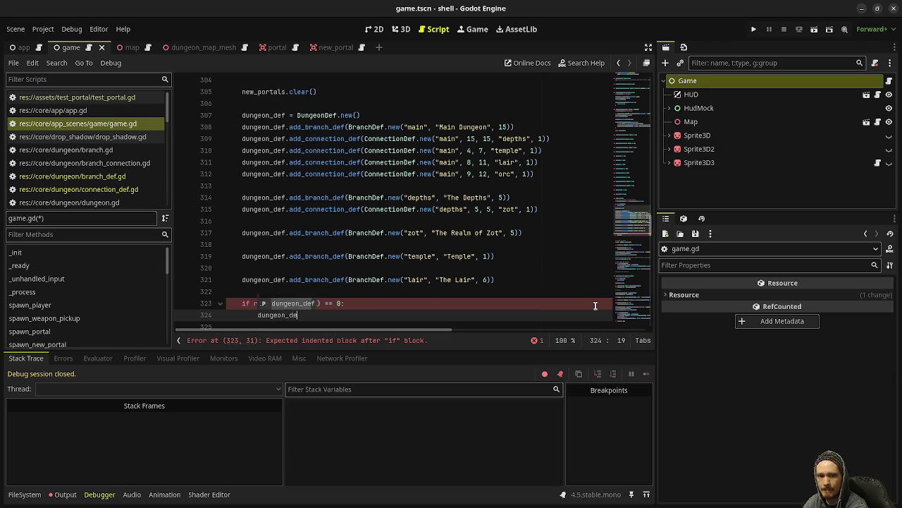
type("f.")
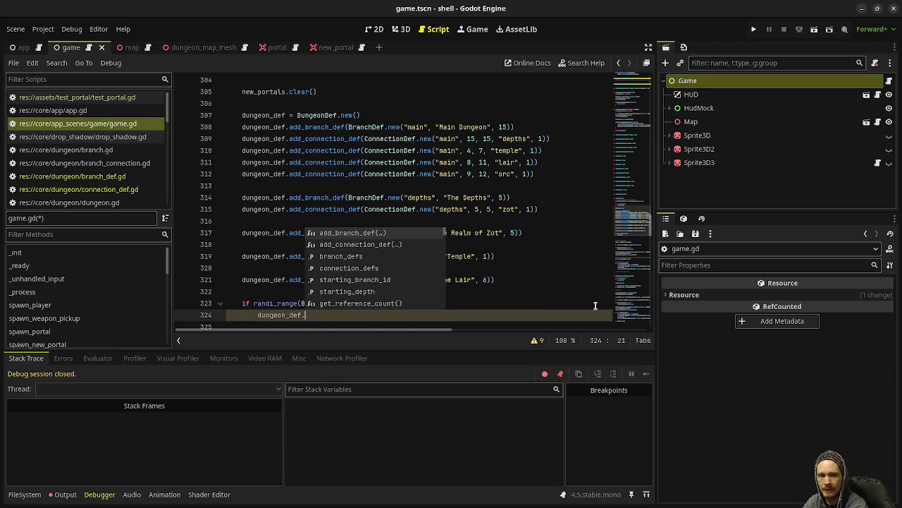
type("ad")
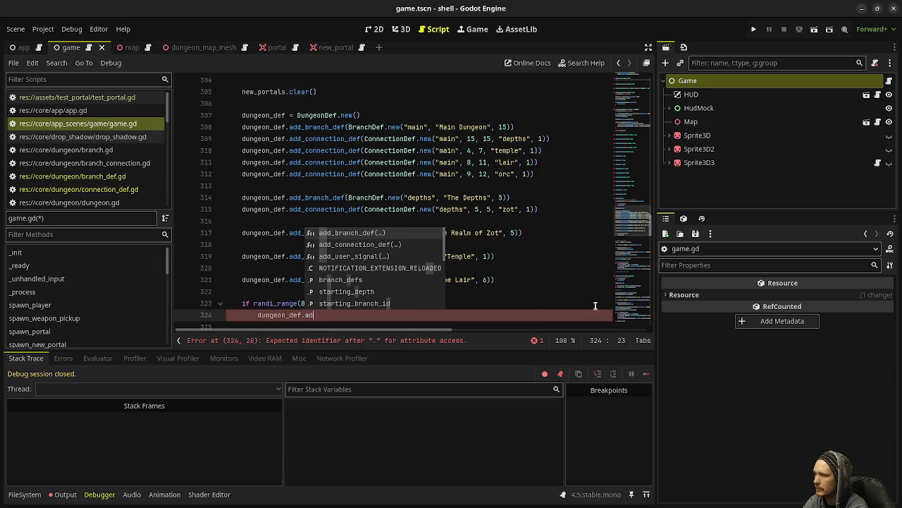
type("d")
key("Down")
key("Return")
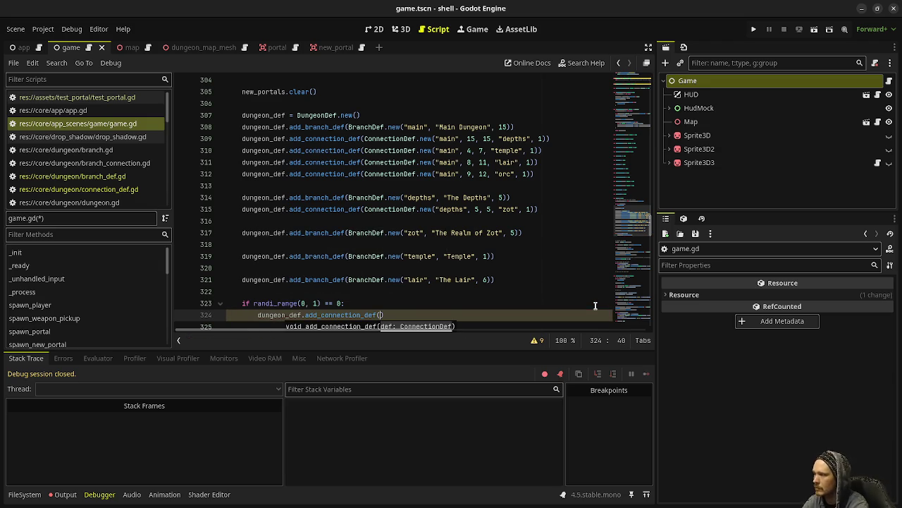
type("\"lair\", ")
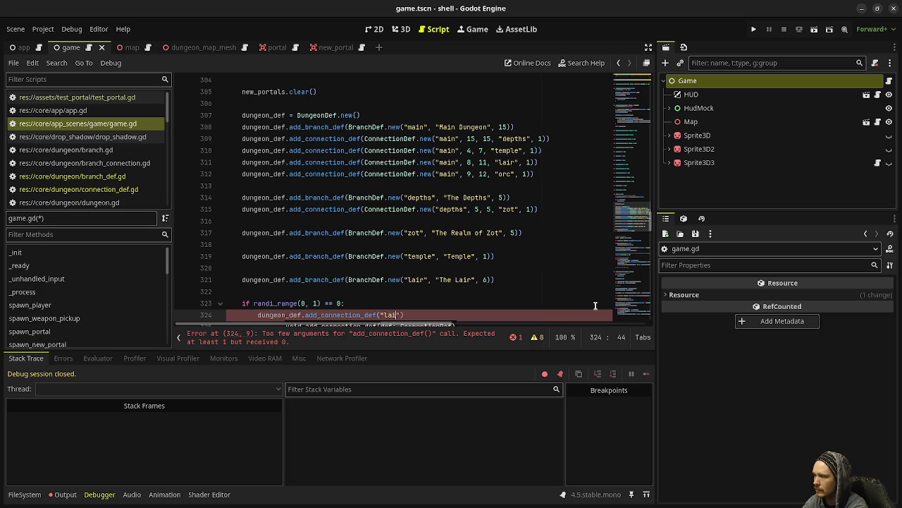
type("2, 4")
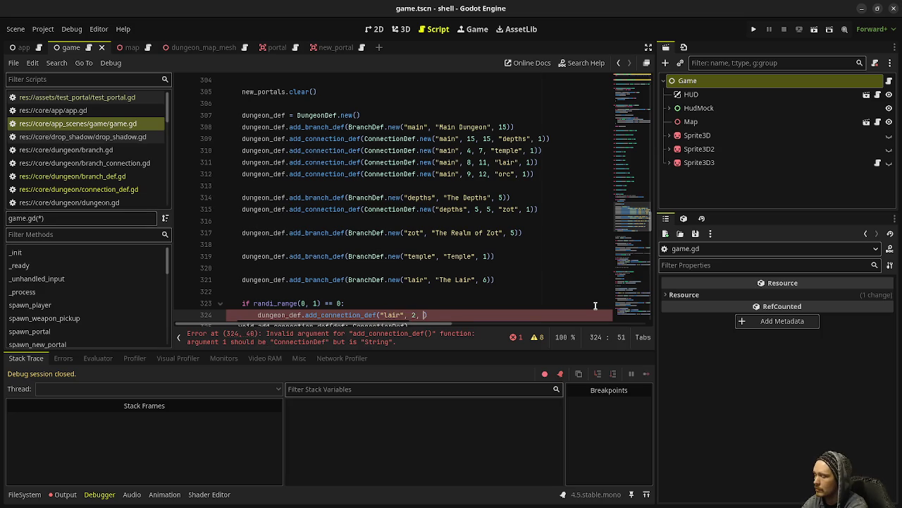
type(", \"")
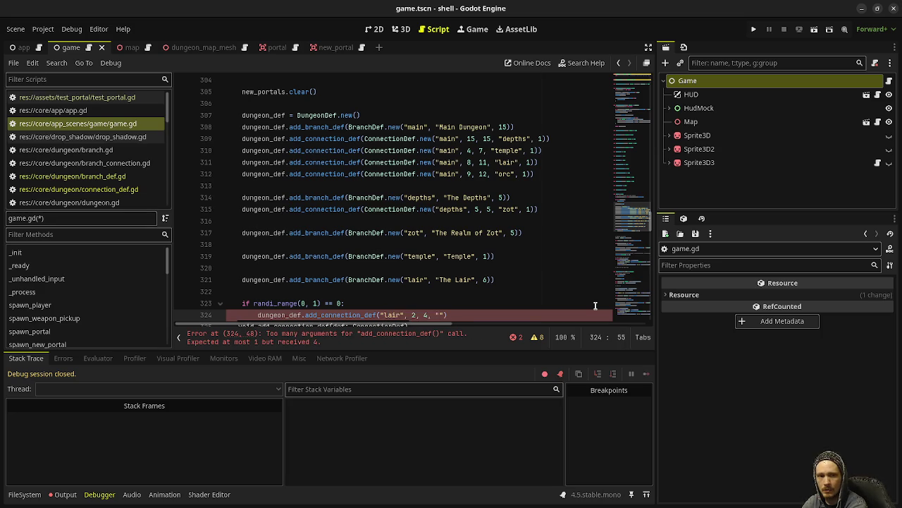
type("snake")
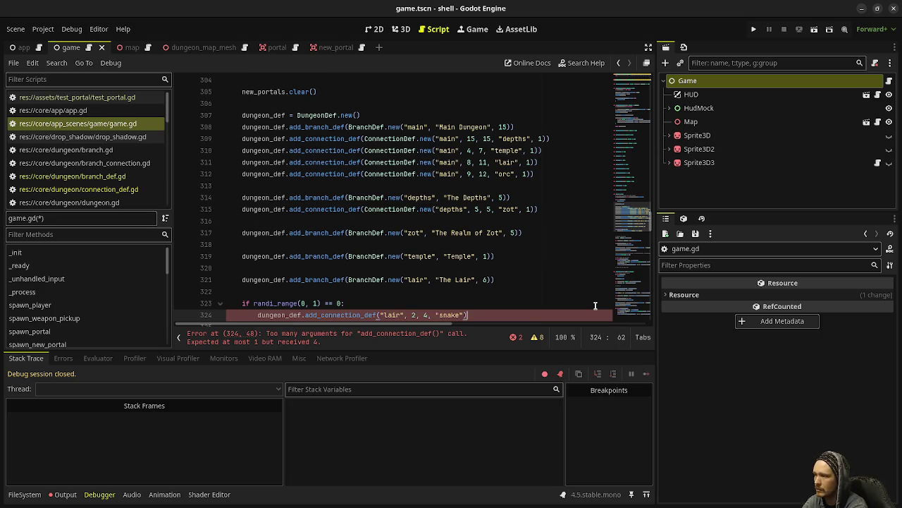
key("Return")
type("dungeon_def.")
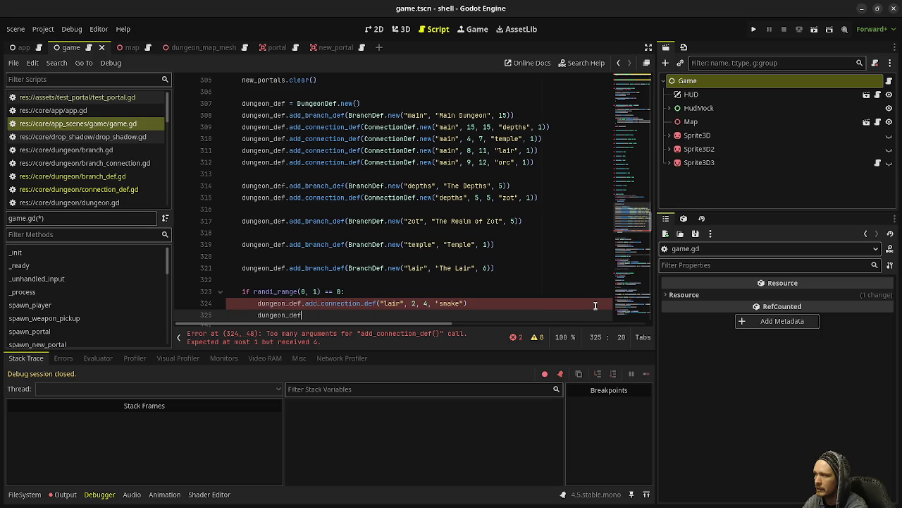
type("add_branch")
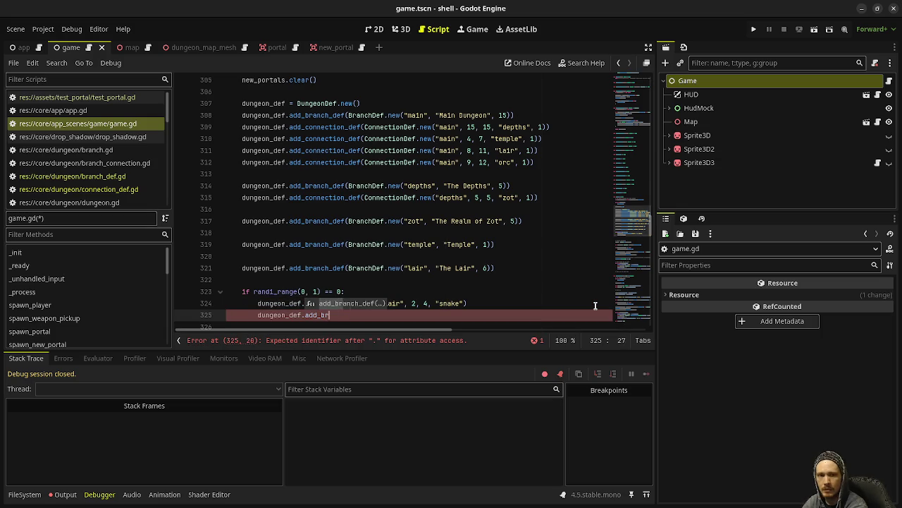
- Complete the call as dungeon_def.add_branch_def(BranchDef.new("snake", "Snake Pits", 4))
key("Return")
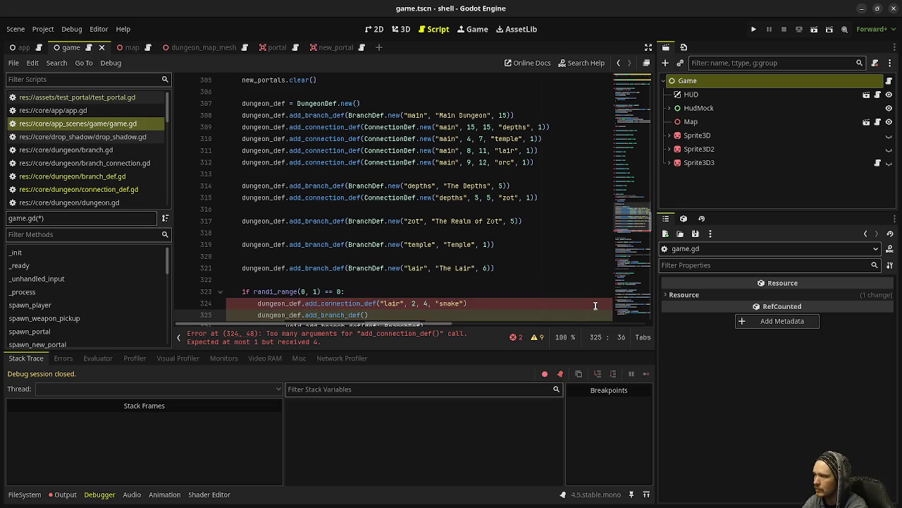
type("BranchDef.new(\"snake\", \"Snake Pits\"")
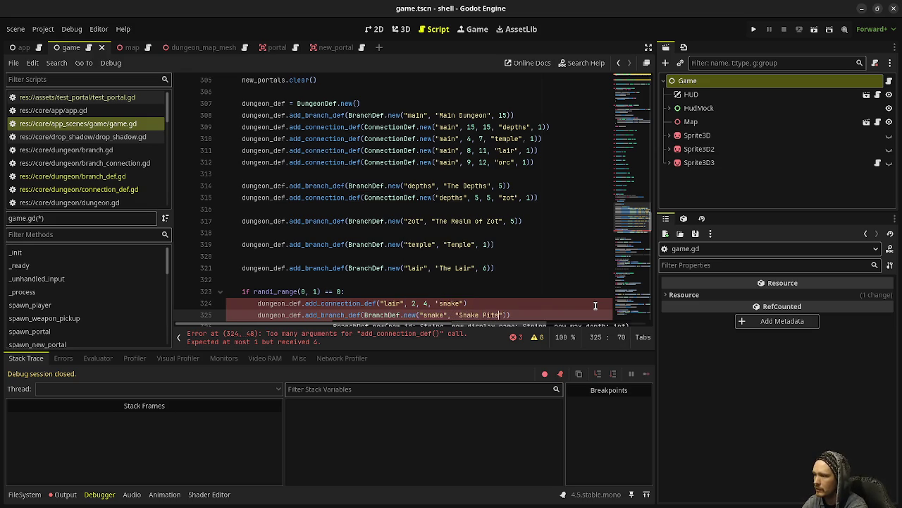
type(", ")
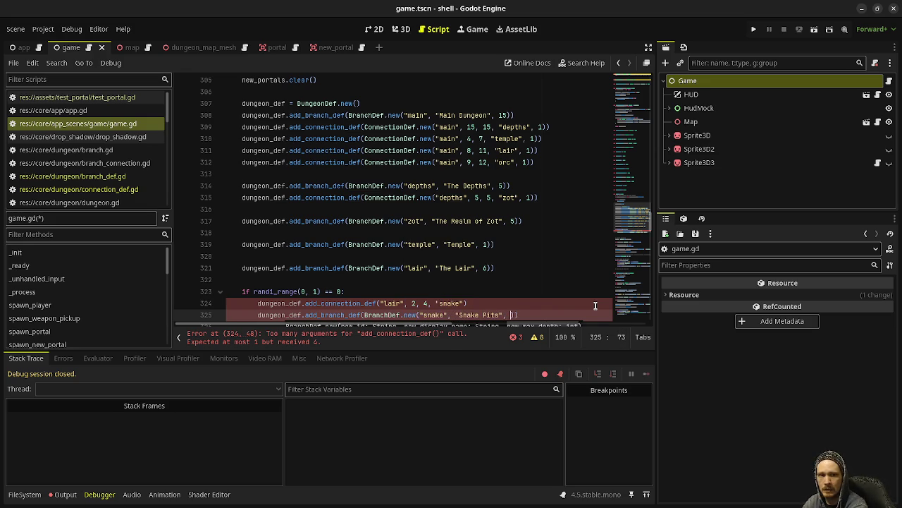
type("4))")
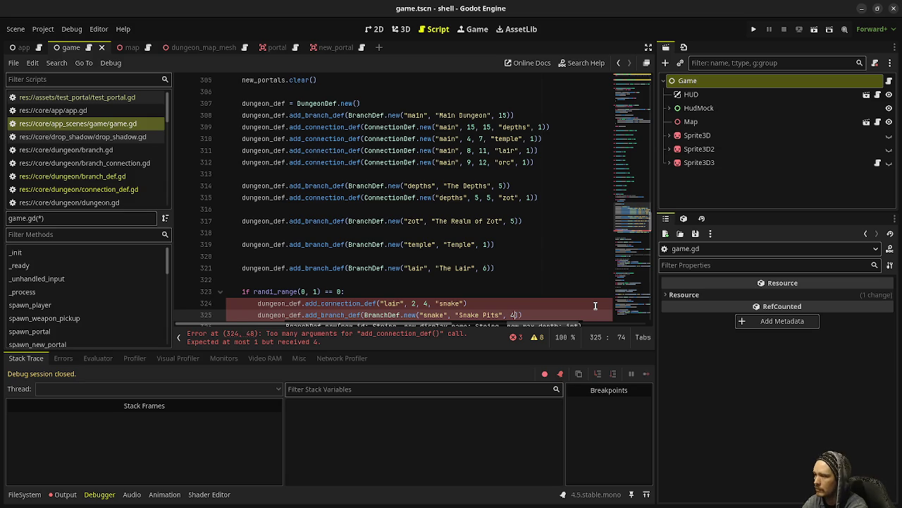
left_click(595, 306)
type(")")
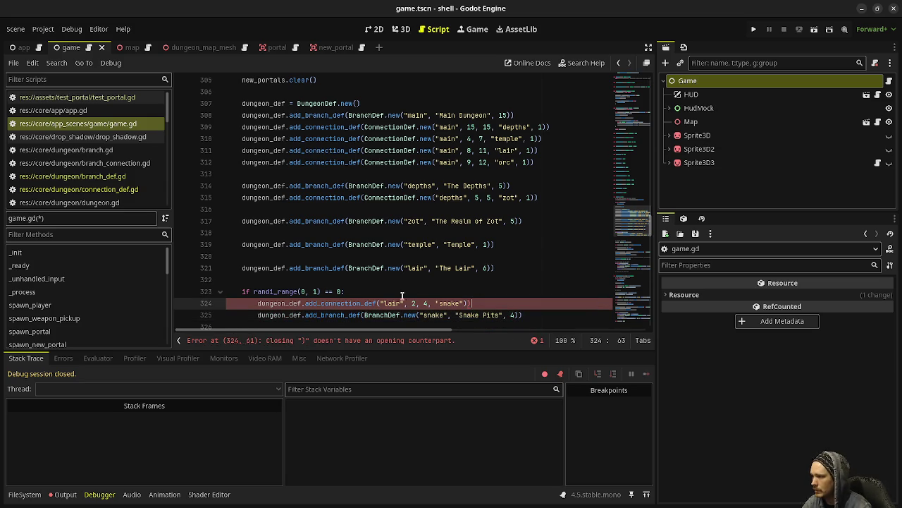
- Wrap the connection arguments in ConnectionDef.new("lair", 2, 4, "snake", 1)
left_click(381, 303)
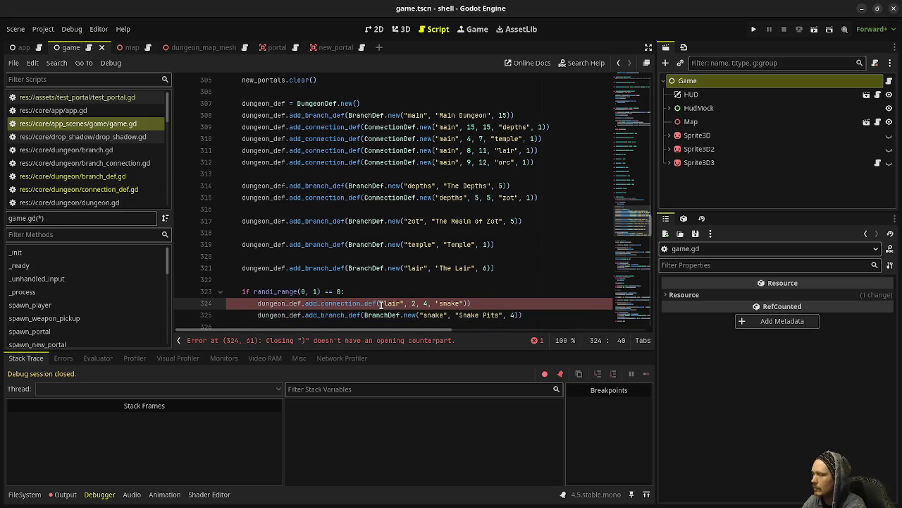
type("Co")
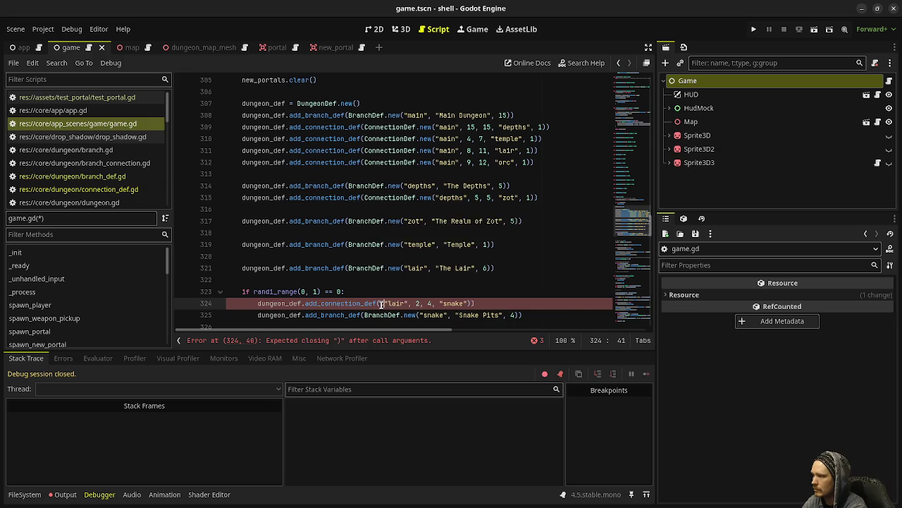
type("nnectionDef.n")
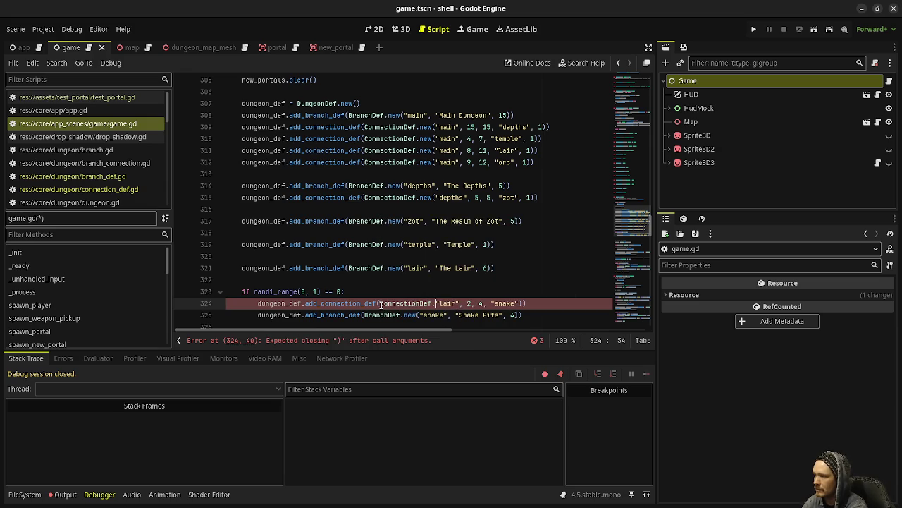
key("Return")
key("Delete")
left_click(454, 243)
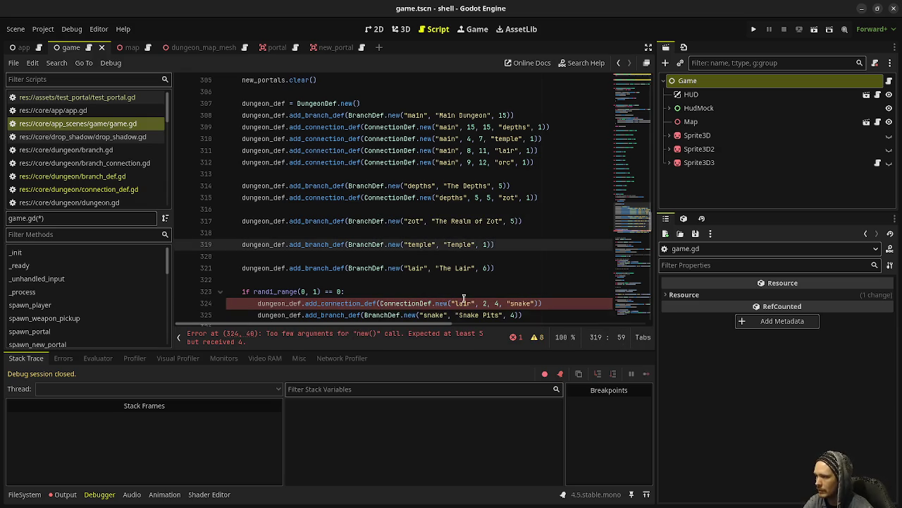
left_click(532, 303)
type(", 1)")
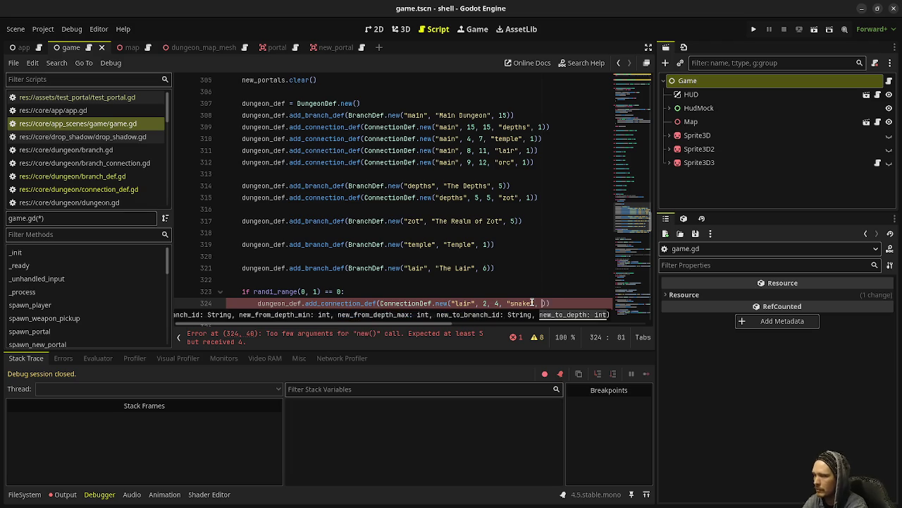
- Begin an else: block below the if block
scroll(420, 253, "down", 1)
left_click(541, 272)
key("Down")
key("Down")
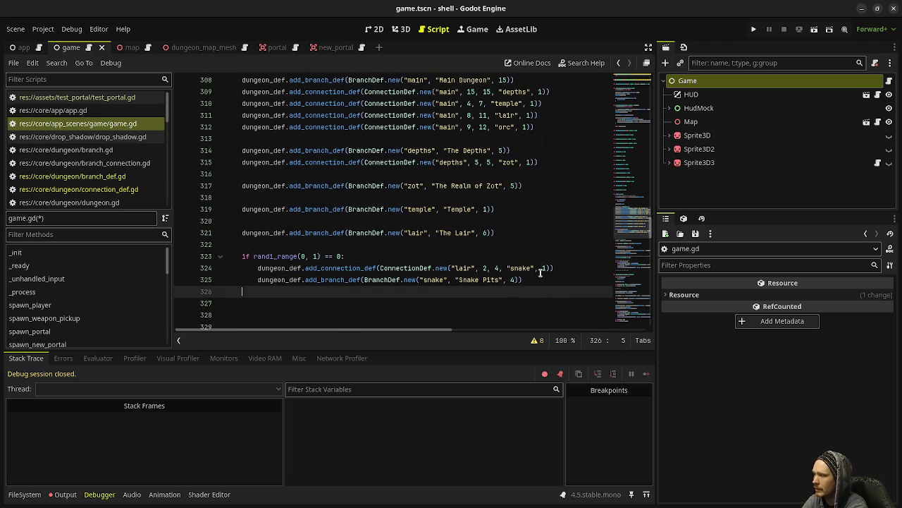
type("else:")
key("Return")
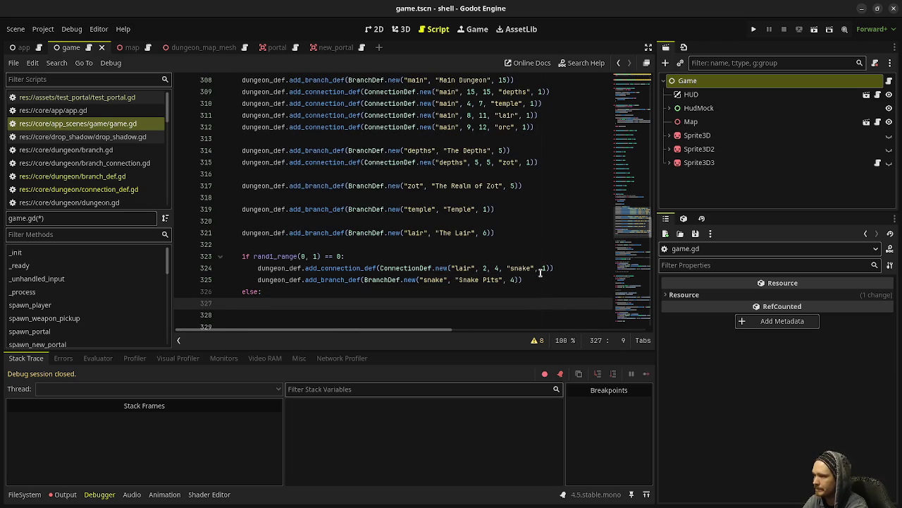
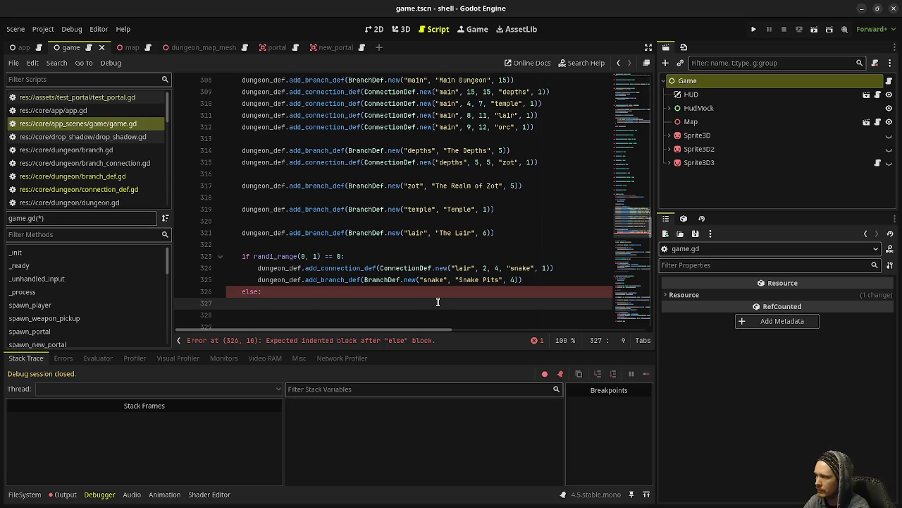
- Duplicate the two snake sub-branch lines into the empty else block
left_click_drag(537, 281, 258, 268)
key("ctrl+c")
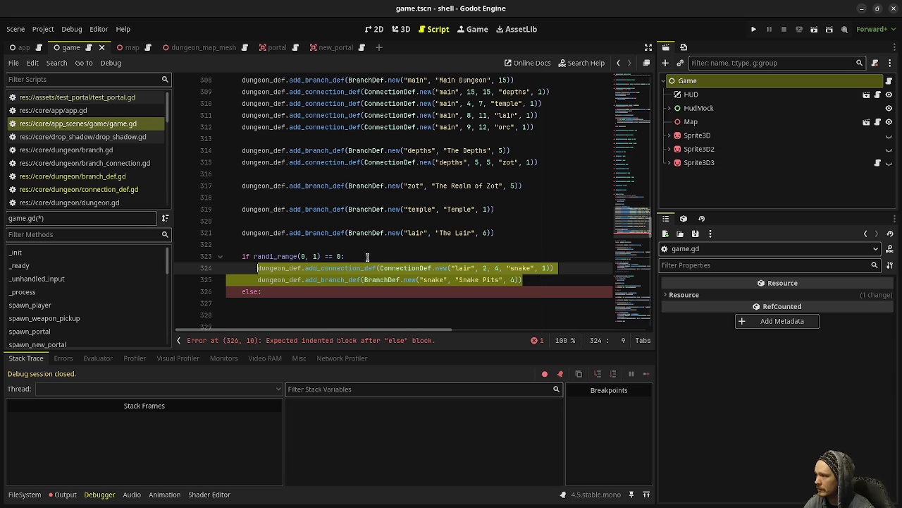
left_click_drag(523, 279, 419, 279)
left_click(258, 269, "shift")
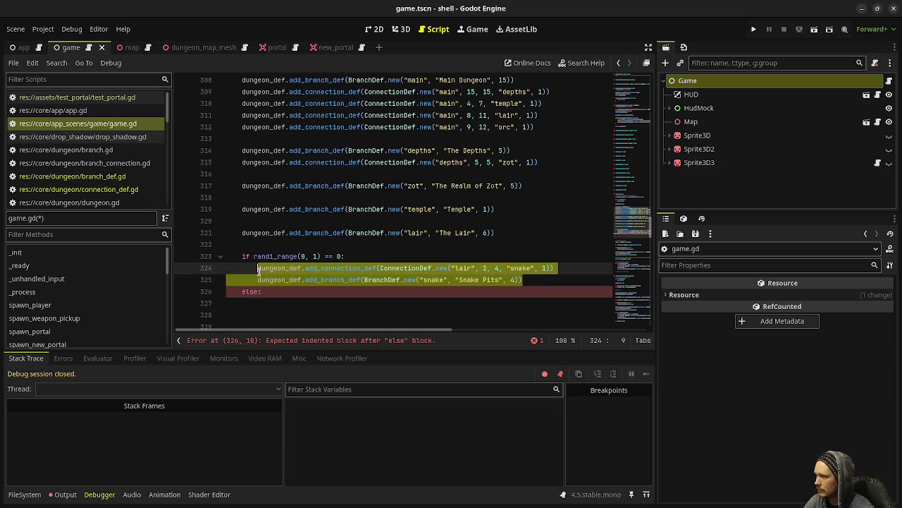
left_click(283, 301)
key("ctrl+v")
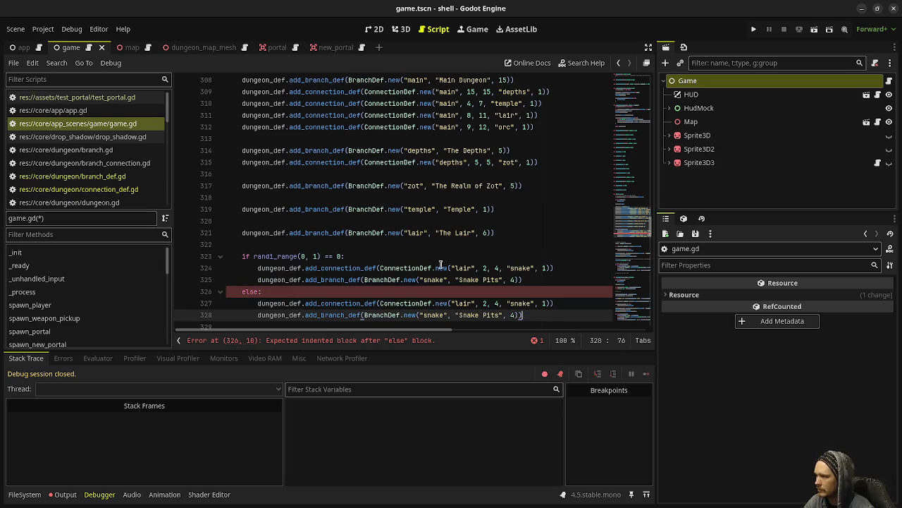
- Change the pasted lines to a 'spider' branch named 'Spider Pit'
double_click(515, 302)
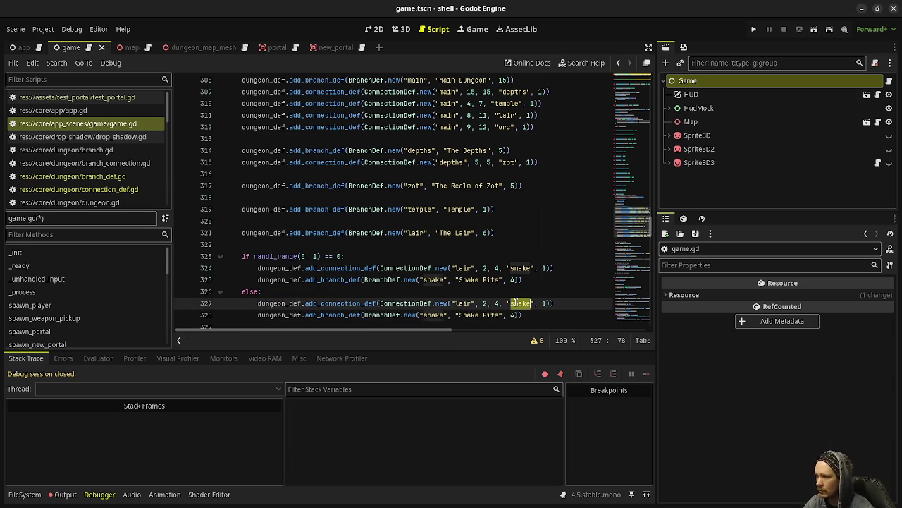
type("spider")
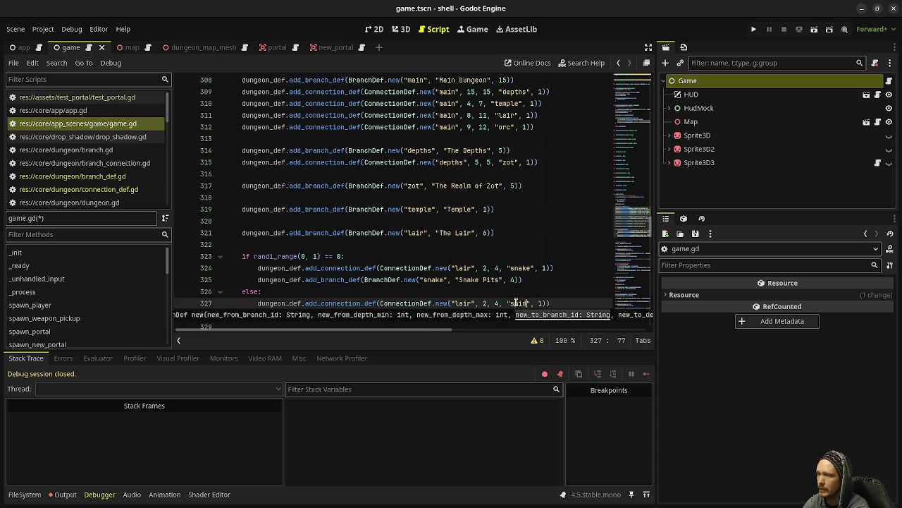
double_click(436, 314)
type("spider")
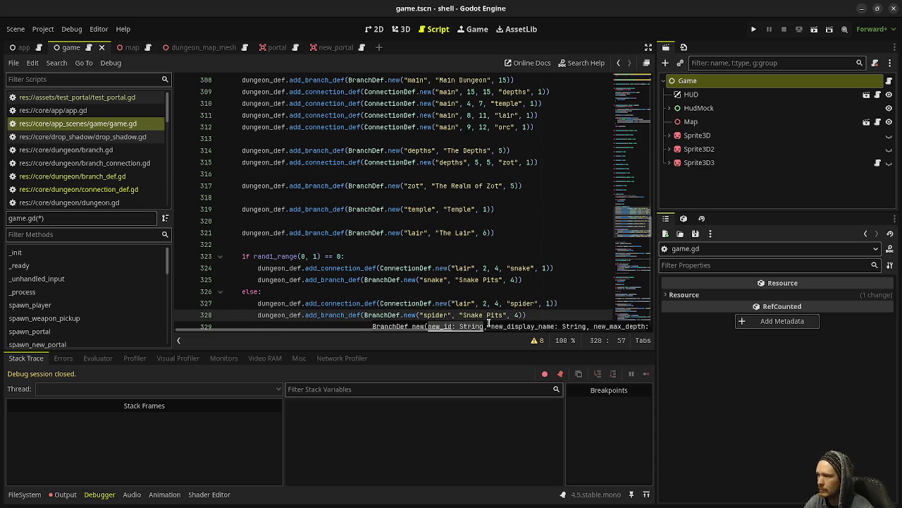
double_click(470, 315)
type("Spider")
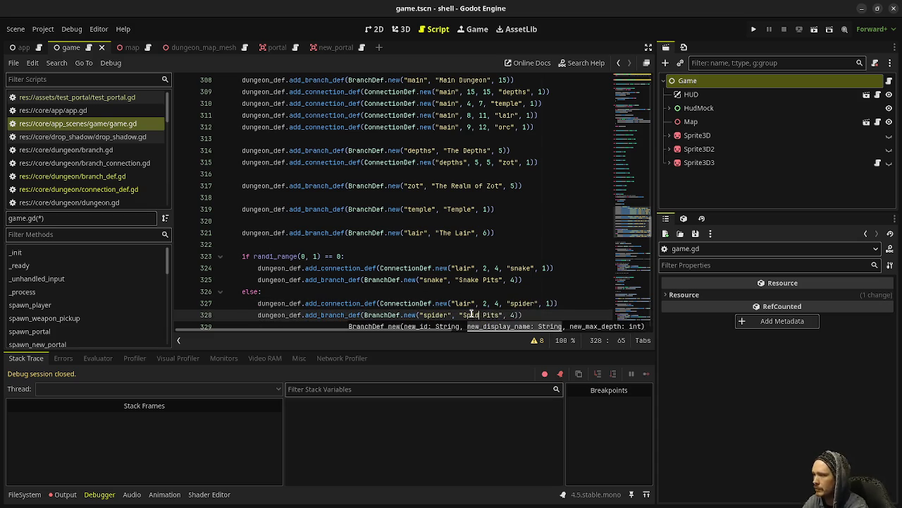
key("Right")
key("Right")
key("Right")
key("BackSpace")
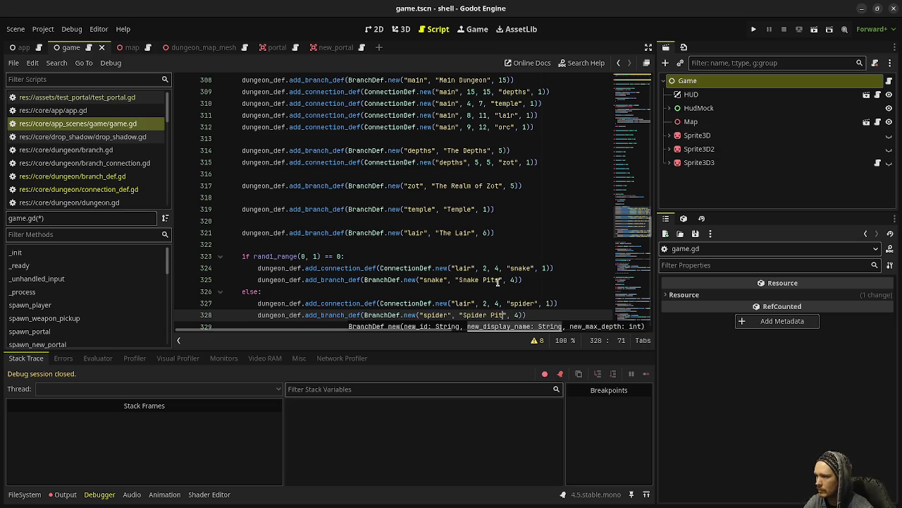
- Rename 'Snake Pits' to 'Snake Pit' and save game.gd
left_click(497, 280)
key("Delete")
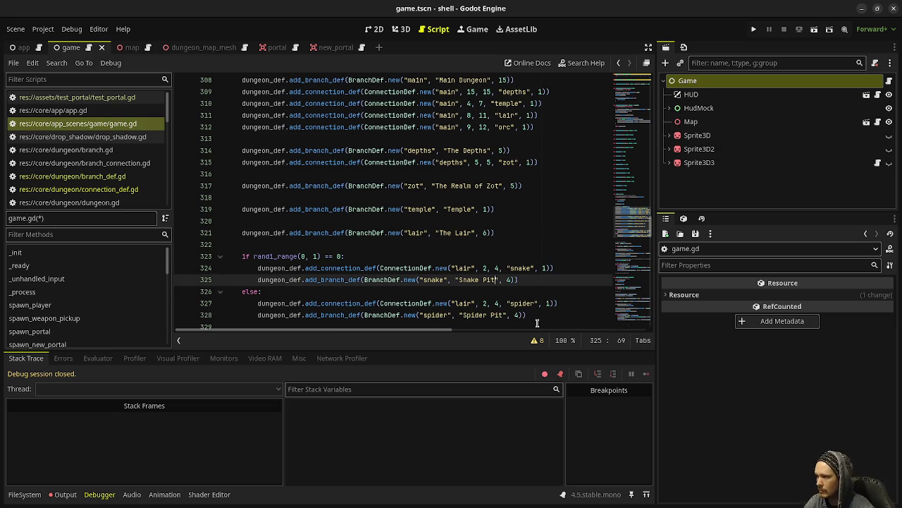
left_click(536, 315)
key("ctrl+s")
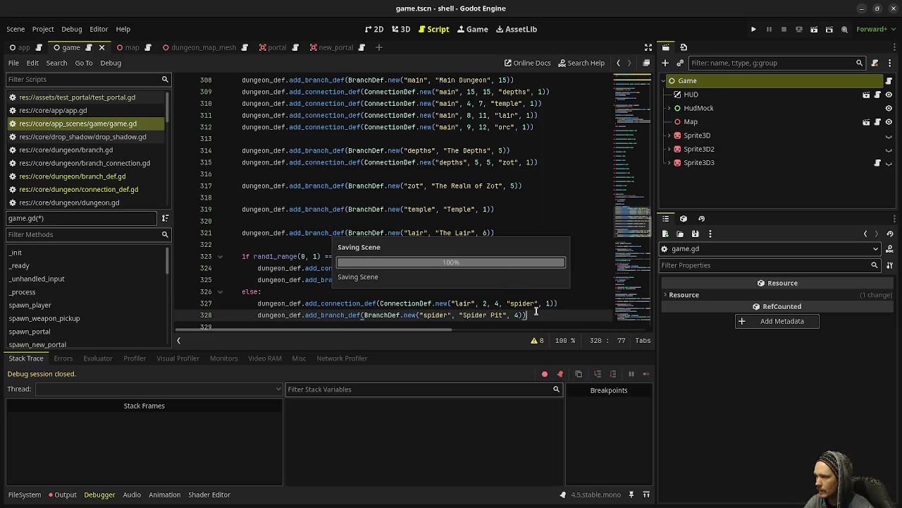
- Paste a second copy of the random if/else block below the first
left_click_drag(536, 315, 241, 256)
key("ctrl+c")
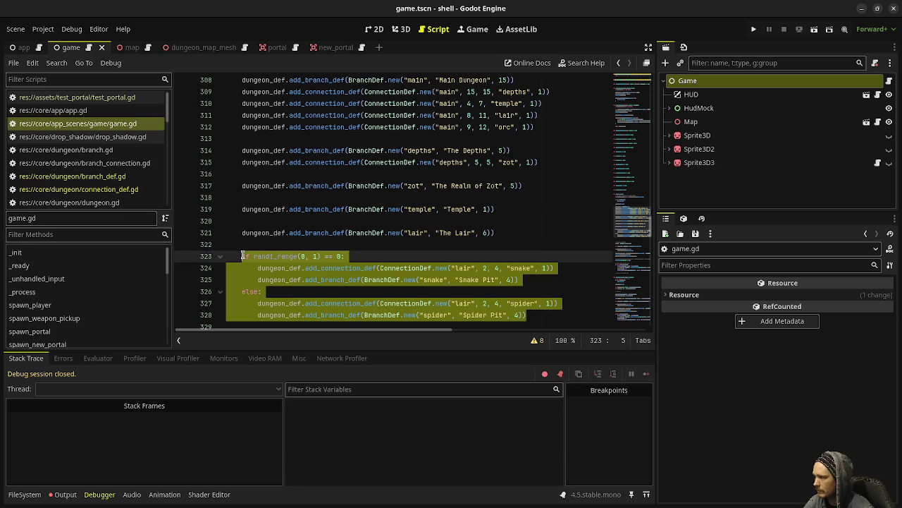
scroll(242, 256, "down", 1)
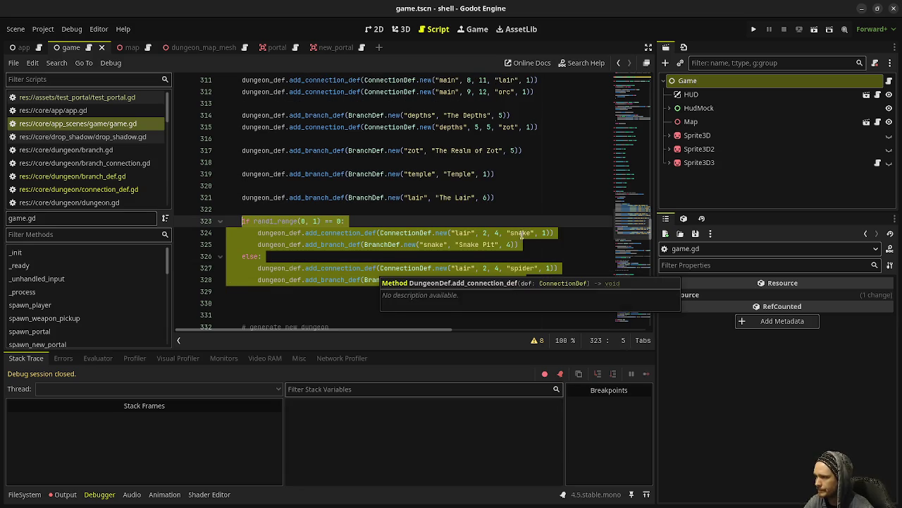
left_click(526, 232)
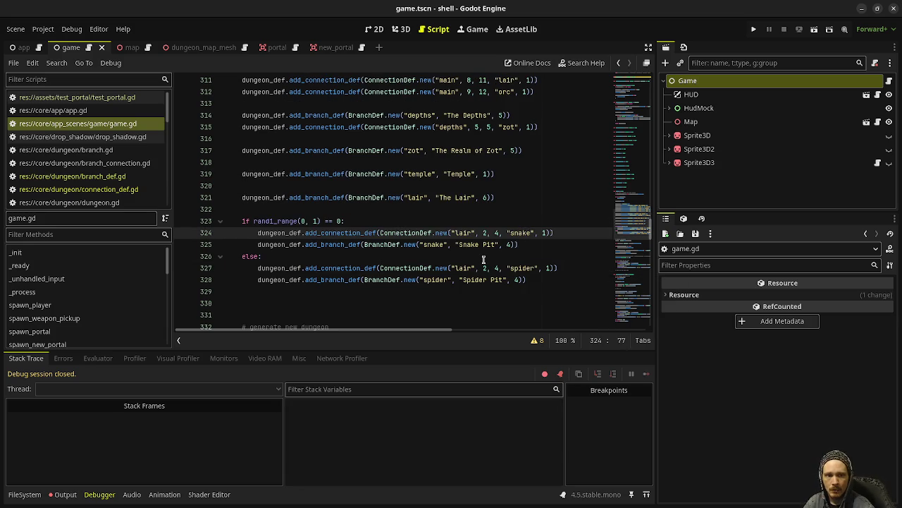
left_click(533, 279)
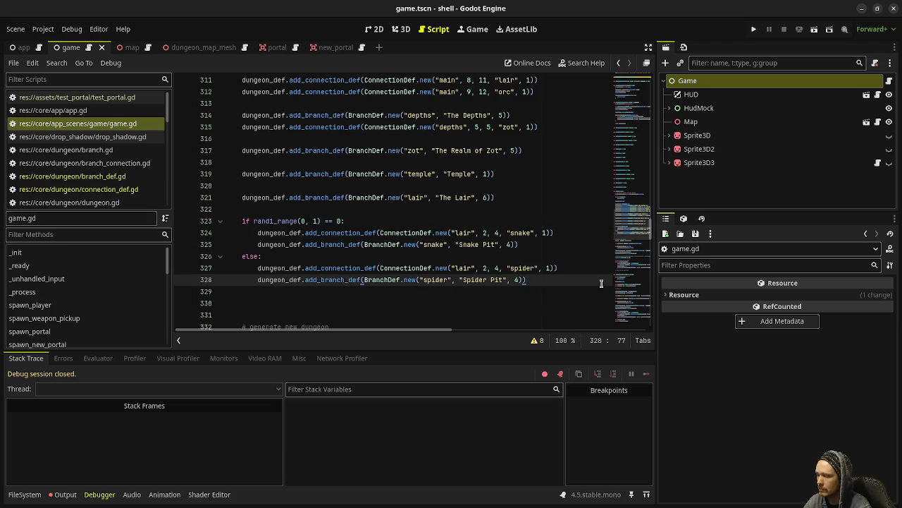
key("Return")
key("Return")
key("BackSpace")
key("ctrl+v")
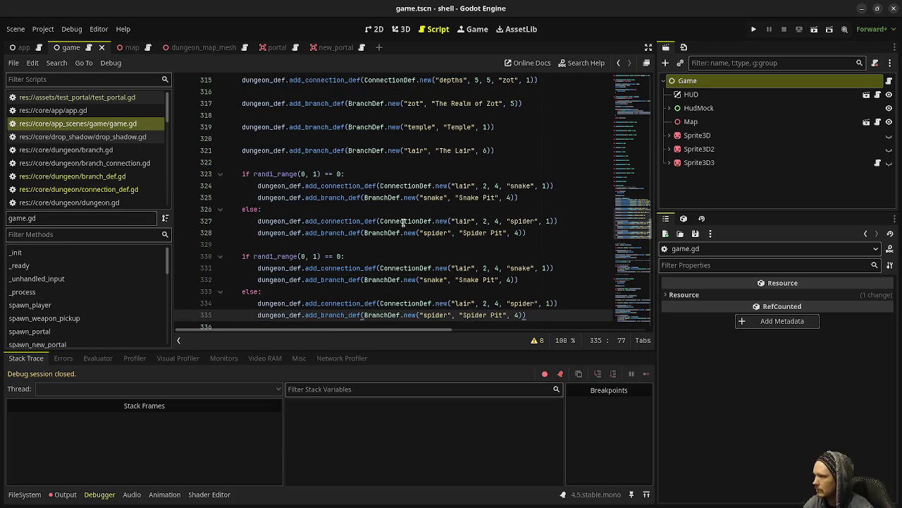
- Turn the copy's first choice into a 'swamp' branch named 'The Swamps'
double_click(522, 268)
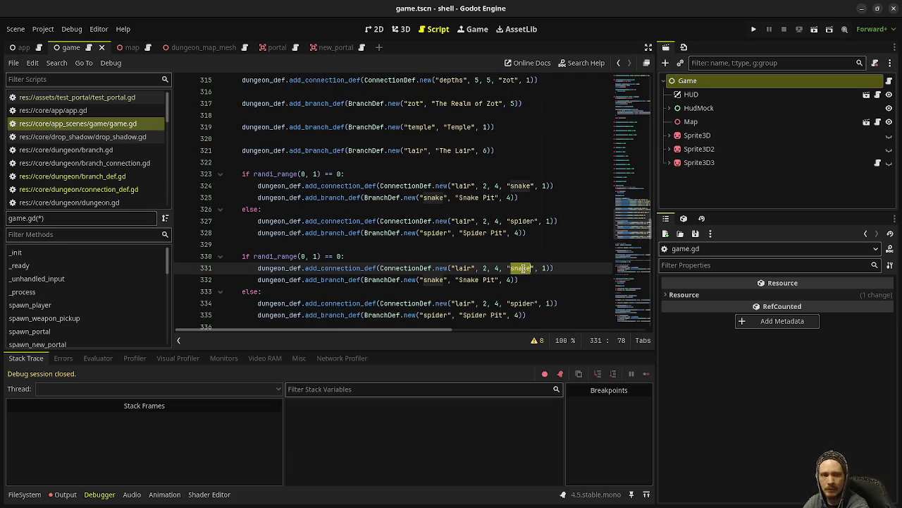
type("swamp")
double_click(435, 279)
type("swamp")
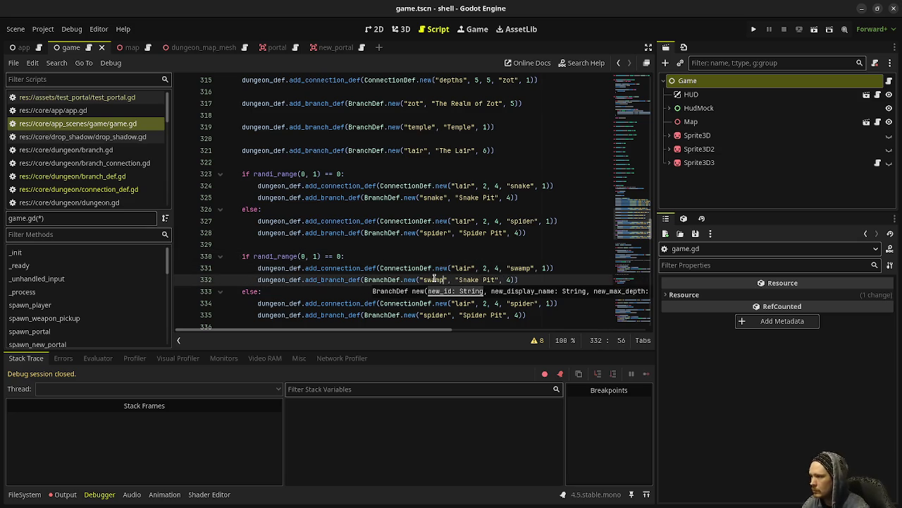
left_click_drag(458, 279, 494, 279)
type("The Swamps")
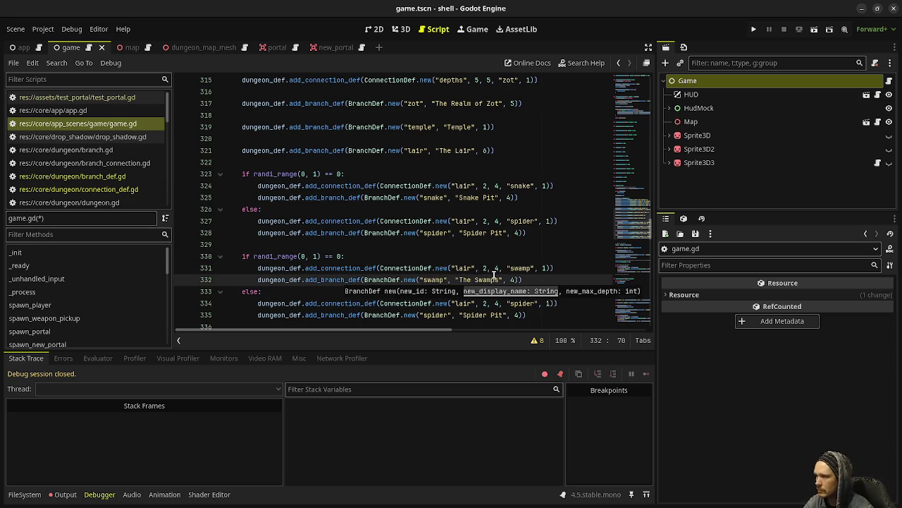
- Make the else choice a 'shoal' branch named 'The Shoals' and save game.gd
double_click(519, 303)
type("shoals")
key("BackSpace")
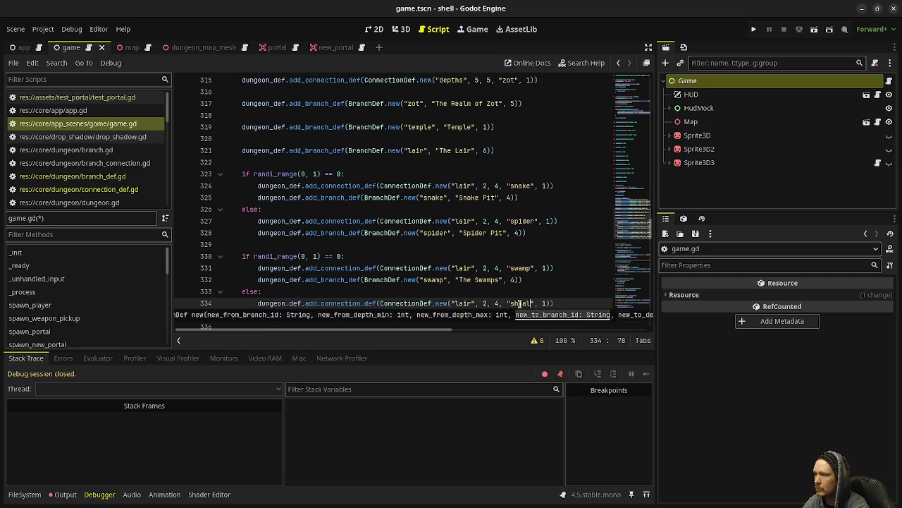
key("Up")
key("Up")
double_click(442, 313)
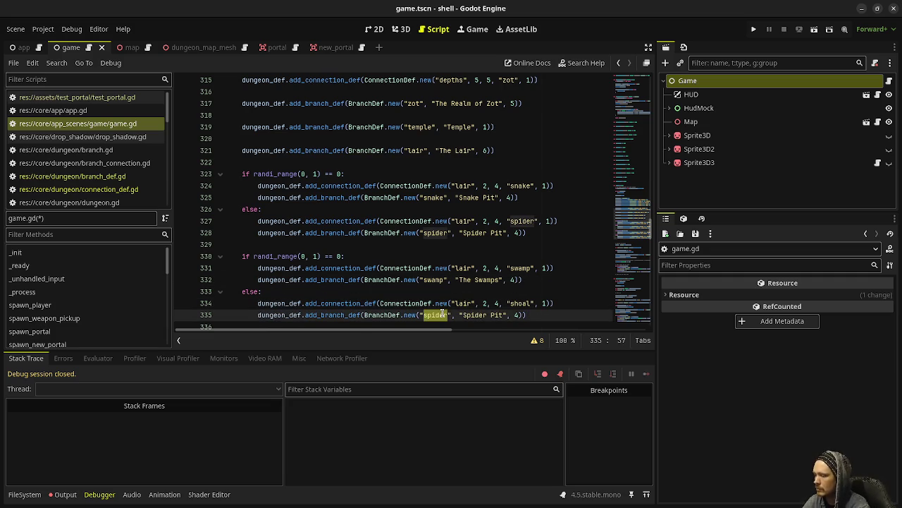
type("shoal")
double_click(471, 314)
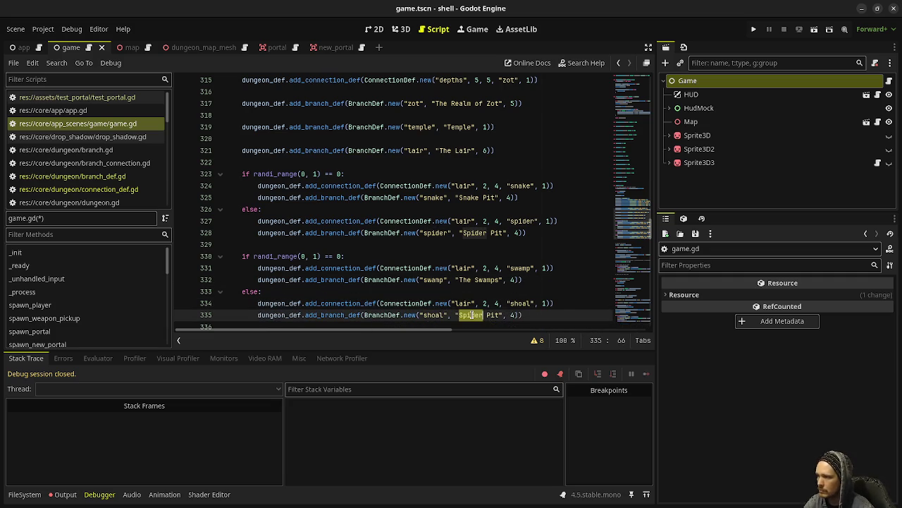
key("BackSpace")
key("shift+Right")
key("shift+Right")
key("shift+Right")
key("BackSpace")
type("The Shoals")
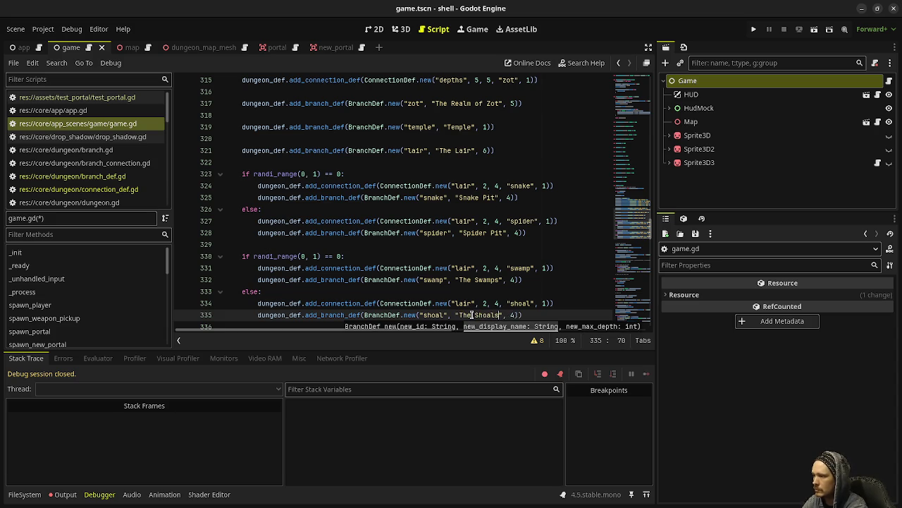
left_click(490, 304)
key("ctrl+s")
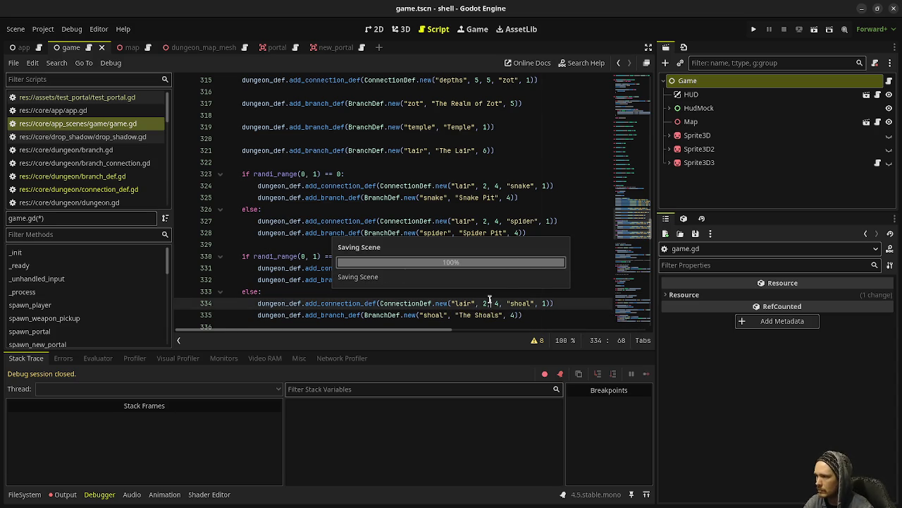
- Add a connection from 'lair' at depths 5–6 to a 'slime' branch
left_click(511, 197)
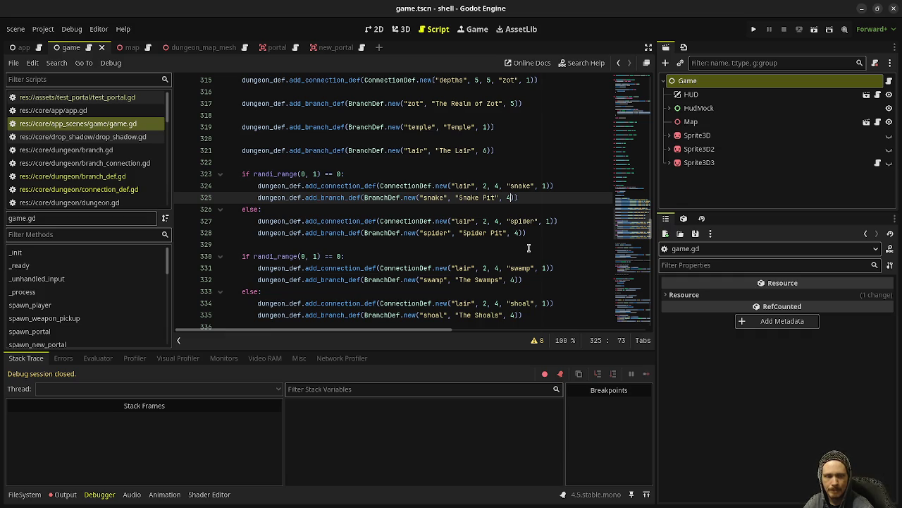
scroll(529, 248, "down", 1)
left_click(304, 295)
left_click(298, 306)
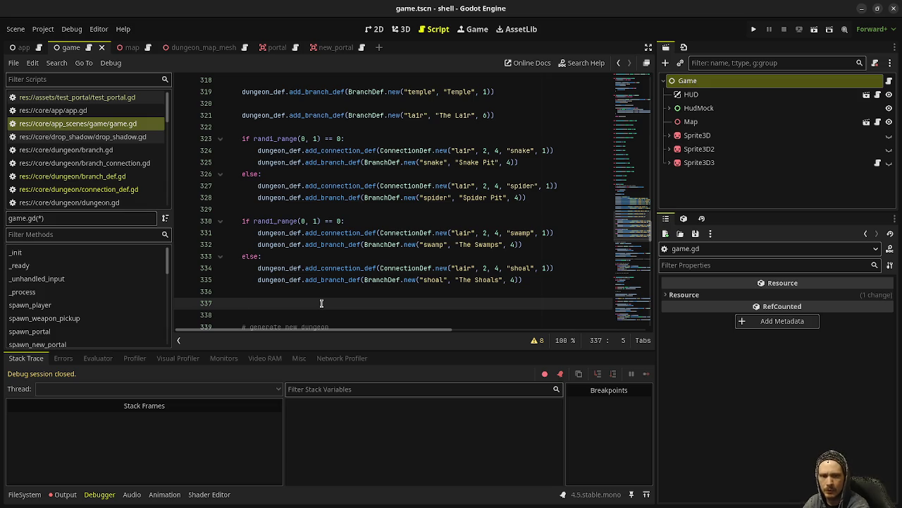
type("dungeon_d")
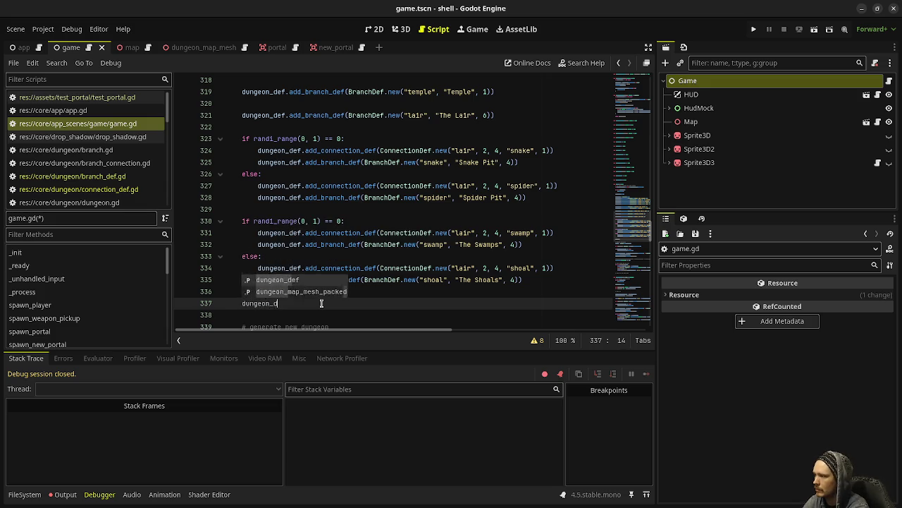
type("ef.add_")
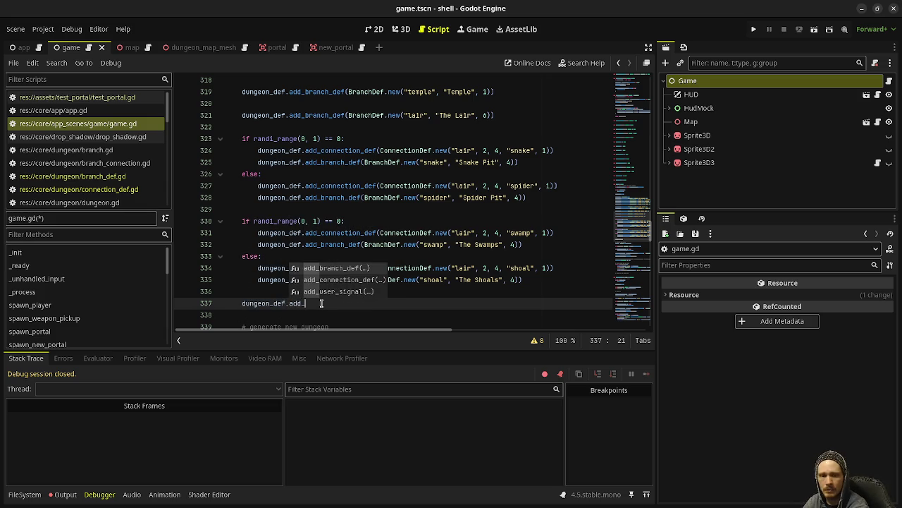
type("conn")
key("Return")
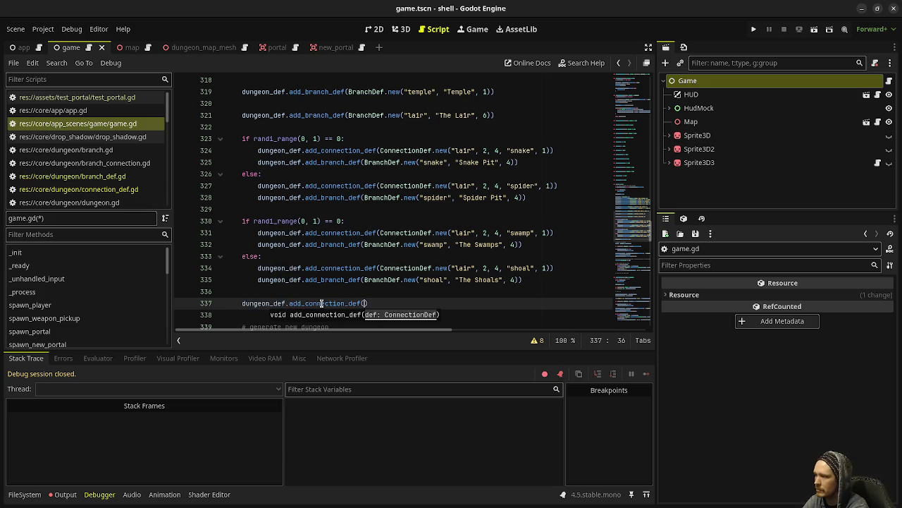
type("ConnectionDef.new(\"la")
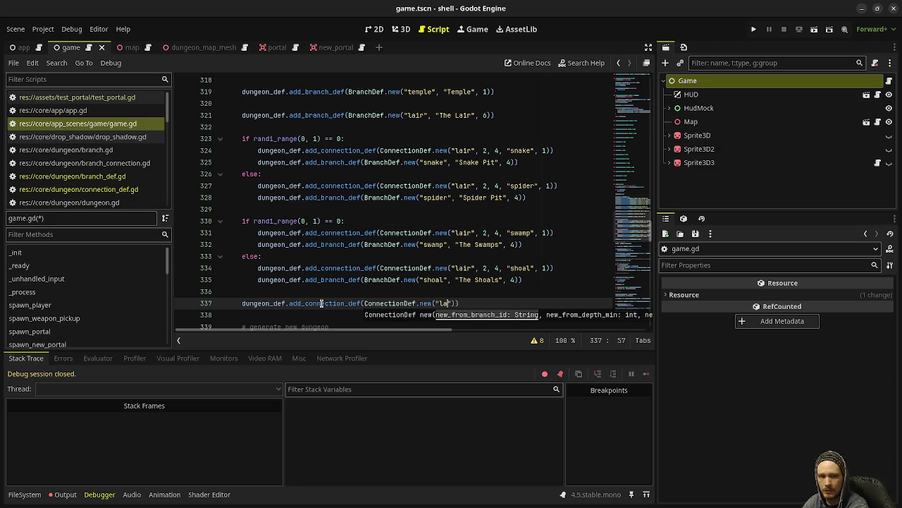
type("ir\", ")
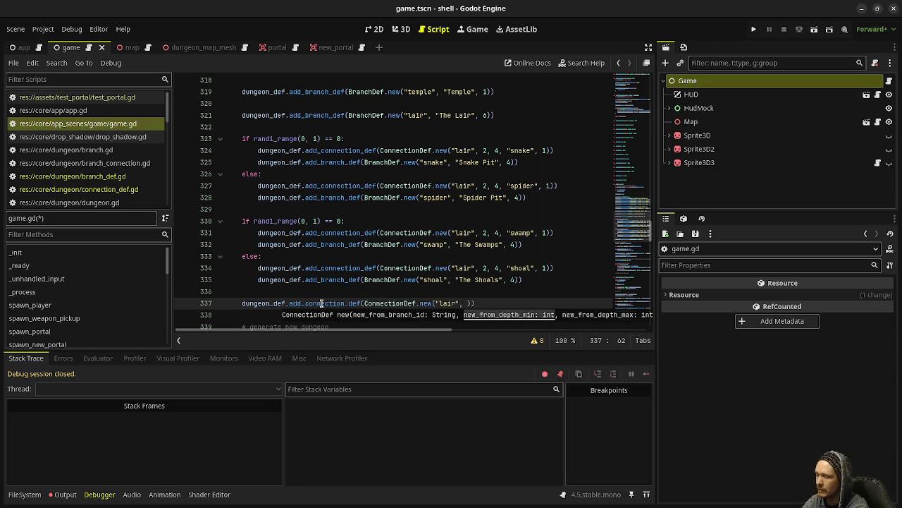
type("5, 6")
type(", \"sli")
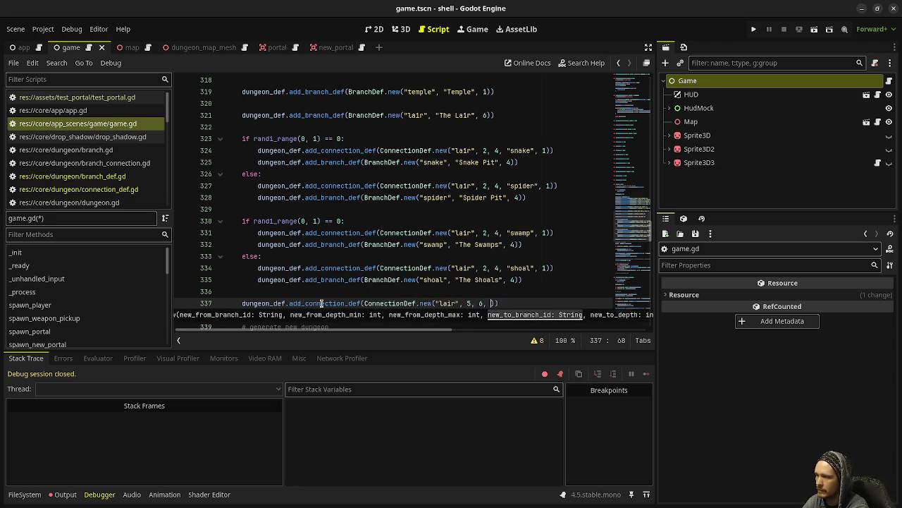
type("me\", 1")
key("End")
- Define the 'slime' branch as 'The Slime Pits' with max depth 5
key("Return")
type("d")
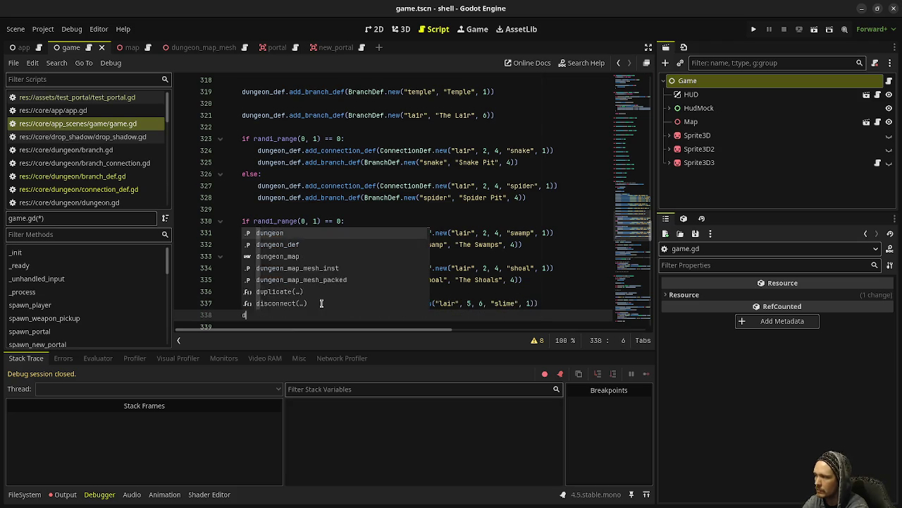
type("ungeon_def.a")
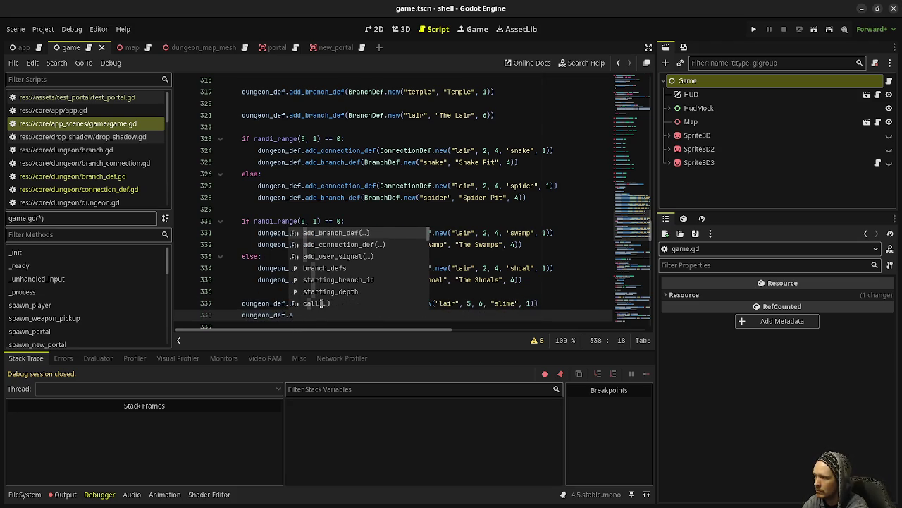
type("dd_branch_def(\"")
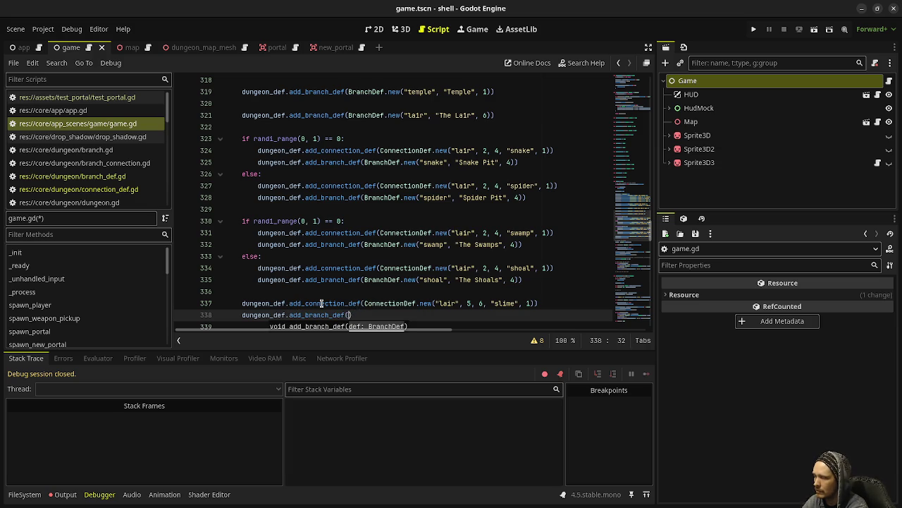
type("BranchDef.new(\"slime\", \"The Slime Pits\", ")
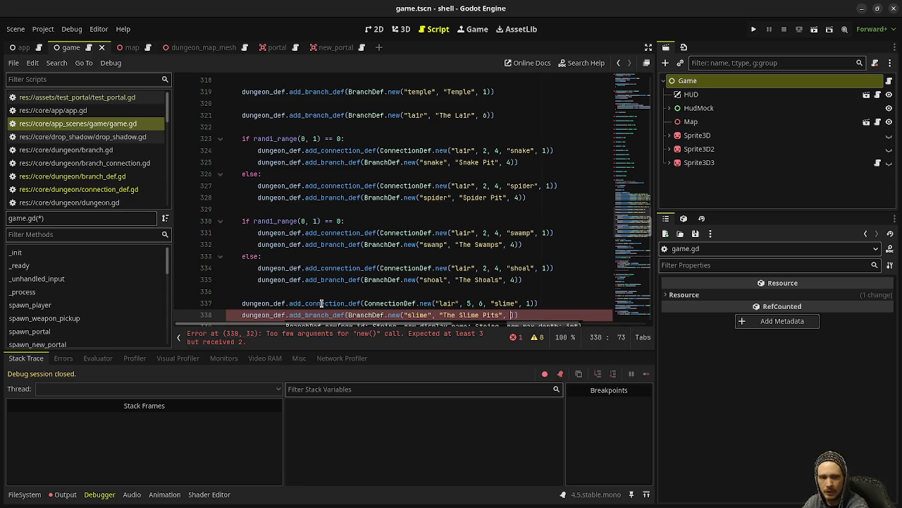
type("5))")
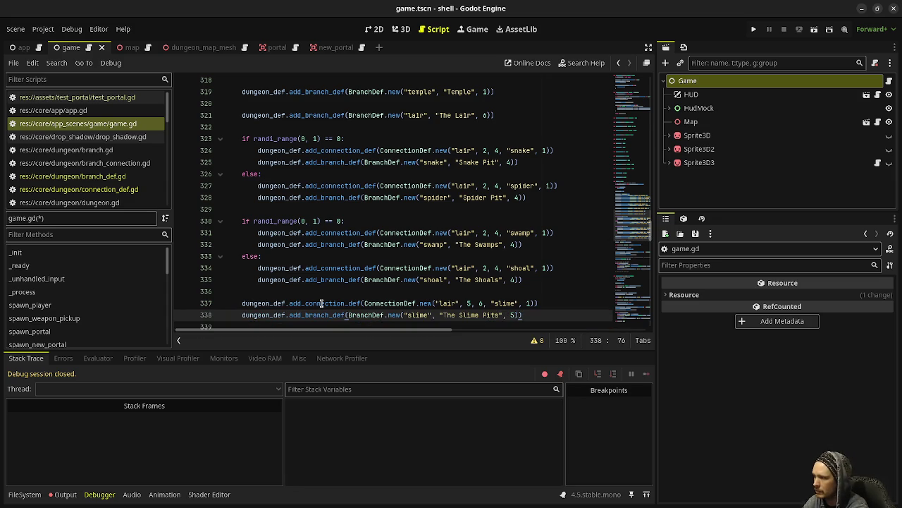
key("Return")
key("Return")
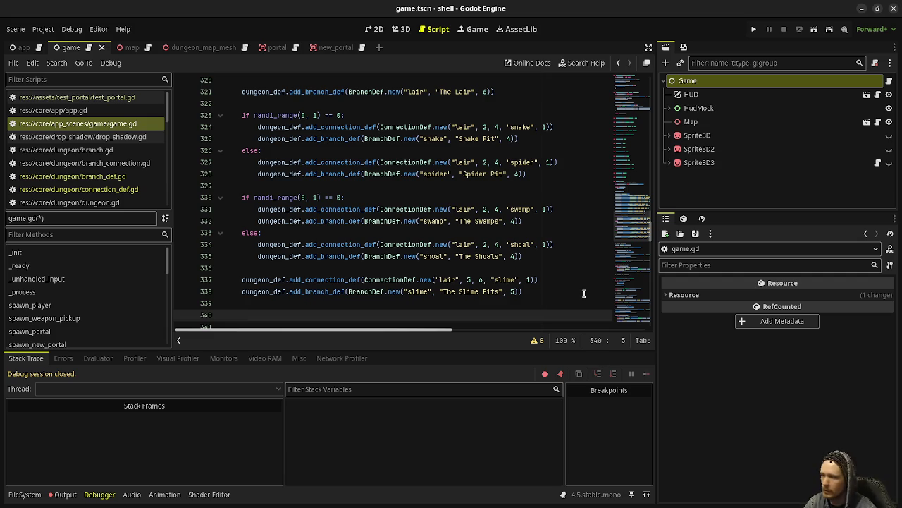
left_click_drag(537, 290, 239, 279)
key("ctrl+c")
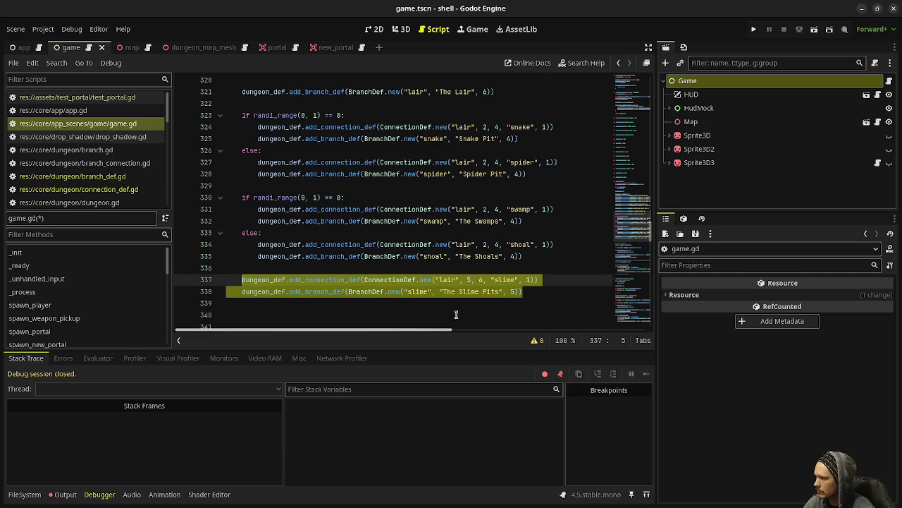
- Paste a copy of the two slime definition lines below them
left_click(486, 315)
key("ctrl+v")
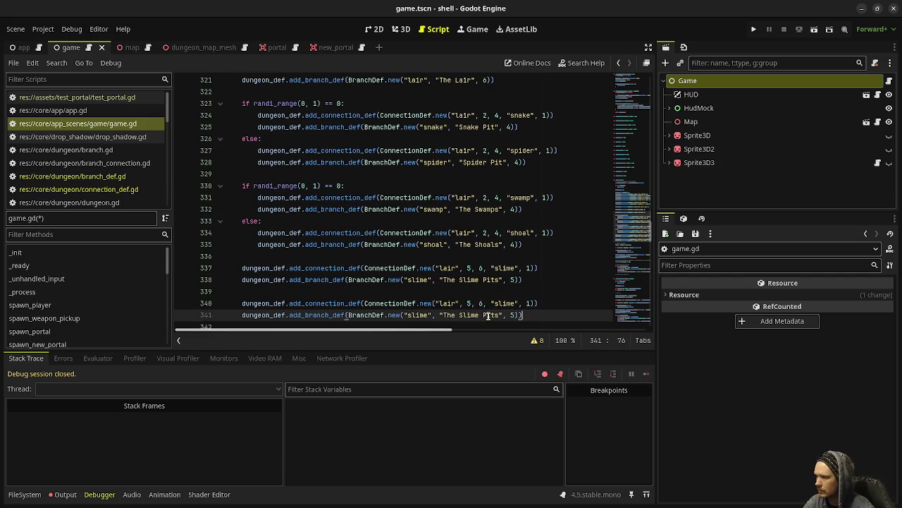
left_click(449, 303)
double_click(502, 304)
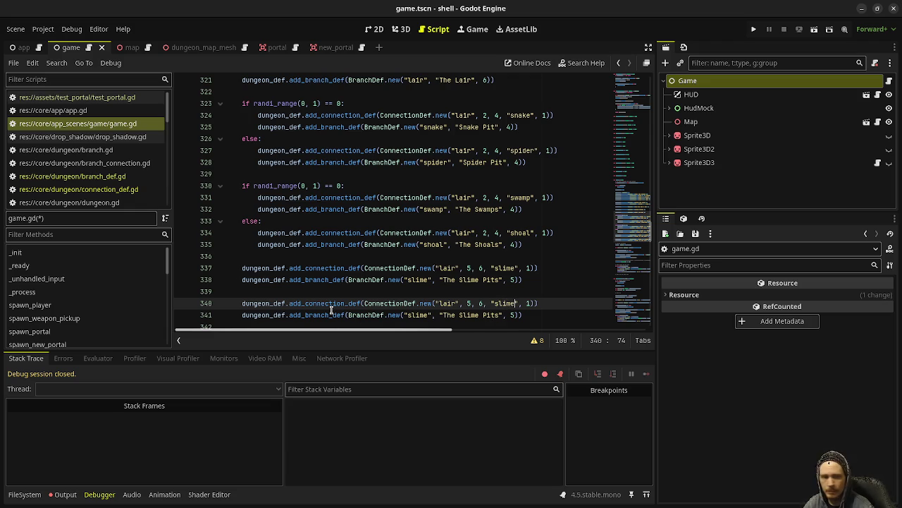
mouse_move(331, 310)
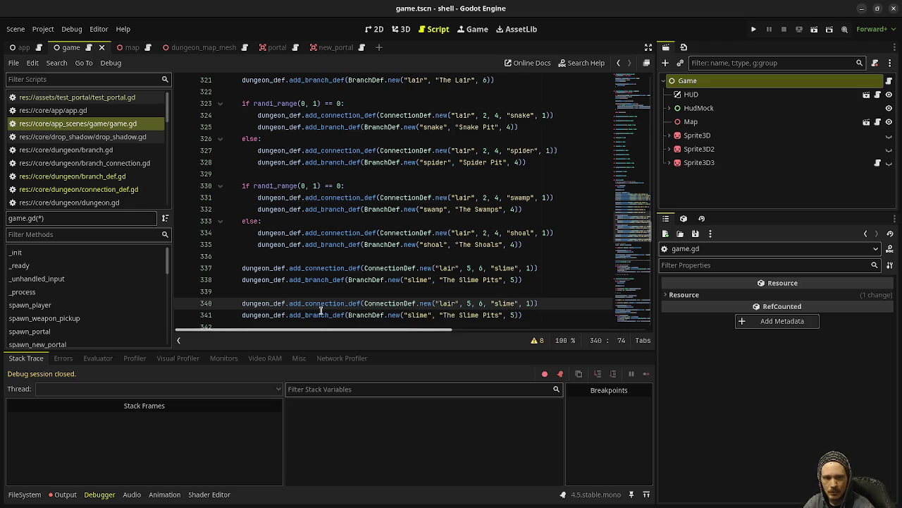
double_click(448, 303)
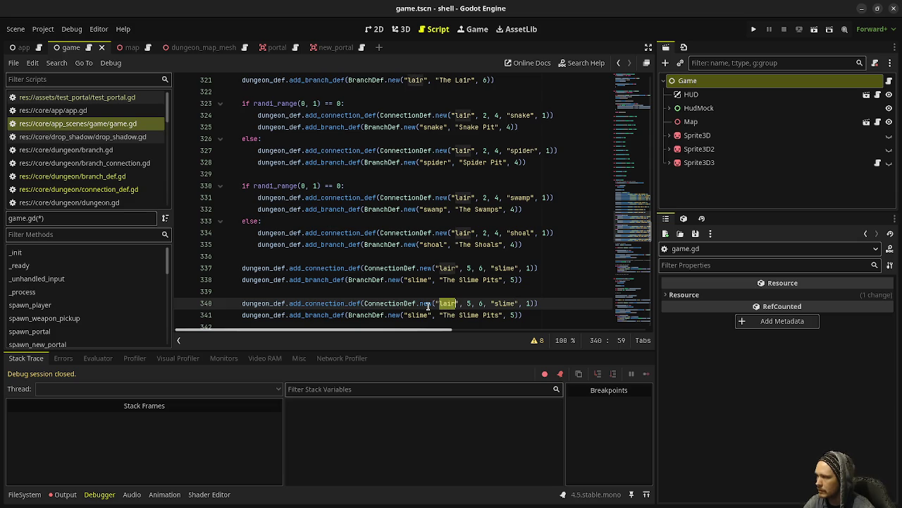
mouse_move(428, 306)
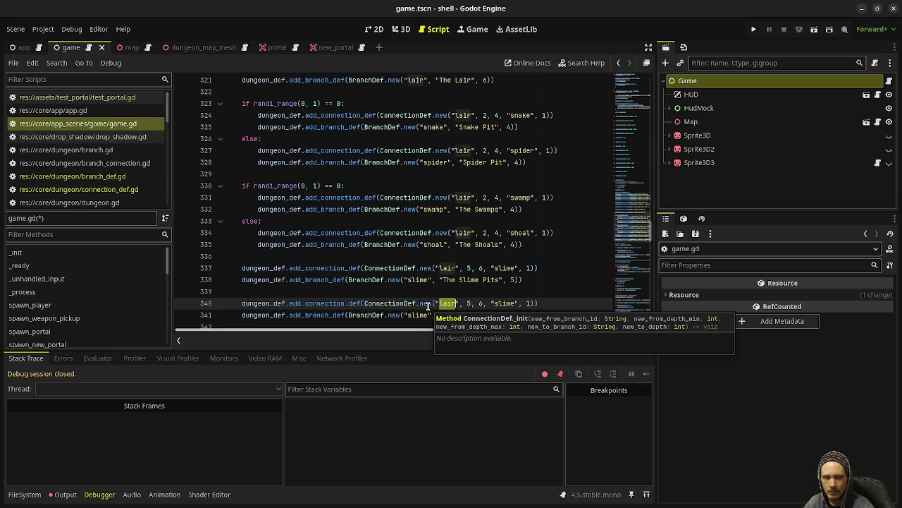
mouse_move(351, 280)
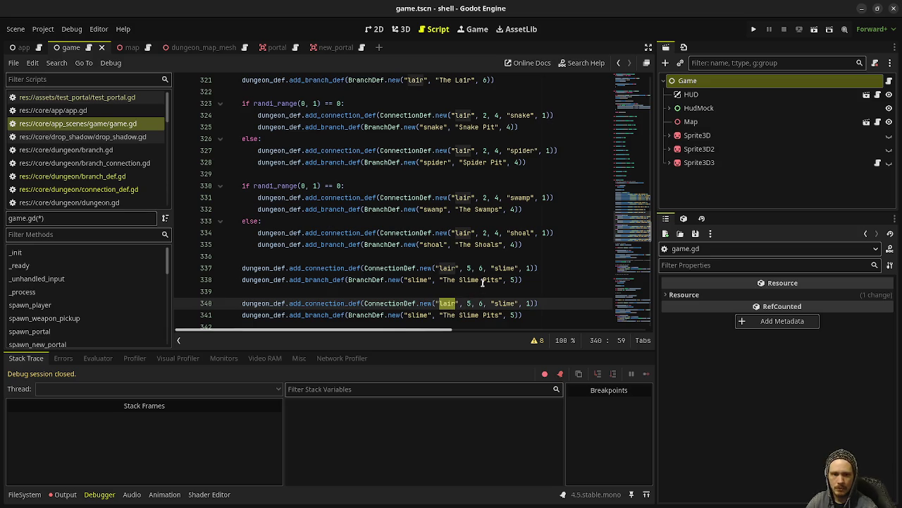
- Change the copied branch line to 'orc', named 'Orc Mines', with max depth 2
double_click(418, 314)
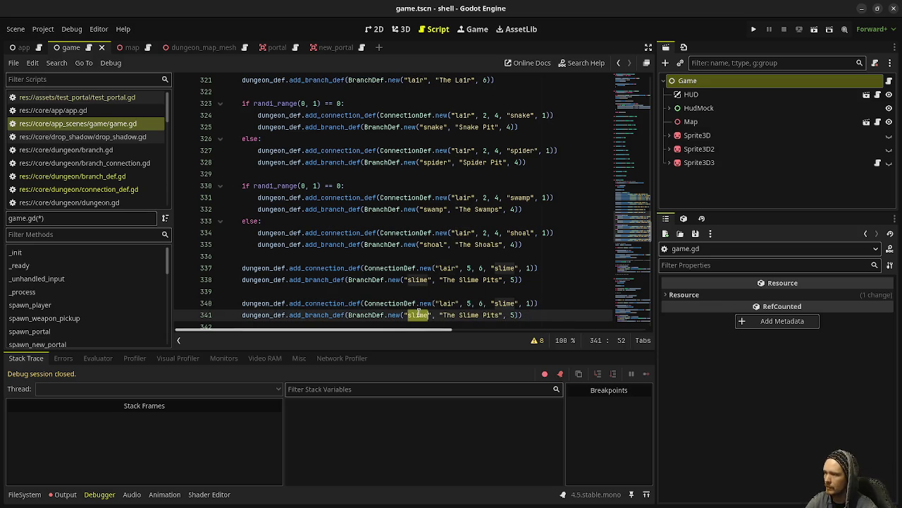
type("orc")
left_click_drag(436, 315, 492, 314)
type("Orc")
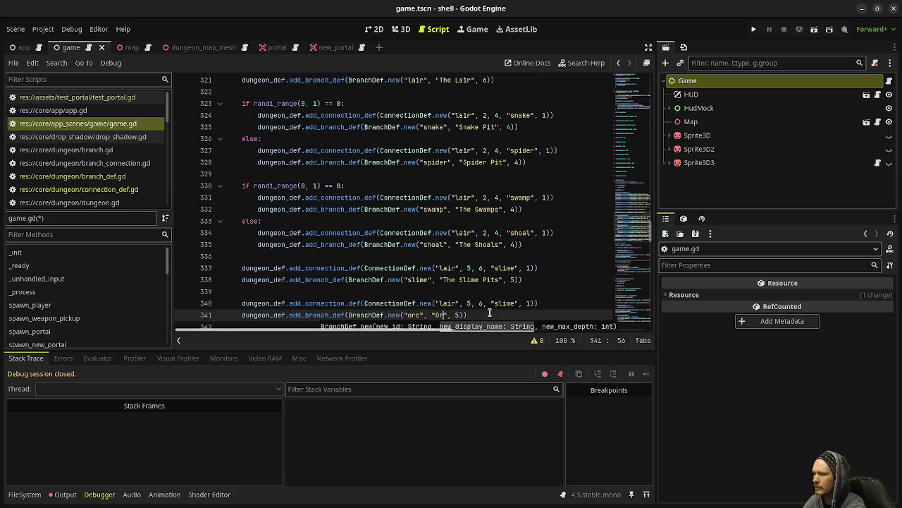
type(" Mines")
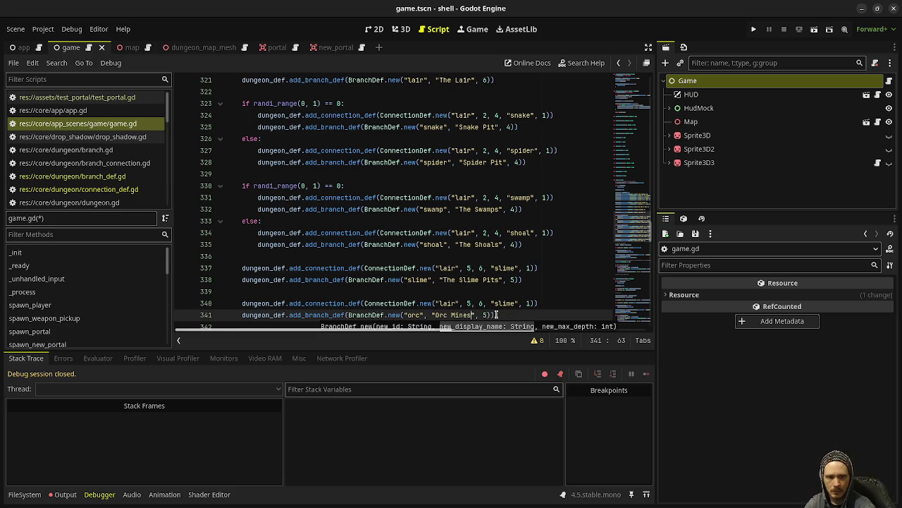
double_click(485, 315)
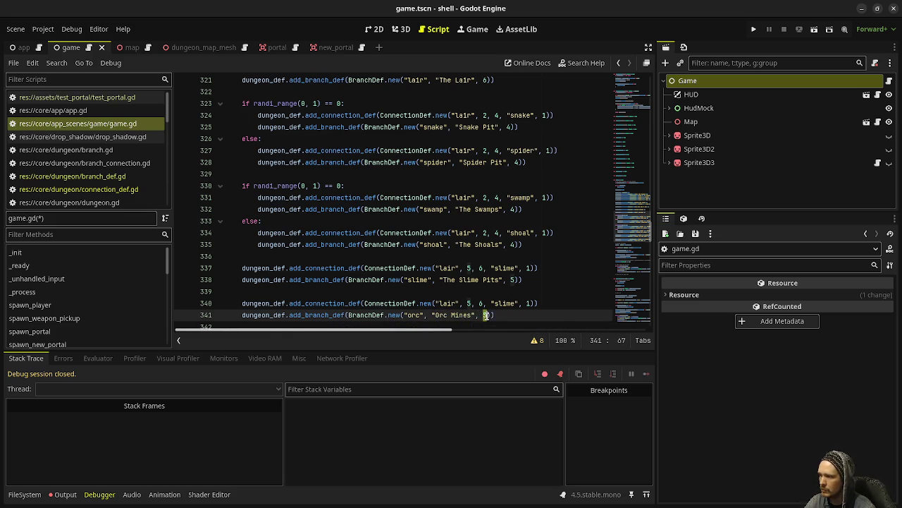
type("2")
- Edit the copied connection to run from 'orc' at depths 2–2 to 'elf'
left_click(437, 304)
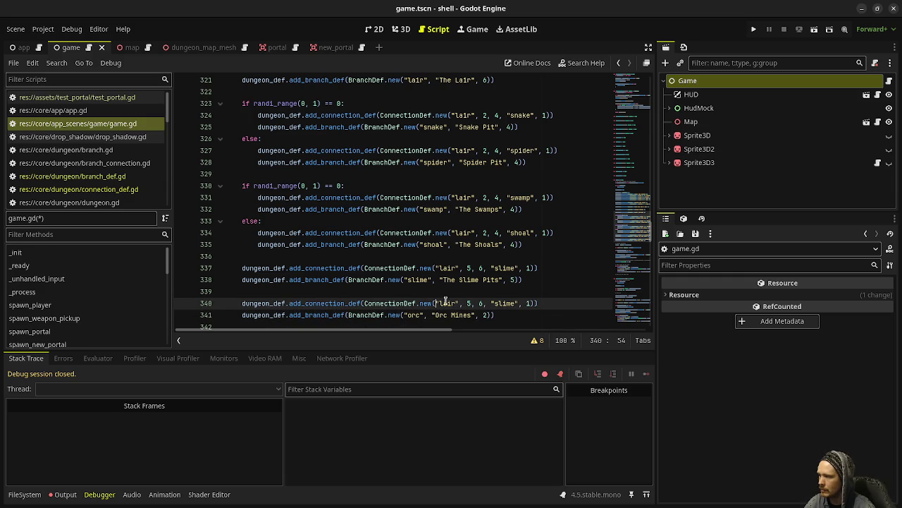
double_click(446, 303)
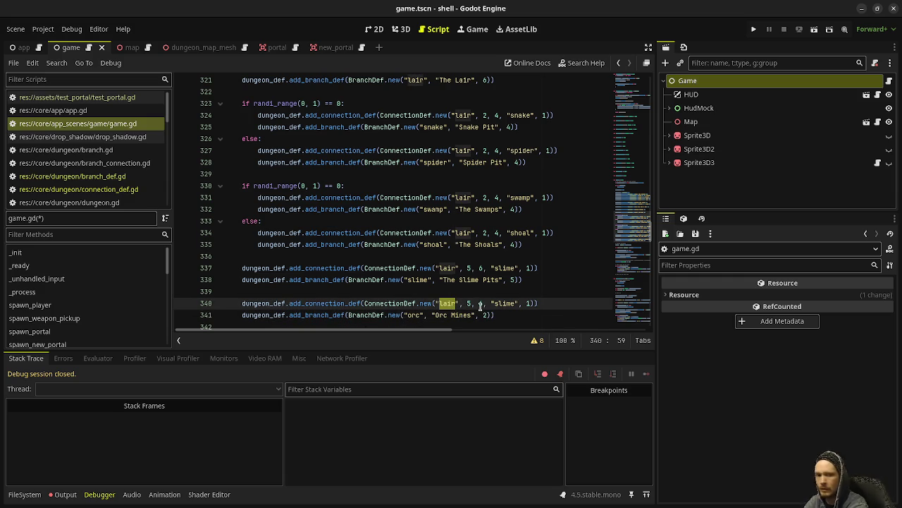
type("orc")
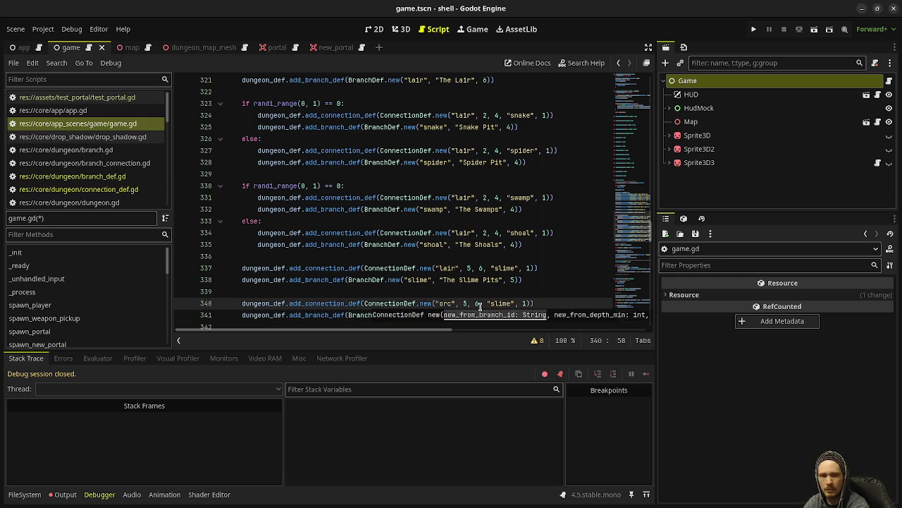
key("Right")
key("Right")
key("shift+Right")
type("2")
key("Right")
key("Right")
key("shift+Right")
type("2")
key("Right")
key("Right")
key("Right")
key("shift+Right")
key("shift+Right")
key("shift+Right")
type("elf")
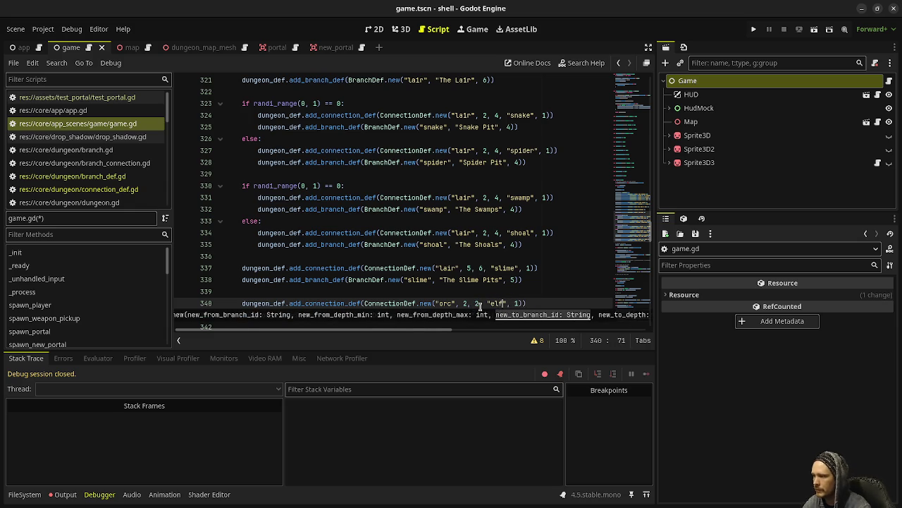
scroll(493, 296, "down", 1)
left_click(503, 280)
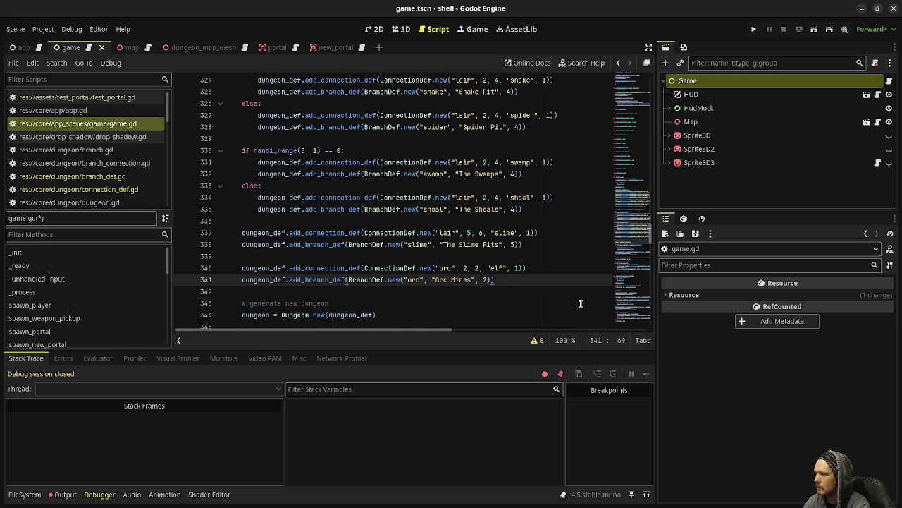
- Move Orc Mines above its connection, add an 'elf' branch 'Elf City' (max depth 3), and save
key("alt+Up")
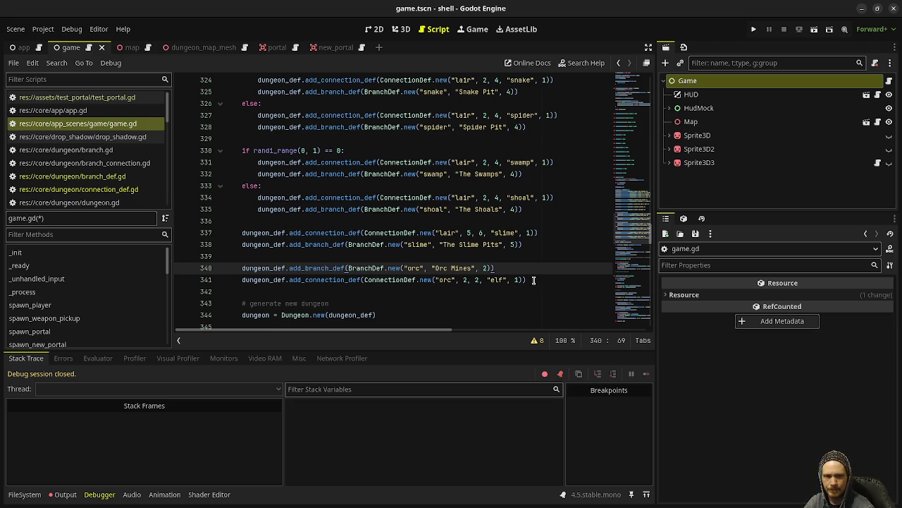
left_click(533, 280)
key("Return")
key("Return")
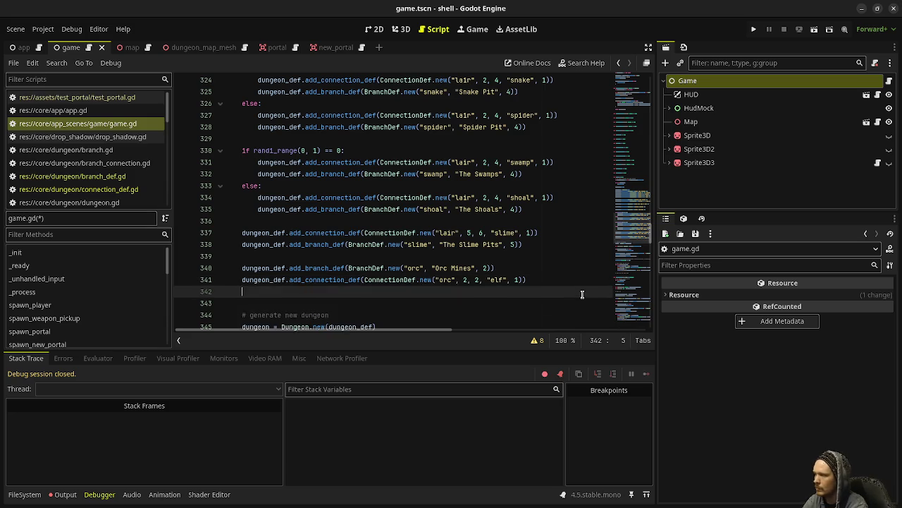
type("d")
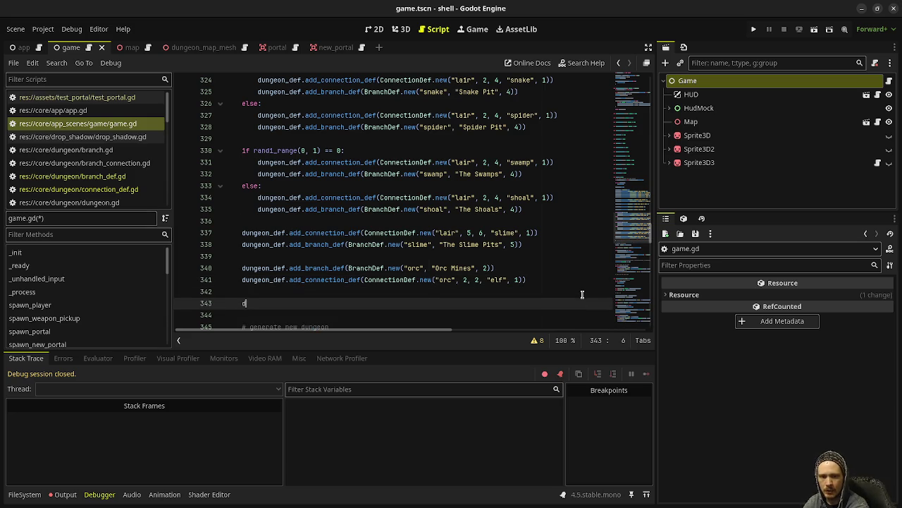
type("ungeon.add_branch_def(")
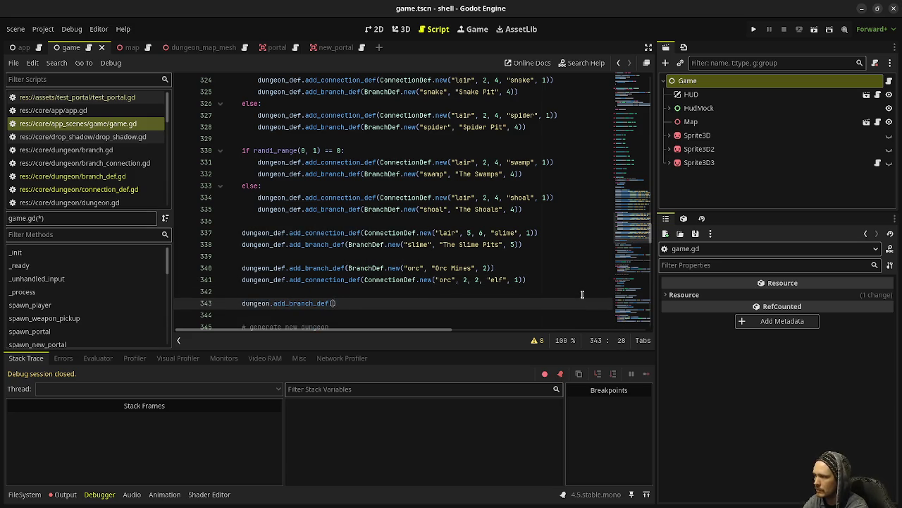
type("Branc")
type("hDef.new(")
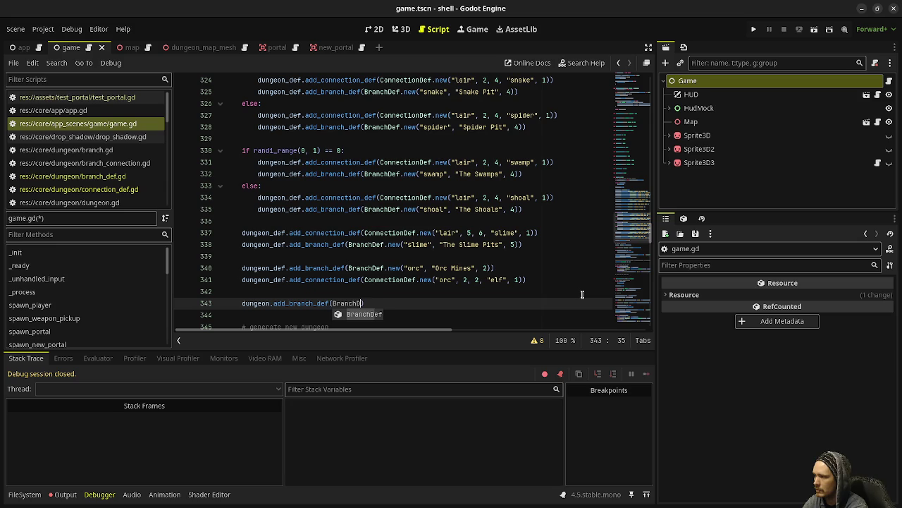
type("\"elf")
type("\", ")
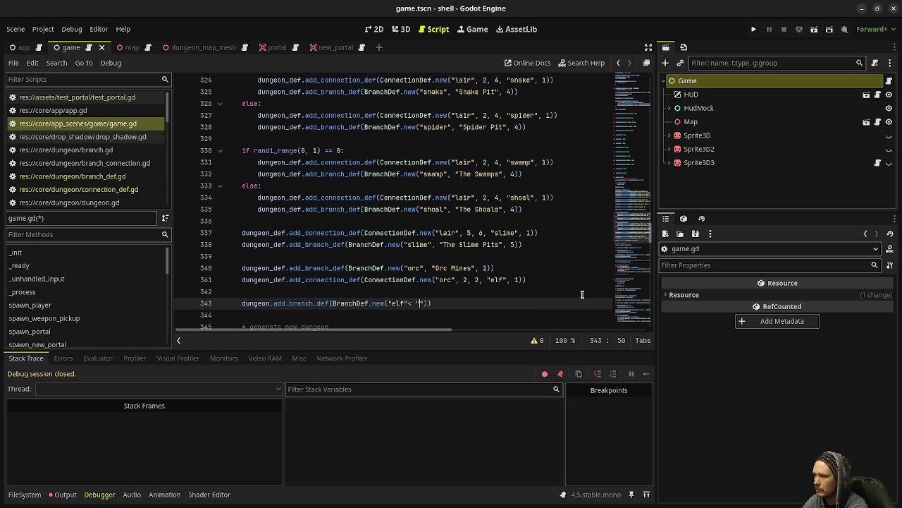
type("\"Elf City\", ")
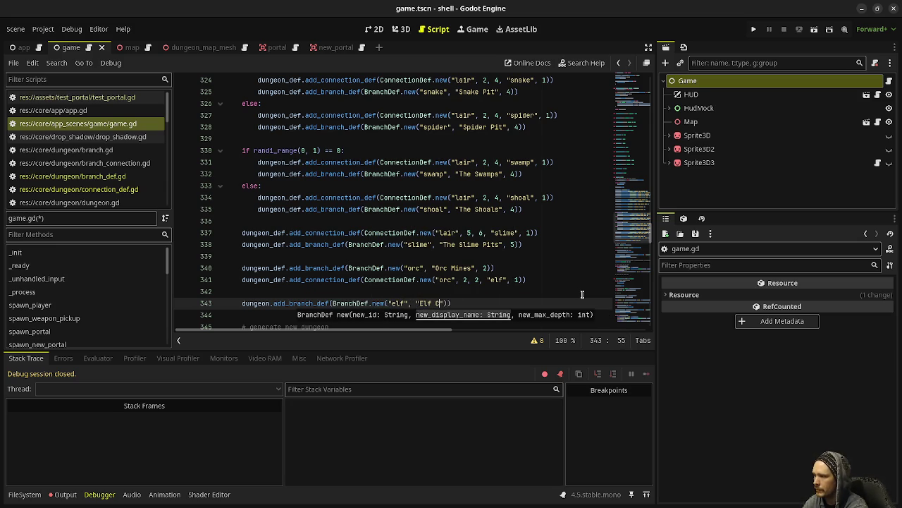
type("3))")
key("ctrl+s")
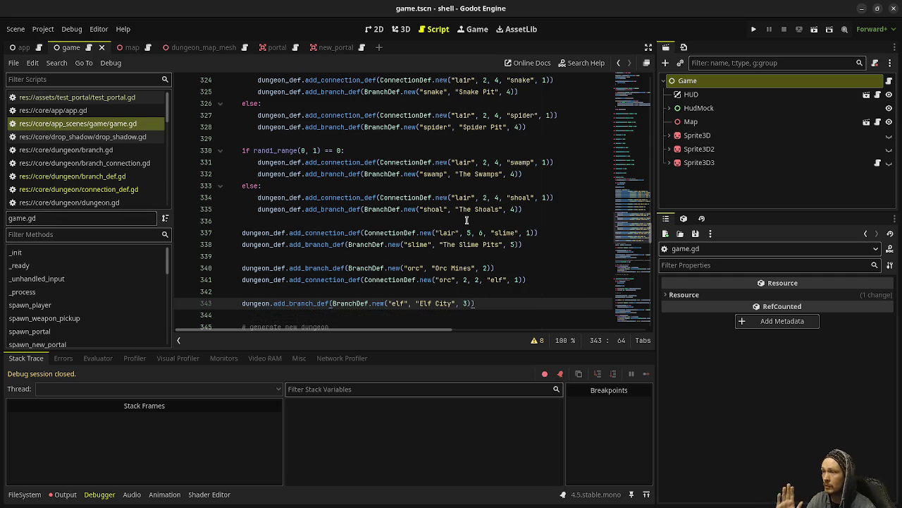
scroll(484, 226, "up", 5)
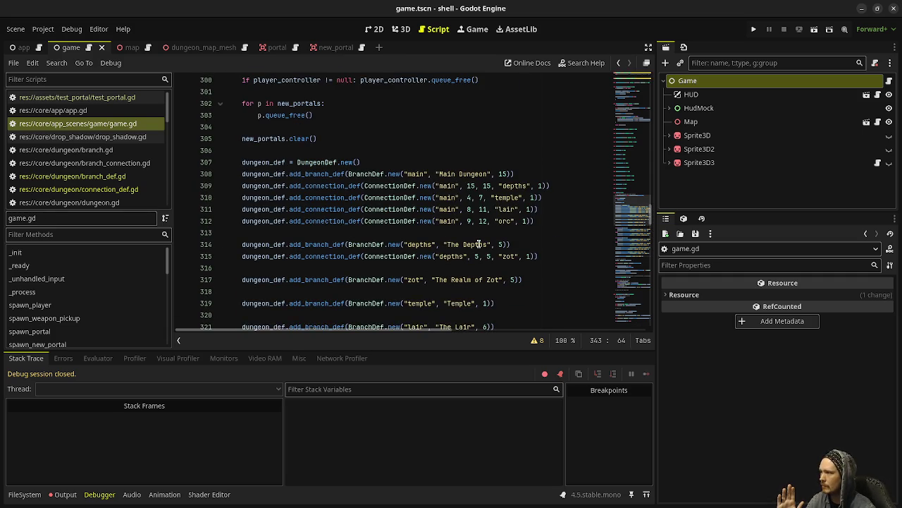
- Review reset()'s branch definitions and the BranchDef docs, then save game.gd
scroll(451, 253, "up", 1)
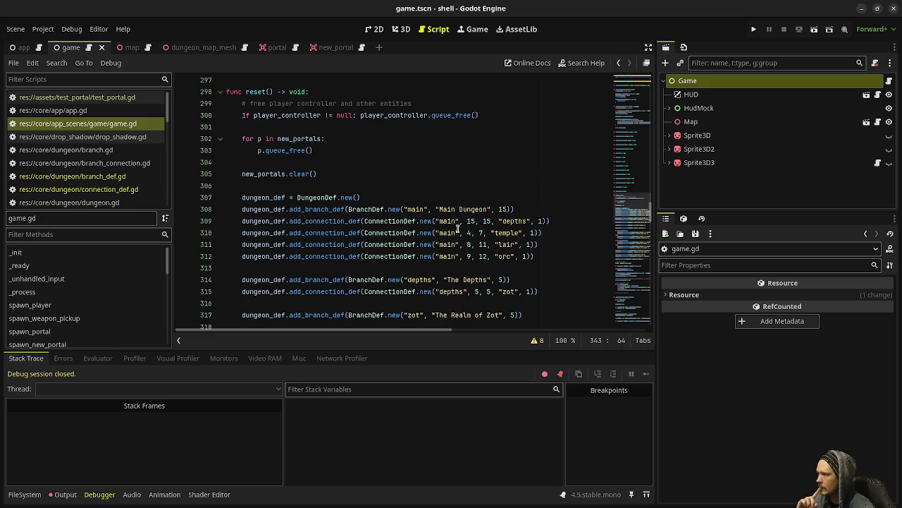
scroll(457, 228, "down", 3)
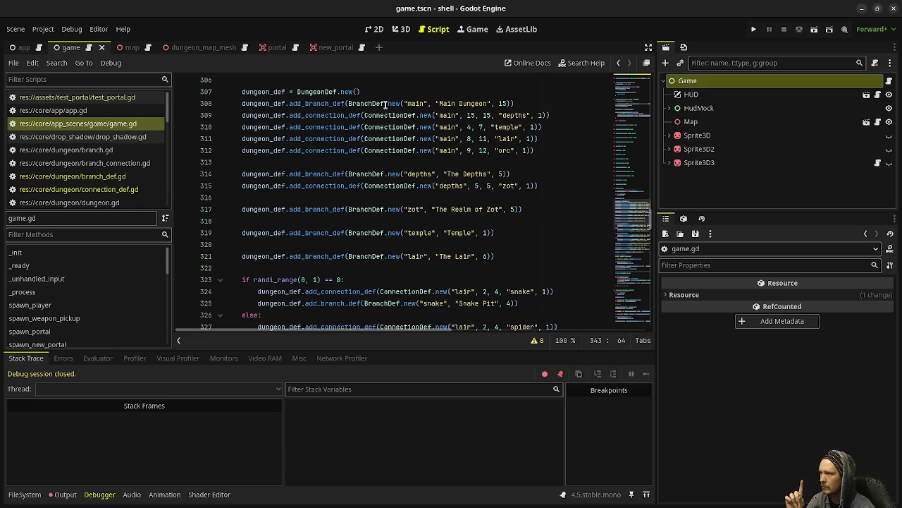
mouse_move(386, 105)
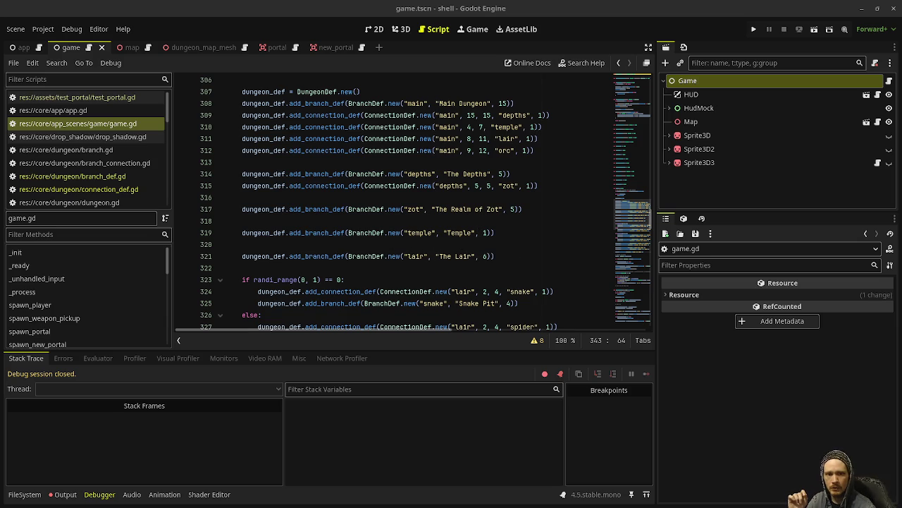
left_click(440, 267)
scroll(440, 267, "down", 4)
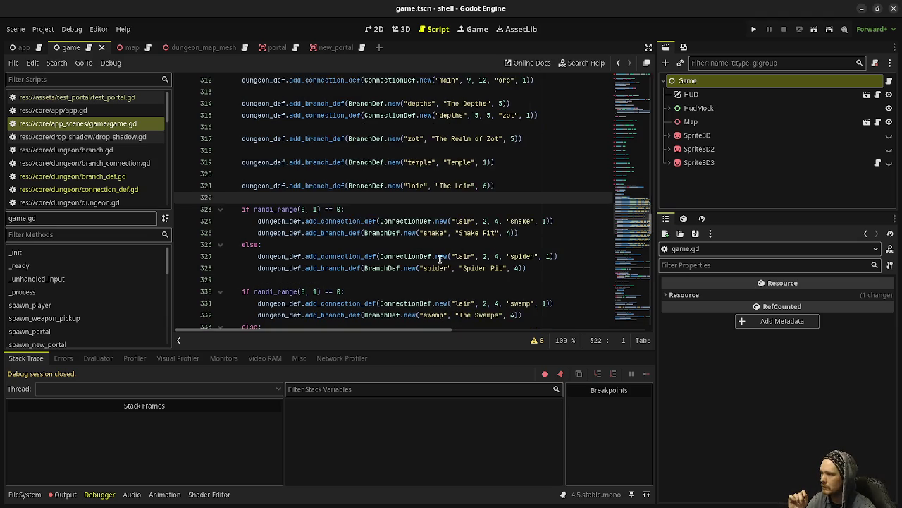
left_click_drag(526, 198, 243, 150)
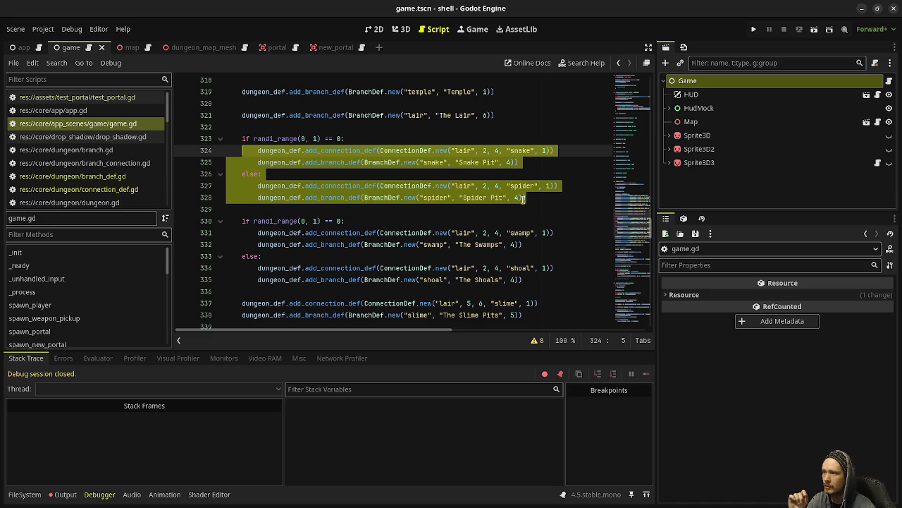
scroll(500, 206, "down", 1)
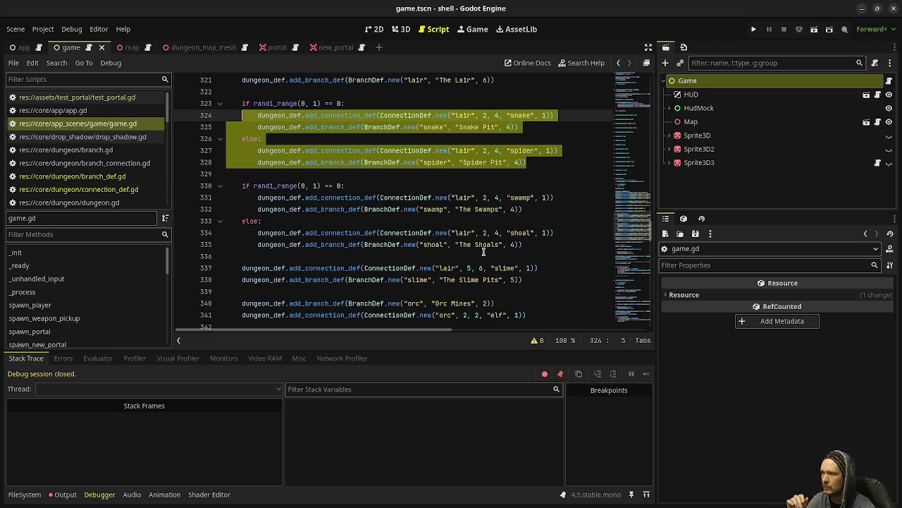
scroll(484, 252, "down", 1)
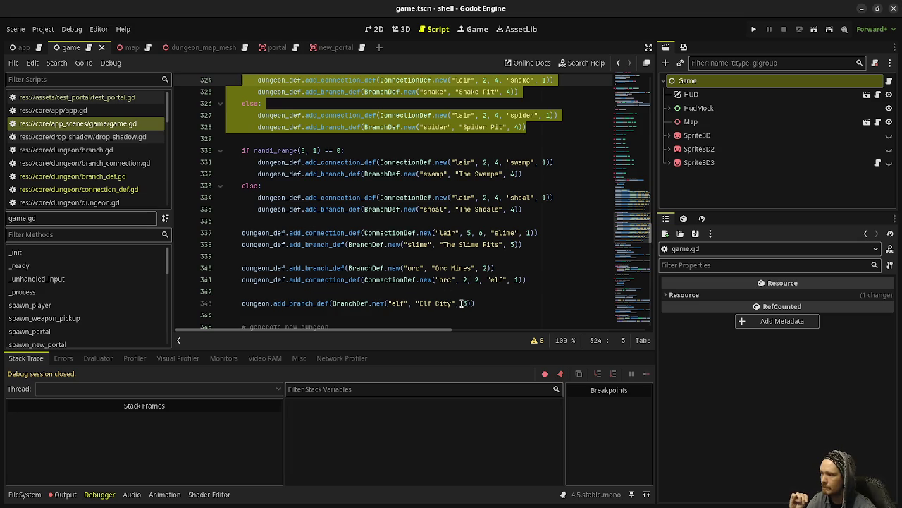
key("ctrl+s")
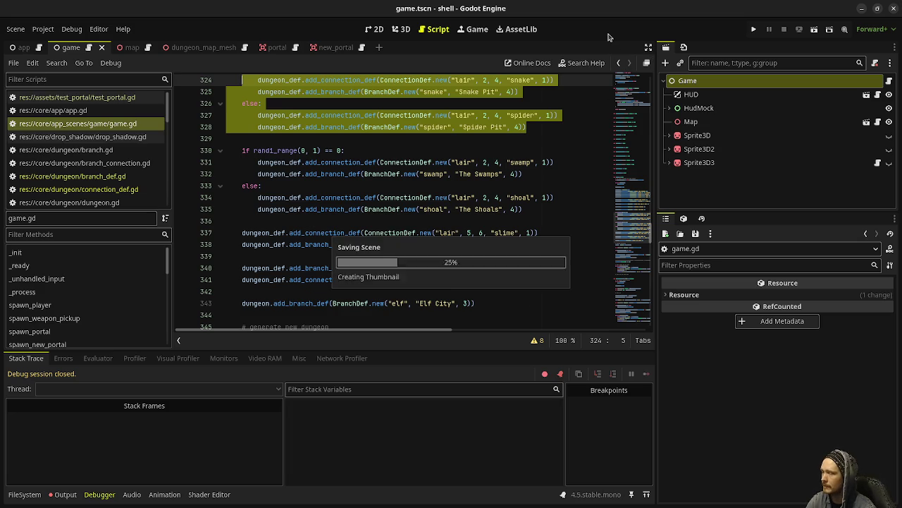
- Run the project, which halts at line 343 calling add_branch_def on Nil
left_click(753, 29)
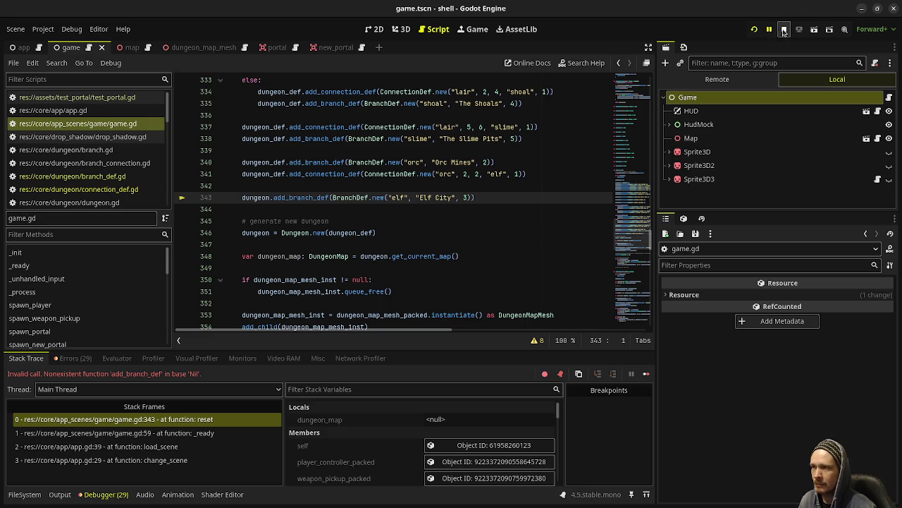
- Stop the crashed game and change line 343 to use dungeon_def, saving the fix
left_click(784, 29)
left_click(754, 29)
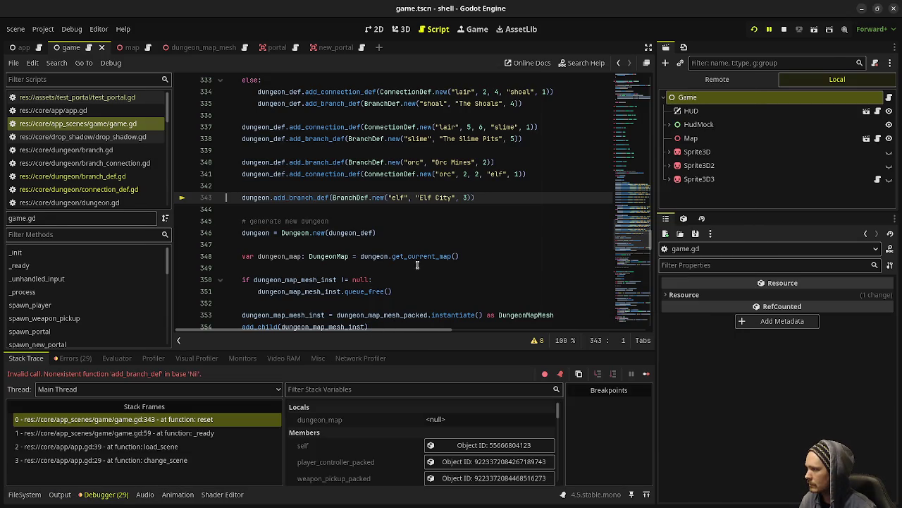
left_click(277, 197)
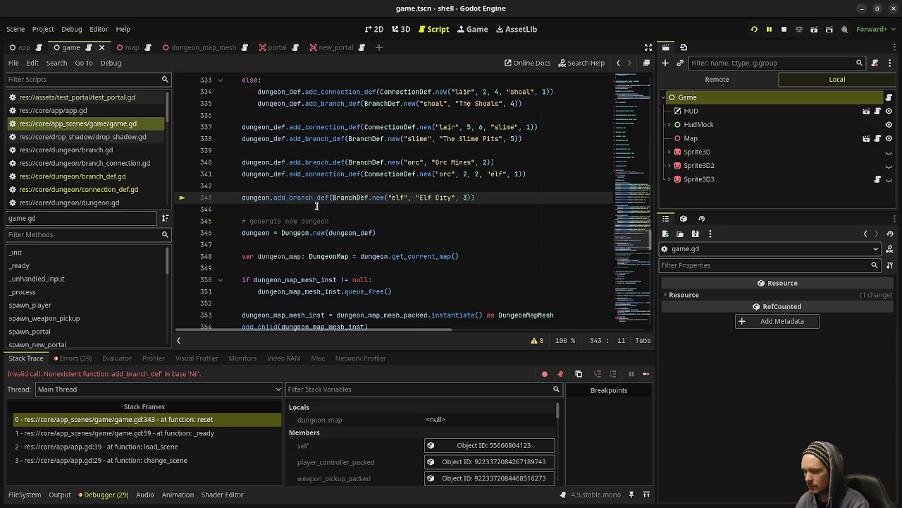
type("_def")
key("ctrl+s")
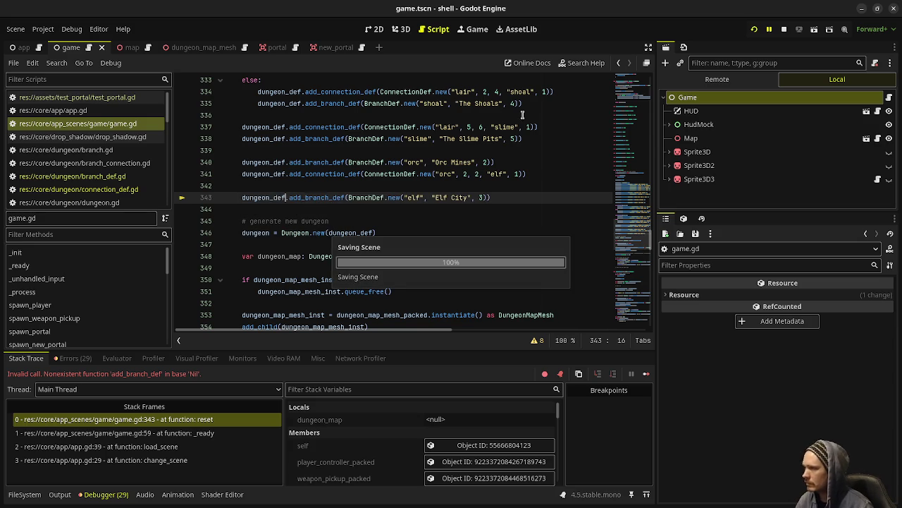
- Rerun the game with F5 and walk forward on Floor 1
key("F8")
key("F5")
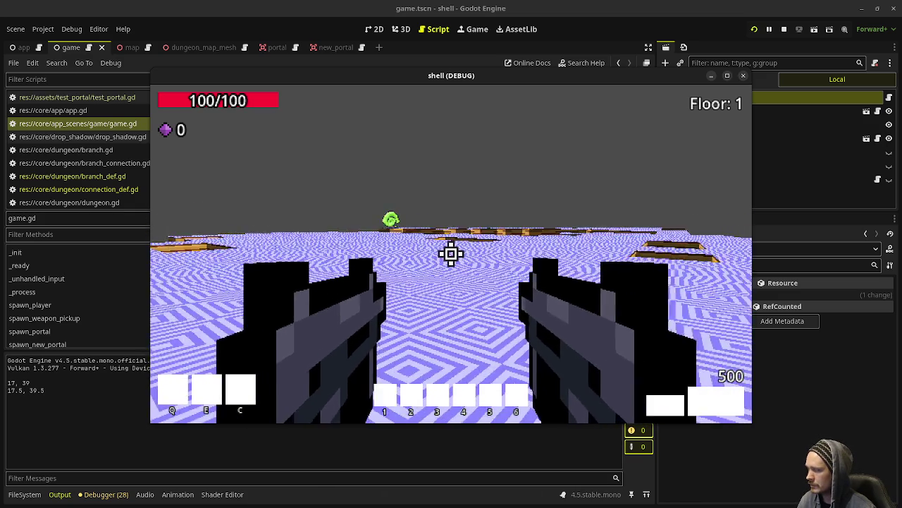
mouse_move(451, 254)
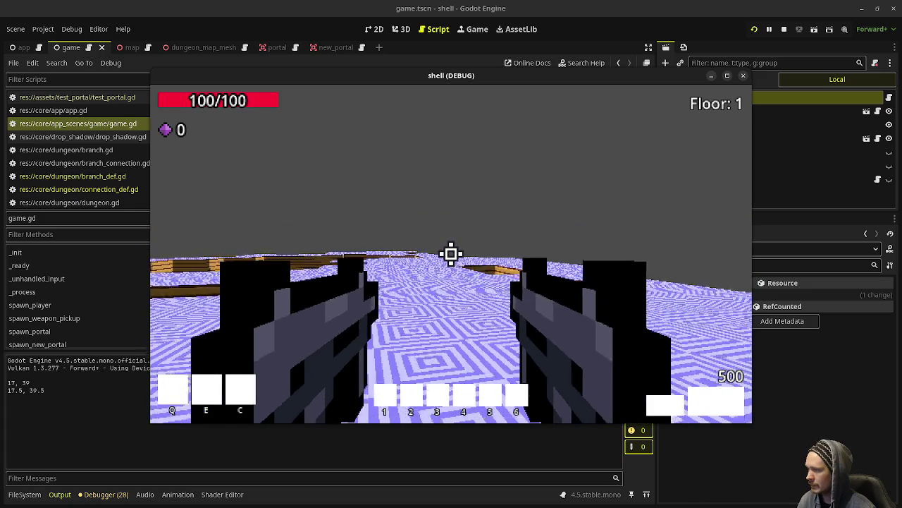
key("w")
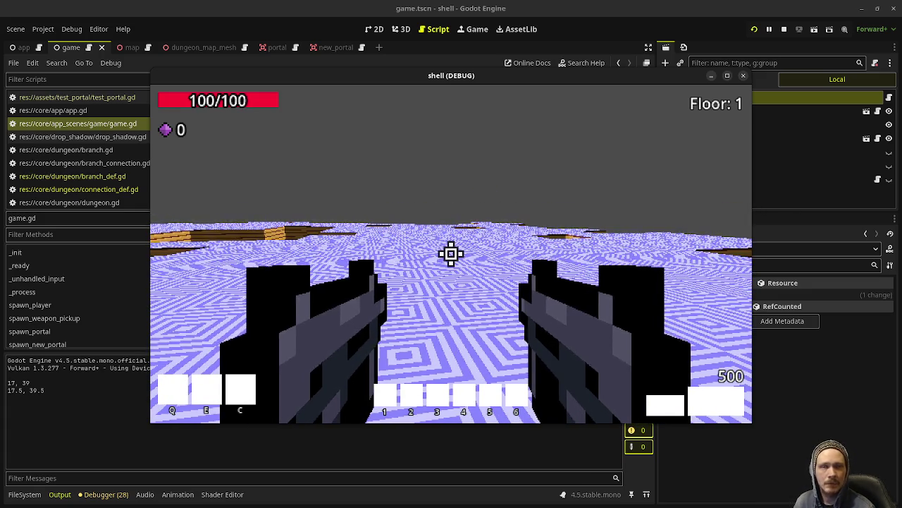
key("alt+Tab")
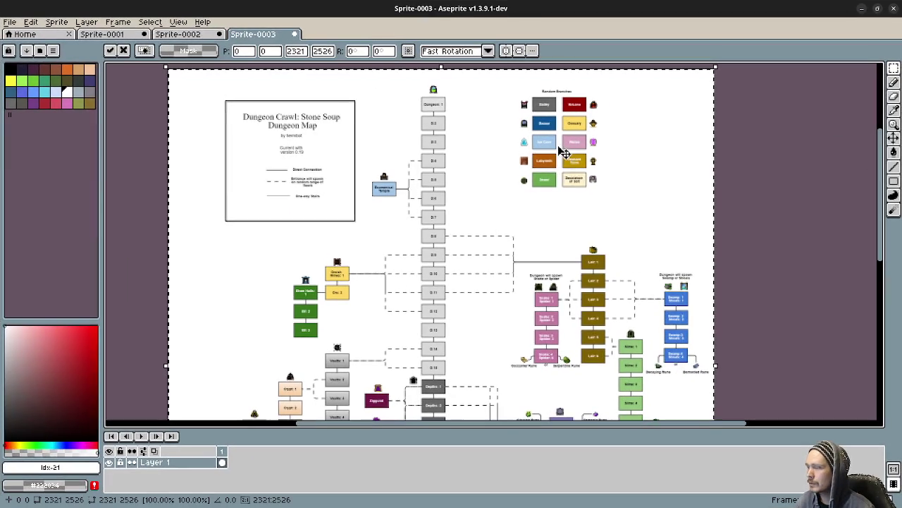
- Zoom around the dungeon map and pan to the Lair and Swamp branches
scroll(437, 243, "up", 1)
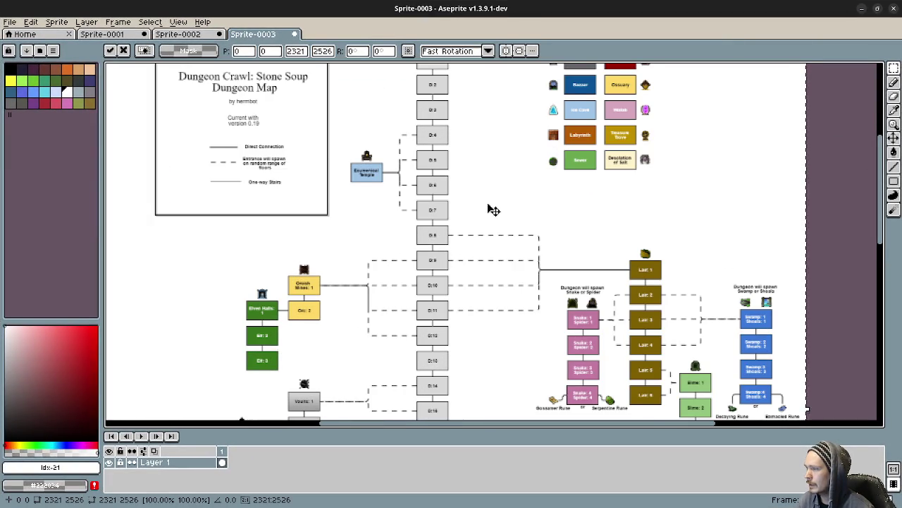
scroll(500, 287, "up", 2)
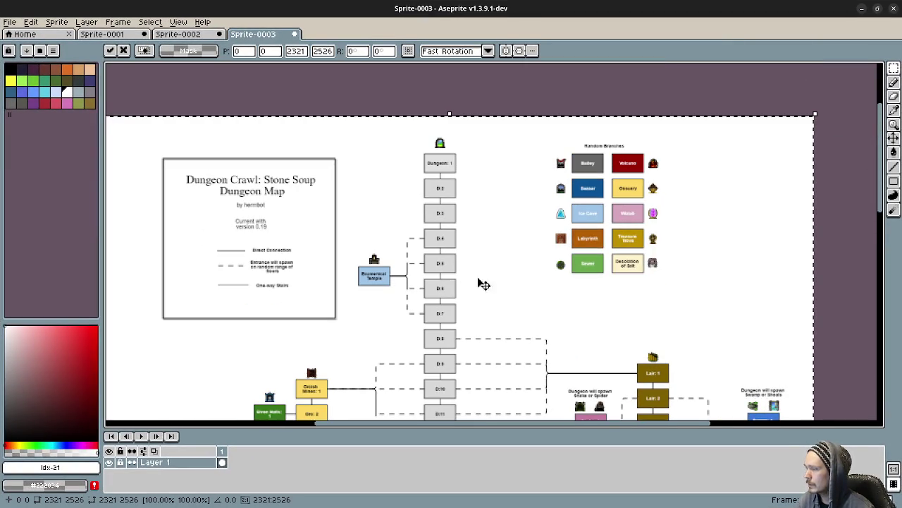
scroll(480, 299, "down", 3)
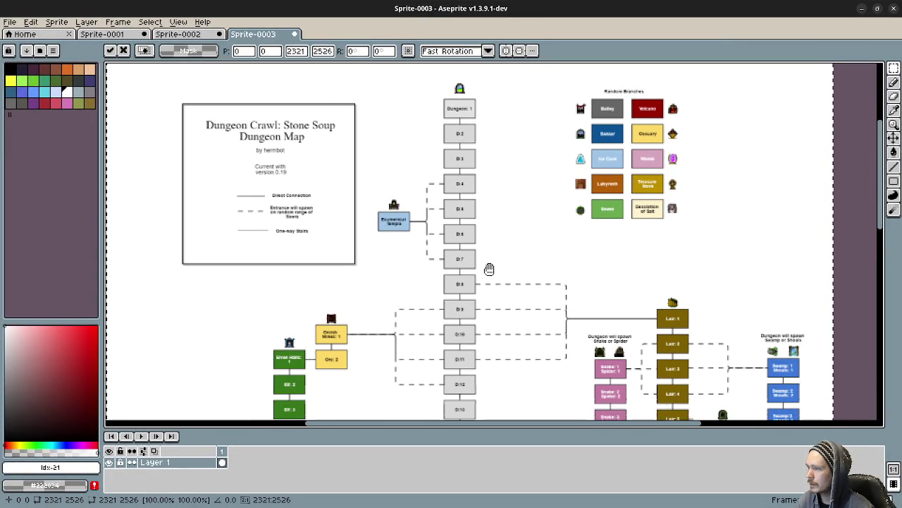
scroll(492, 258, "down", 1)
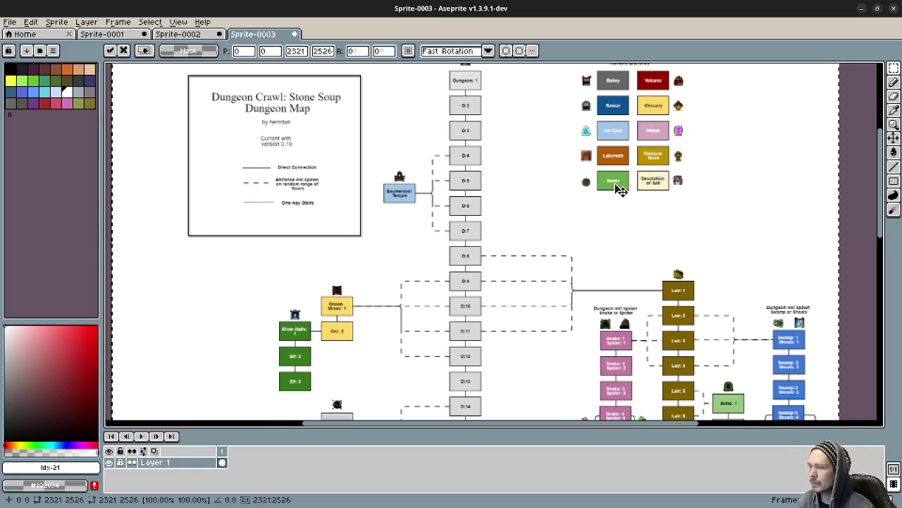
scroll(635, 232, "down", 4)
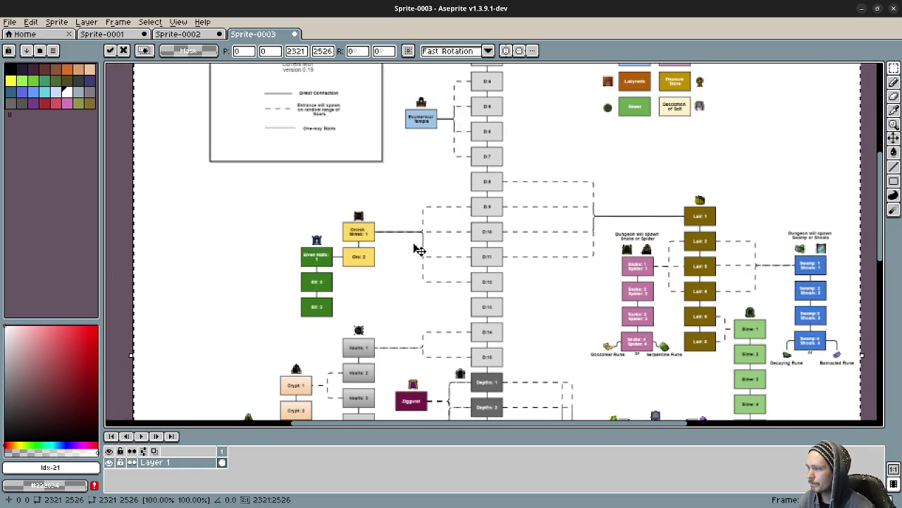
scroll(511, 117, "up", 5)
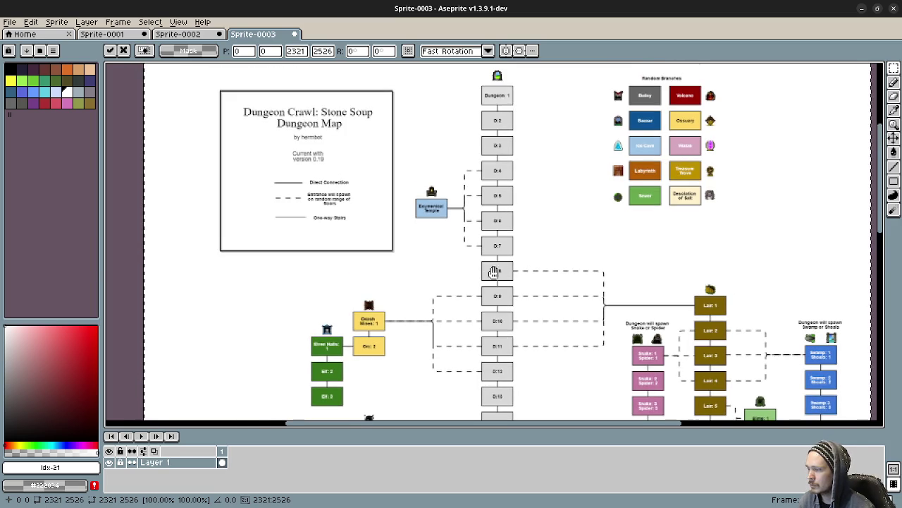
scroll(491, 272, "down", 5)
scroll(515, 293, "up", 2)
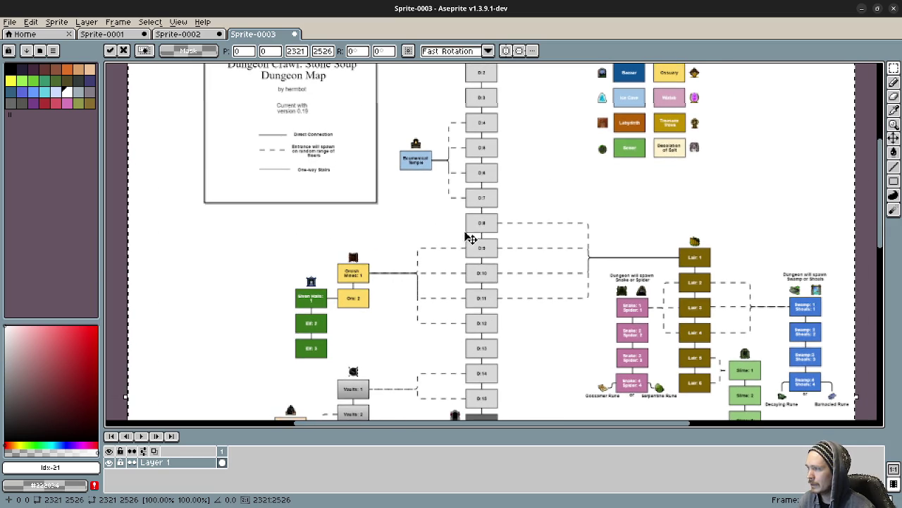
scroll(455, 187, "up", 2)
scroll(430, 191, "up", 1)
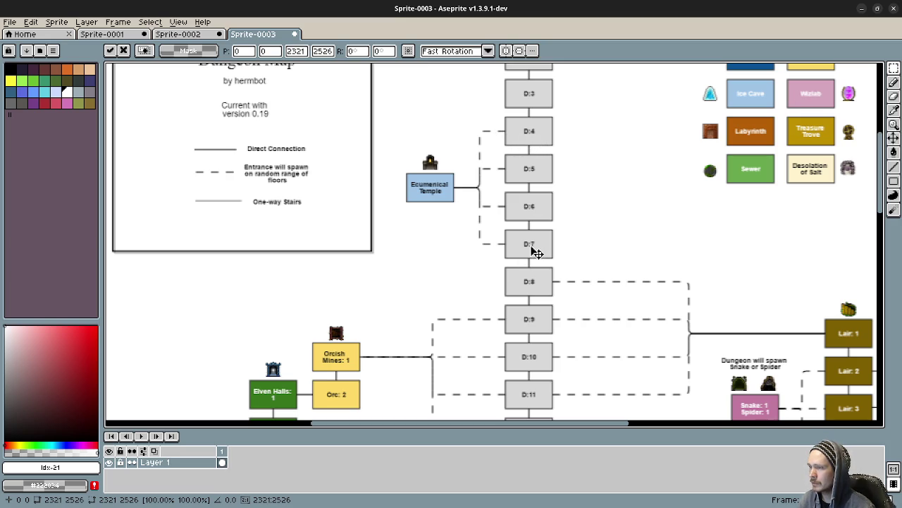
left_click_drag(574, 176, 400, 80)
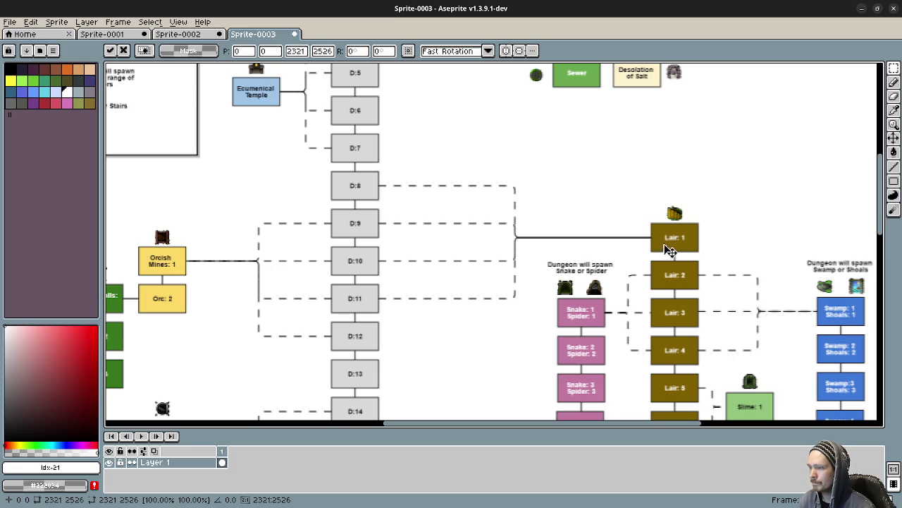
- Pan to the legend and upper floors, then minimize Aseprite
scroll(662, 268, "down", 2)
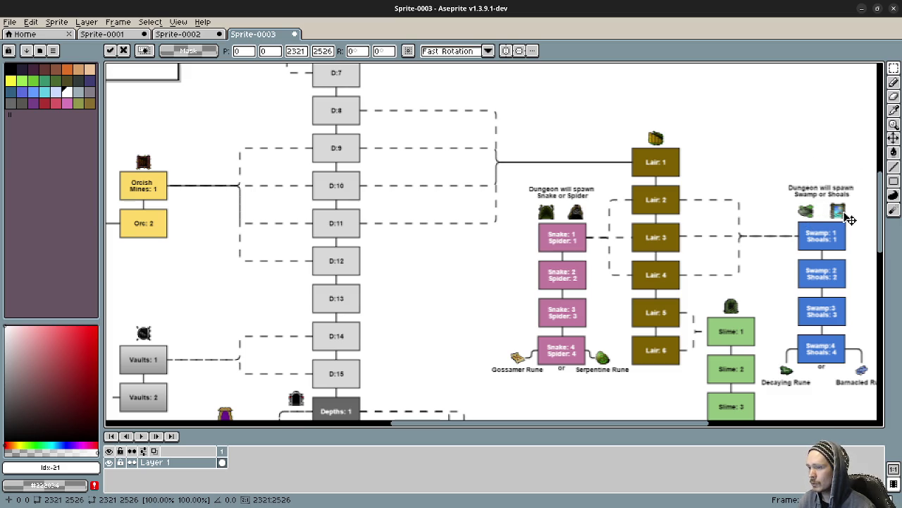
scroll(794, 236, "down", 2)
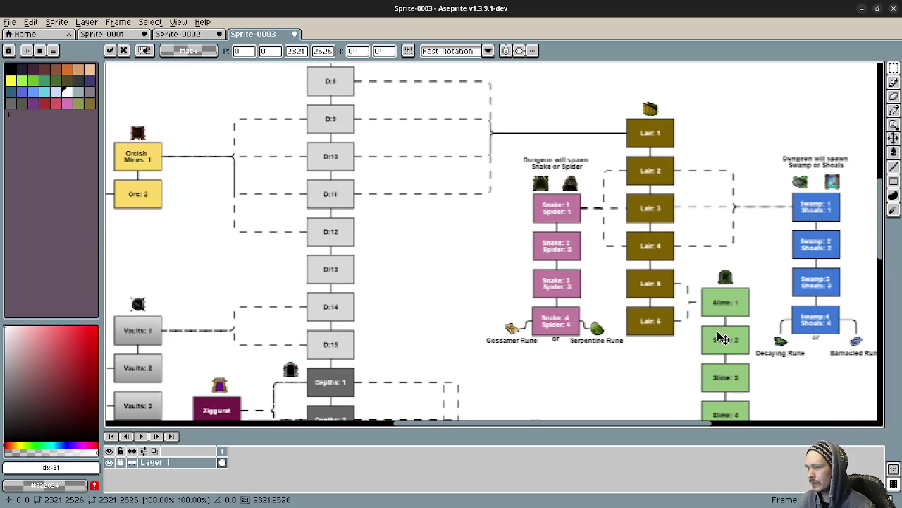
scroll(690, 265, "down", 2)
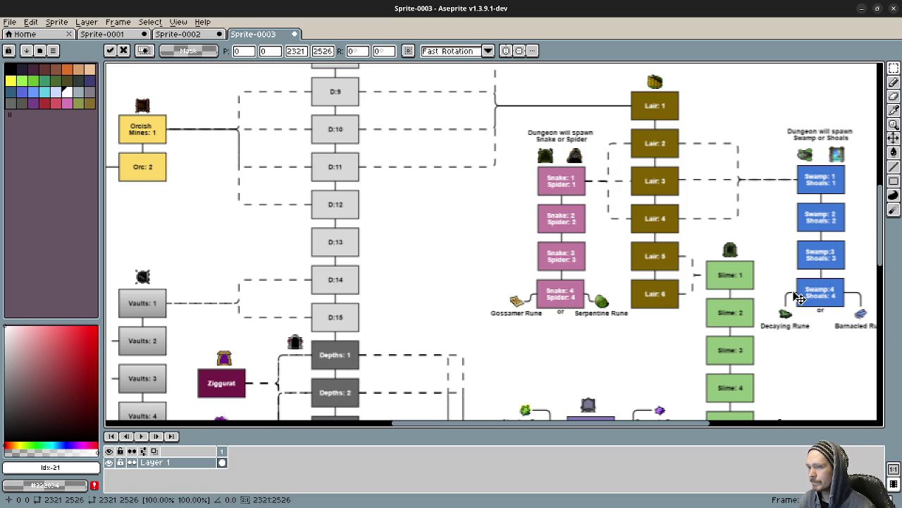
scroll(598, 224, "left", 5)
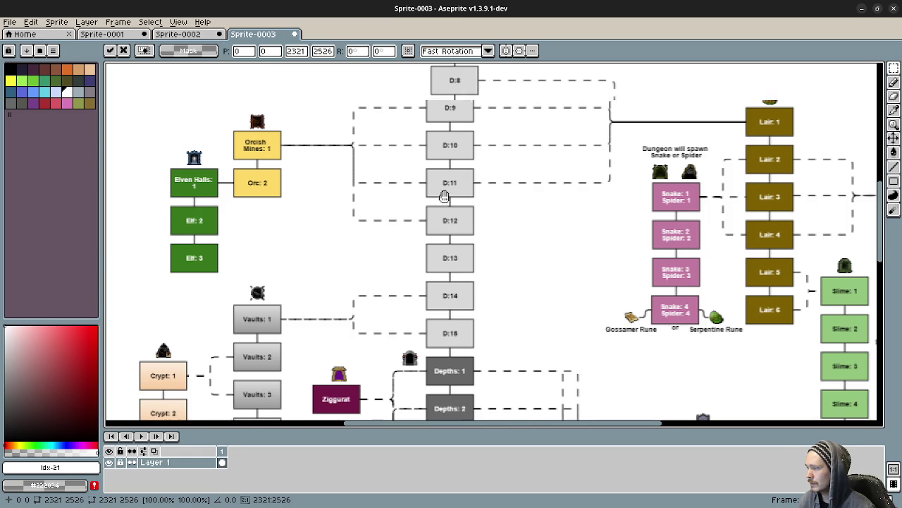
mouse_move(517, 207)
left_mouse_down()
mouse_move(531, 256)
mouse_move(483, 263)
left_mouse_up()
scroll(544, 228, "down", 3)
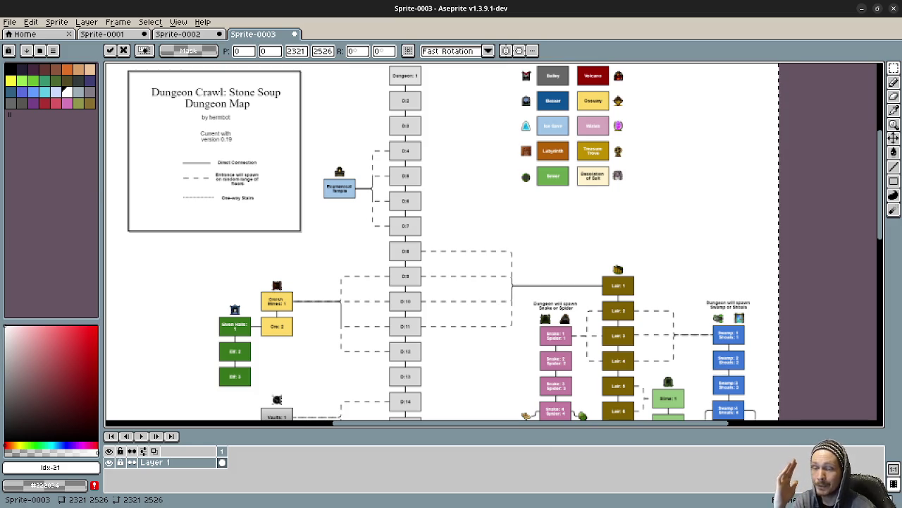
left_click(861, 7)
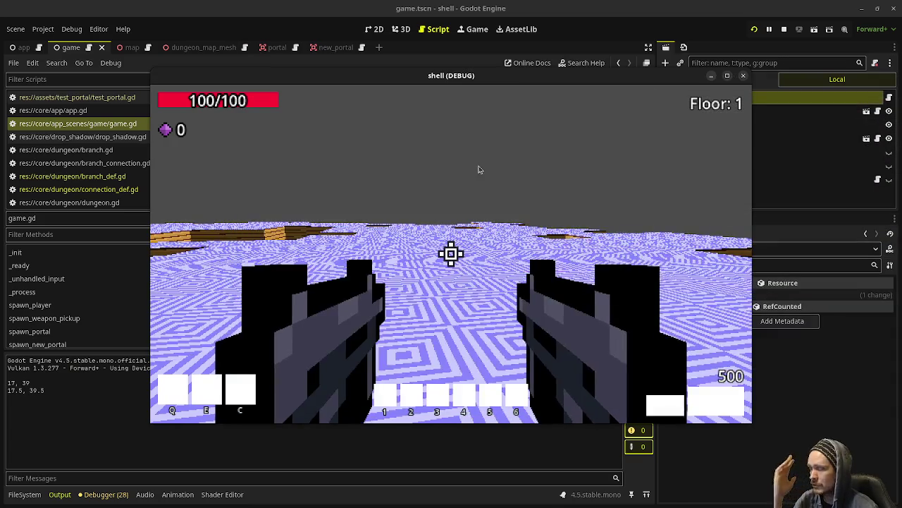
- Walk along the path onto the platform and through the green portal into branch 2
key("w")
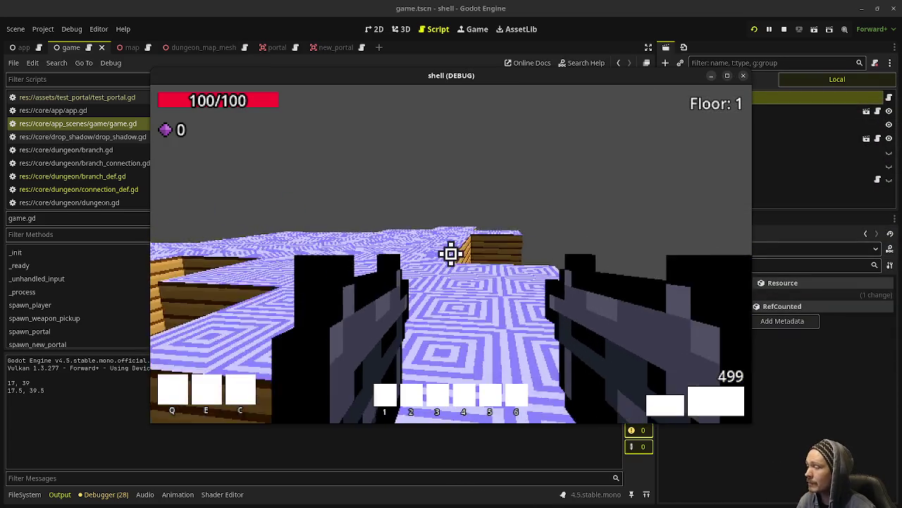
key("w")
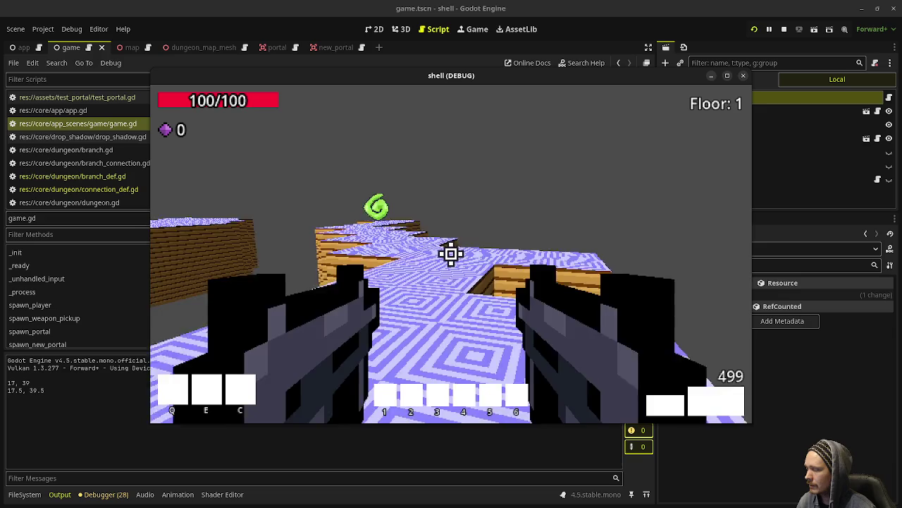
key("w")
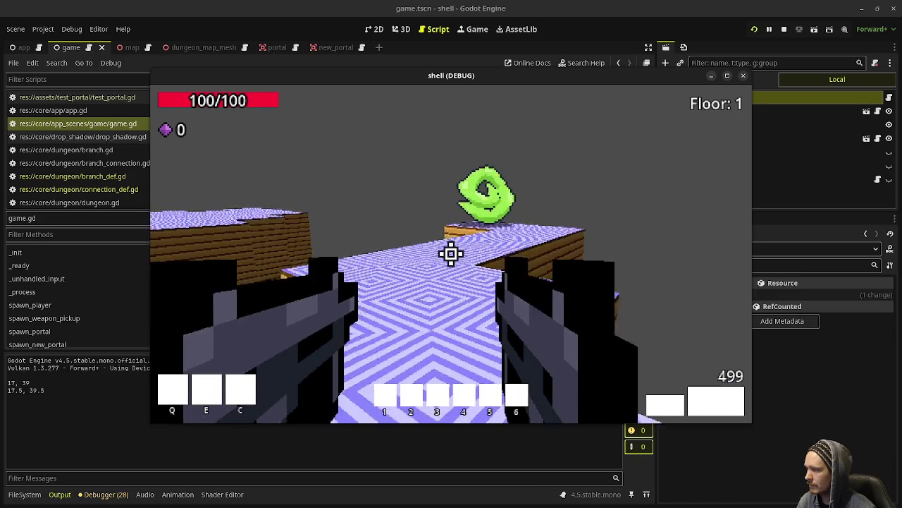
key("w")
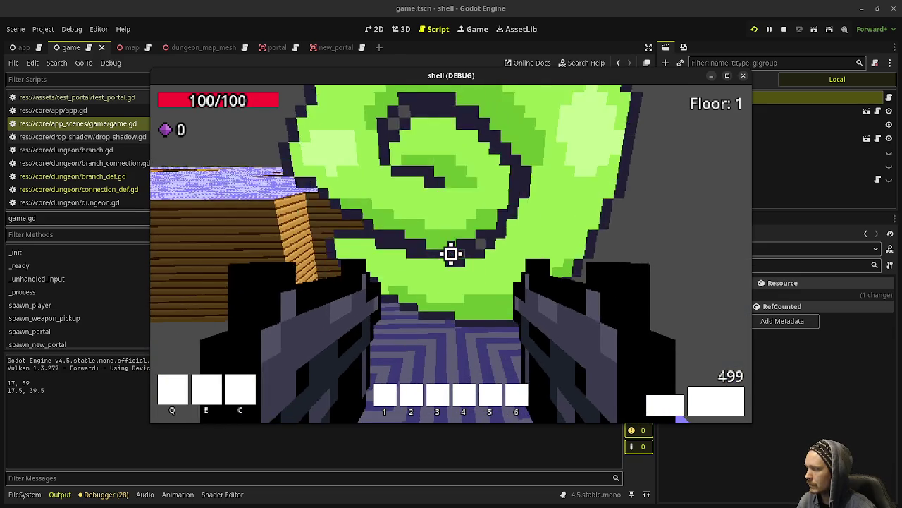
key("w")
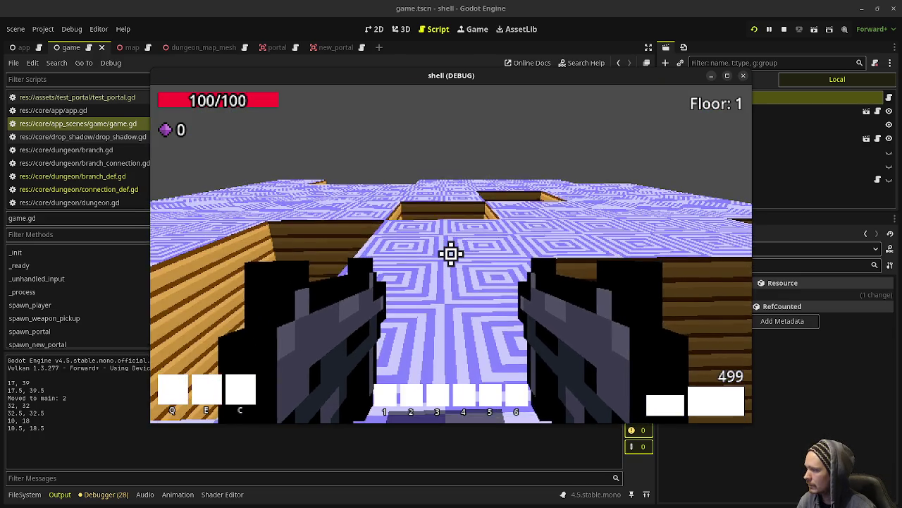
- Jump, return through the portal to branch 1, then walk back into branch 2
key("space")
key("w")
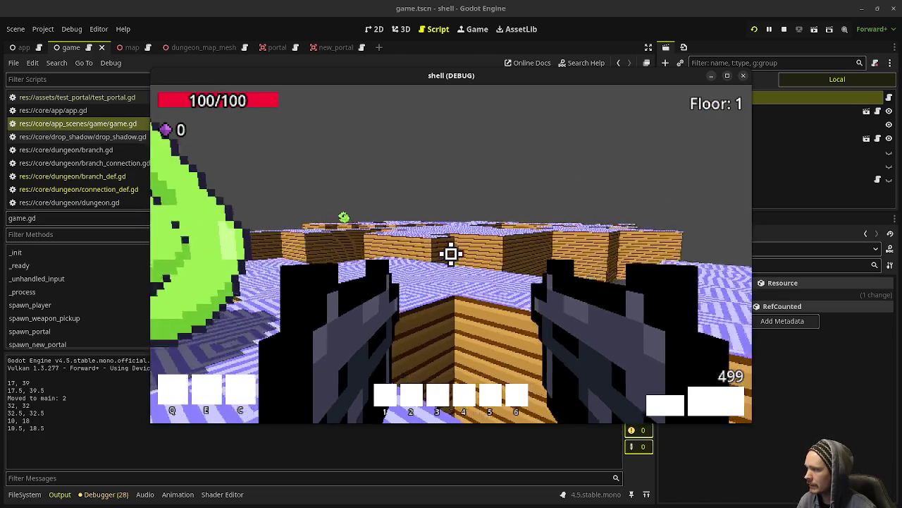
key("w")
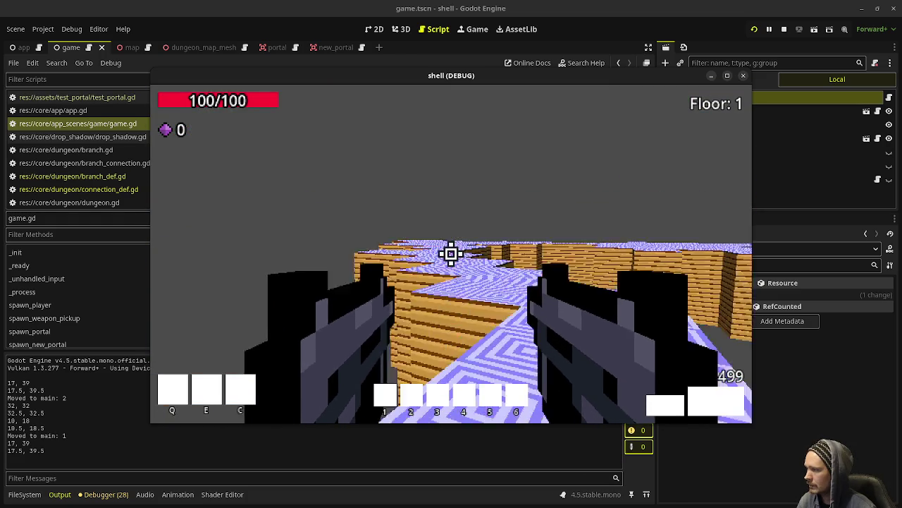
key("w")
key("w")
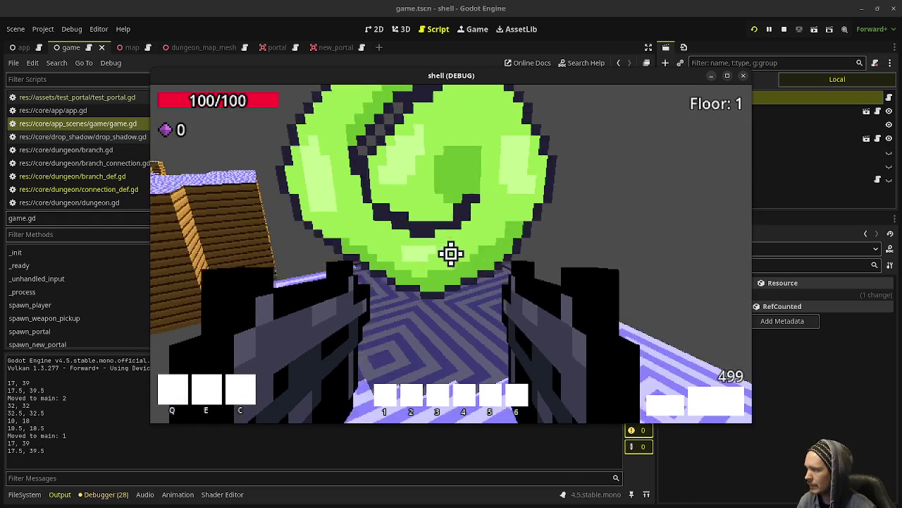
key("w")
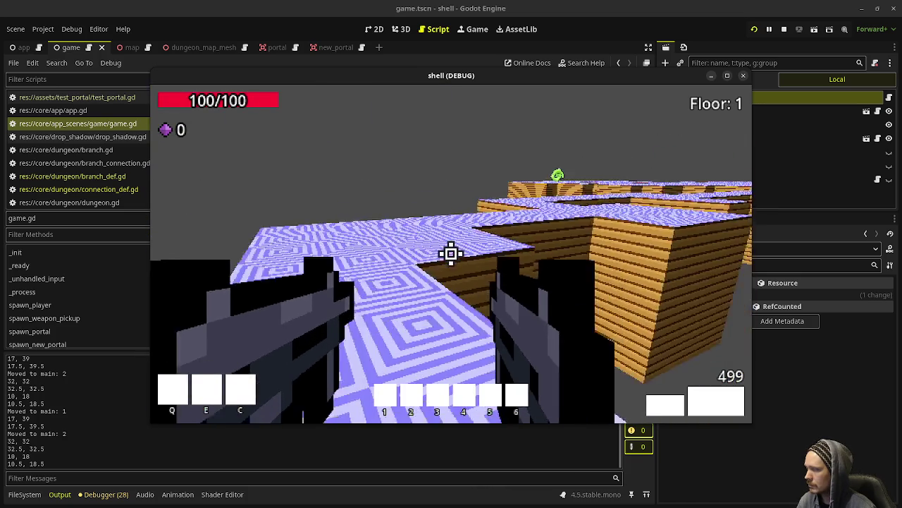
- Walk through the maze corridor to the next green portal and enter branch 3
key("w")
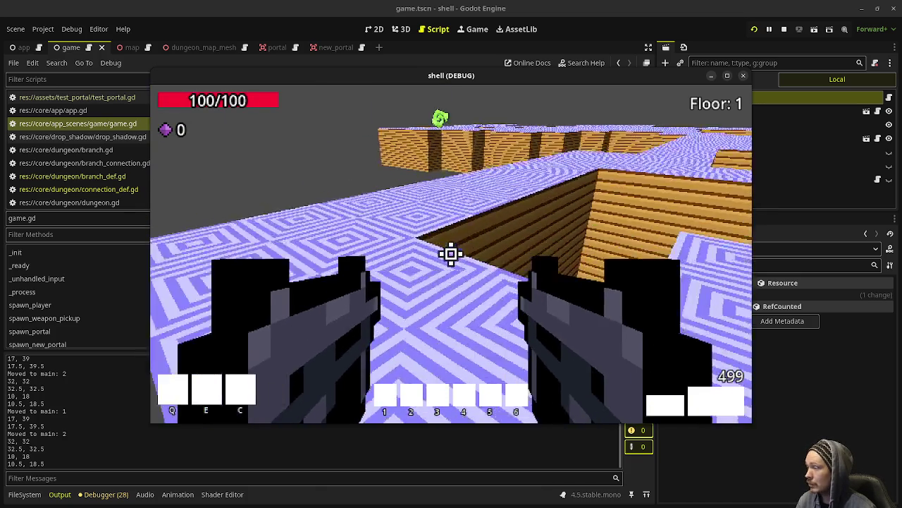
key("w")
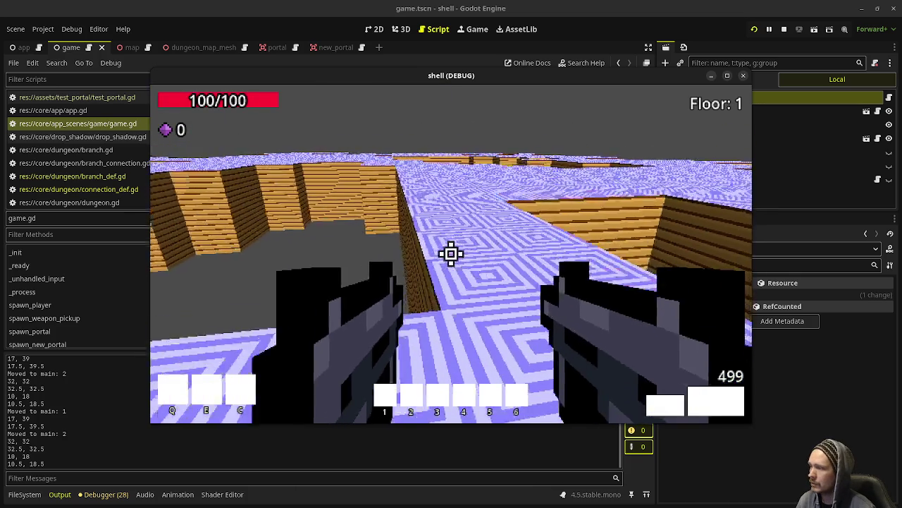
key("w")
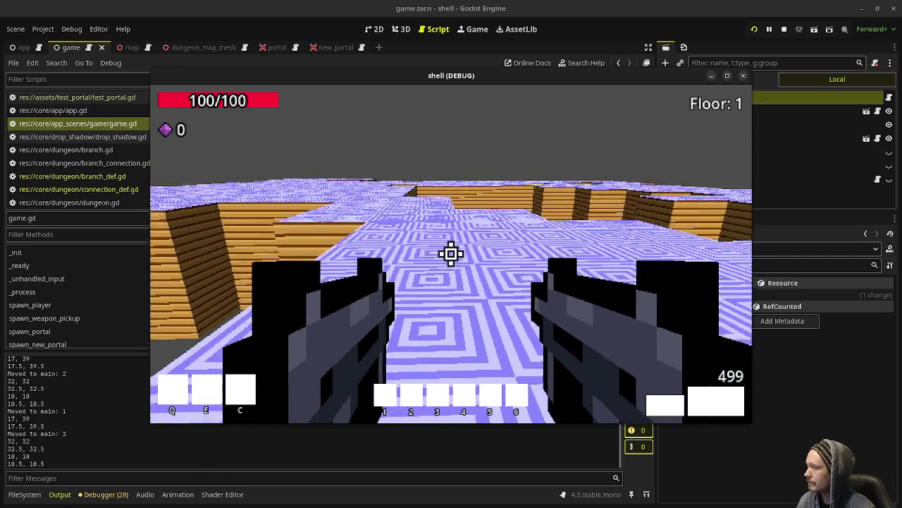
key("w")
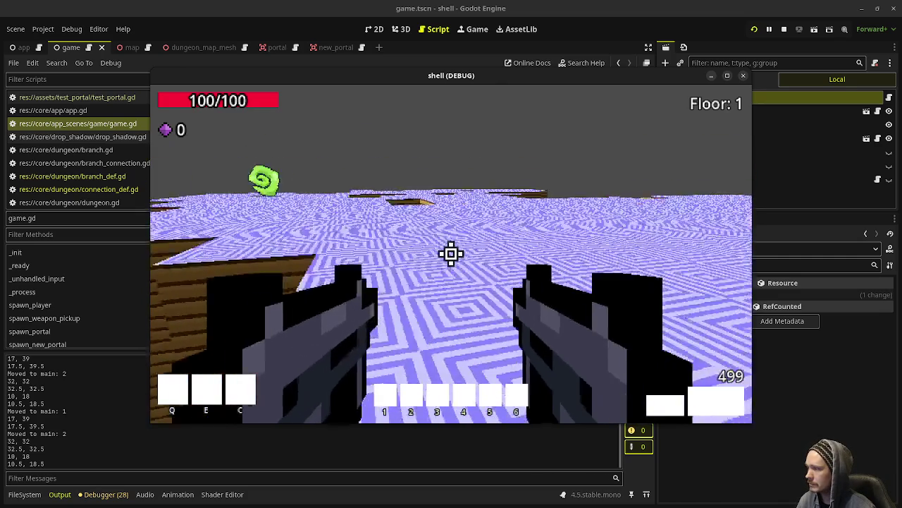
key("w")
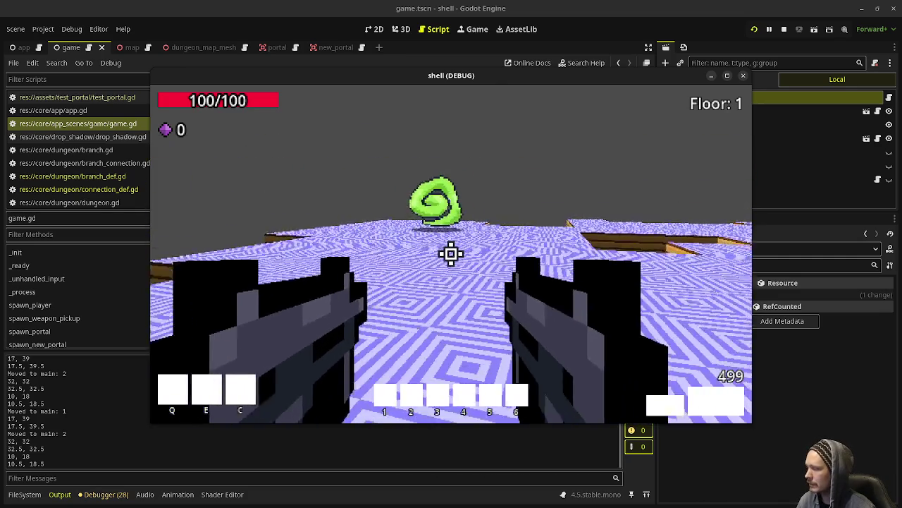
key("w")
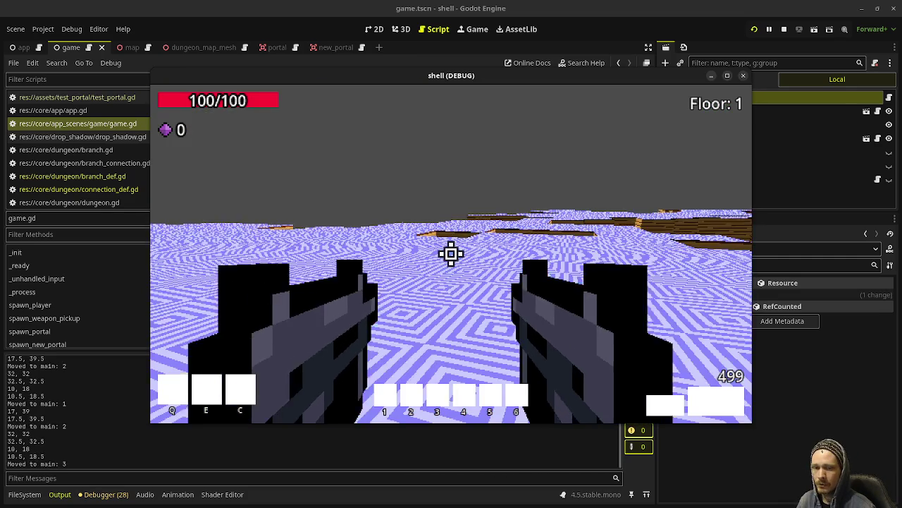
key("w")
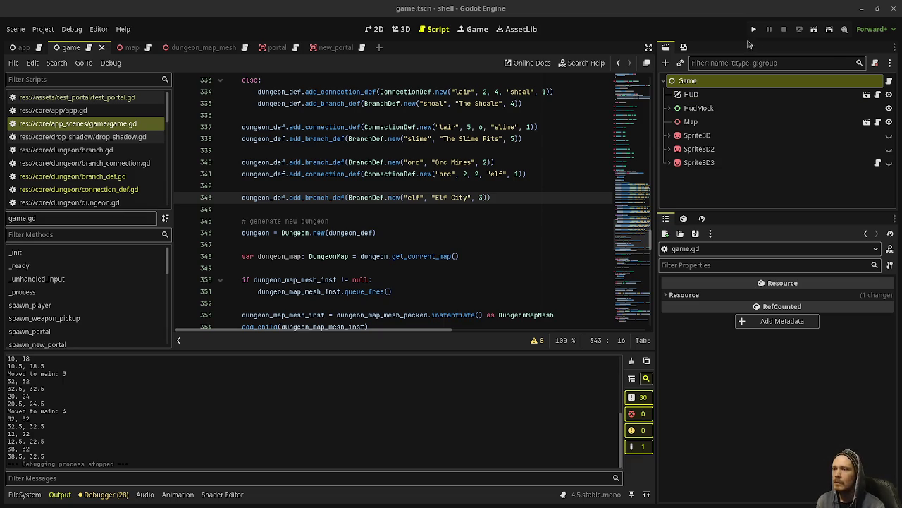
- Run the project again with F5 after reviewing the branch definitions
key("F5")
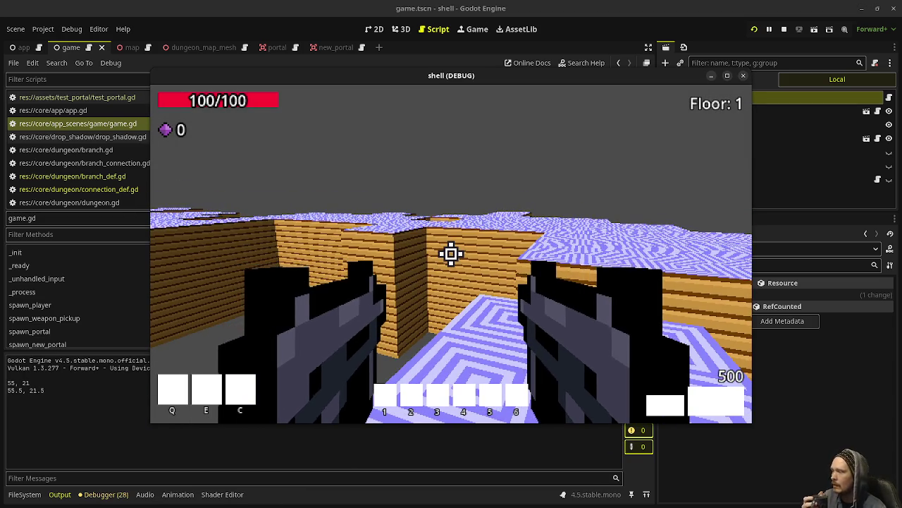
- Cross the patterned maze past the green pickup, fire a shot, and portal into main level 2
key("w")
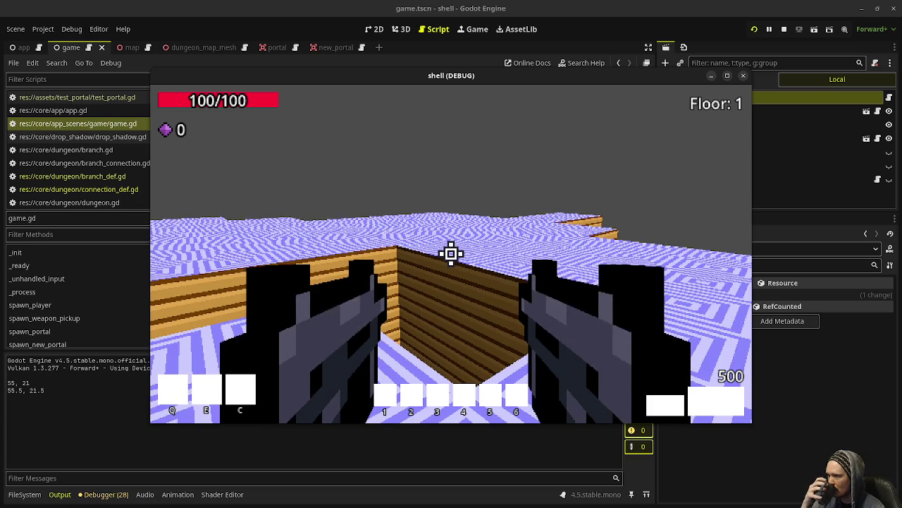
key("w")
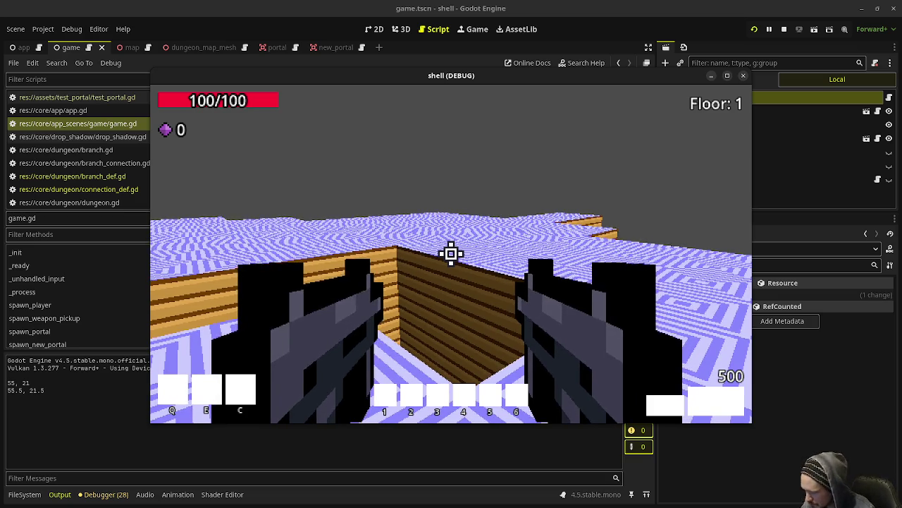
key("w")
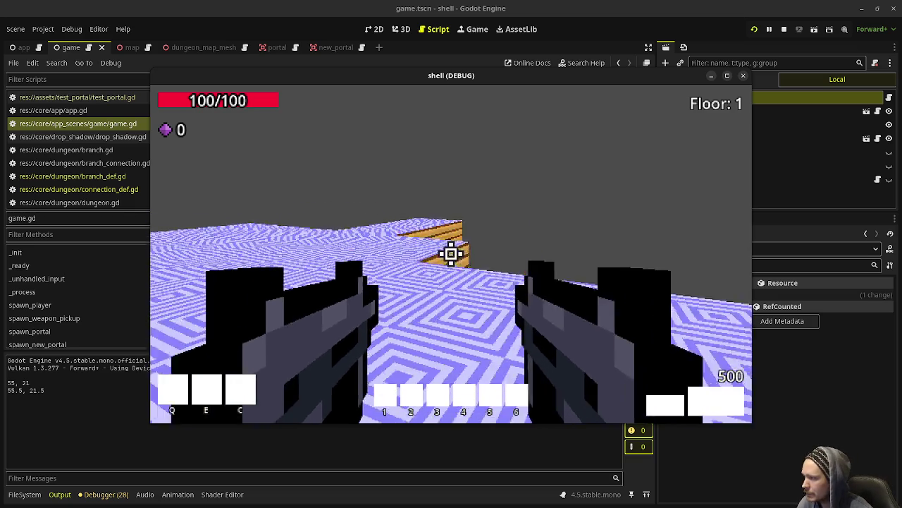
key("w")
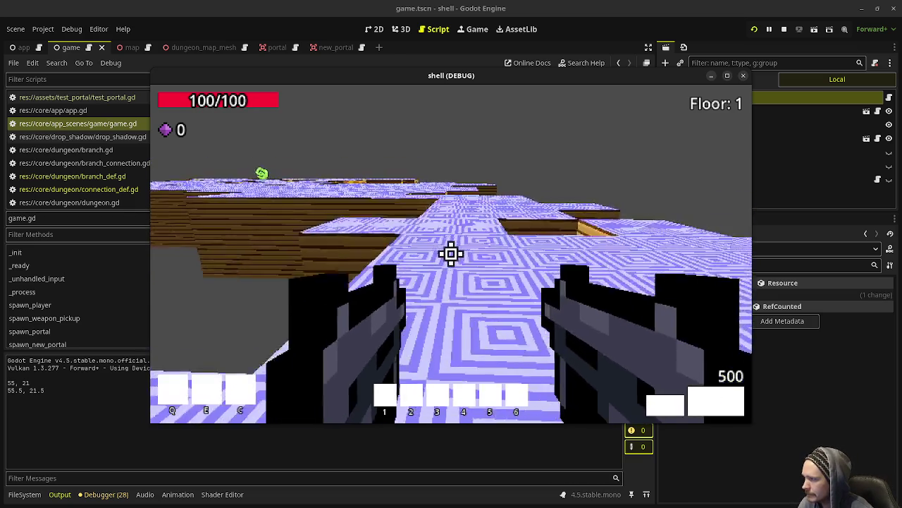
key("w")
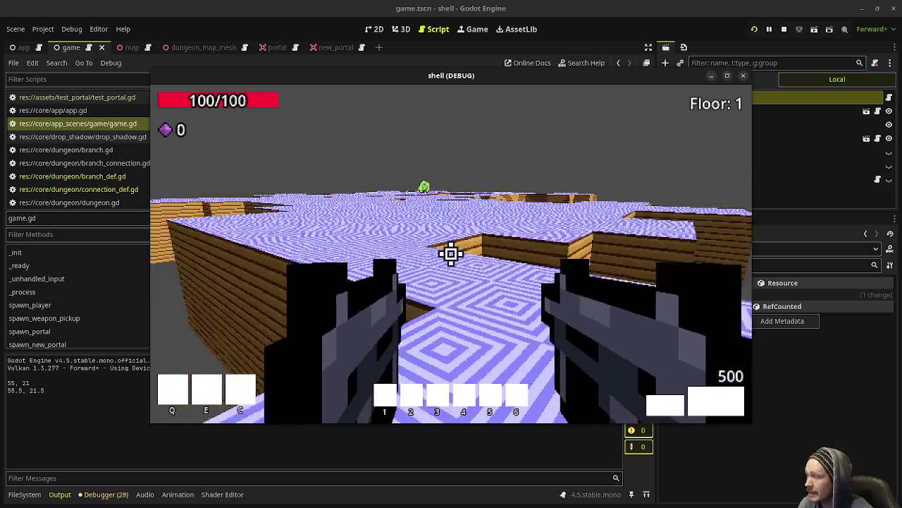
key("w")
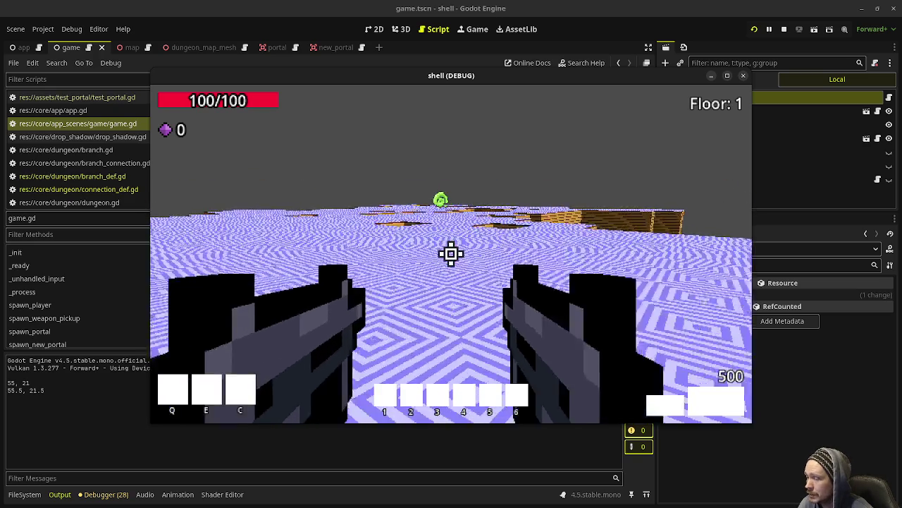
key("w")
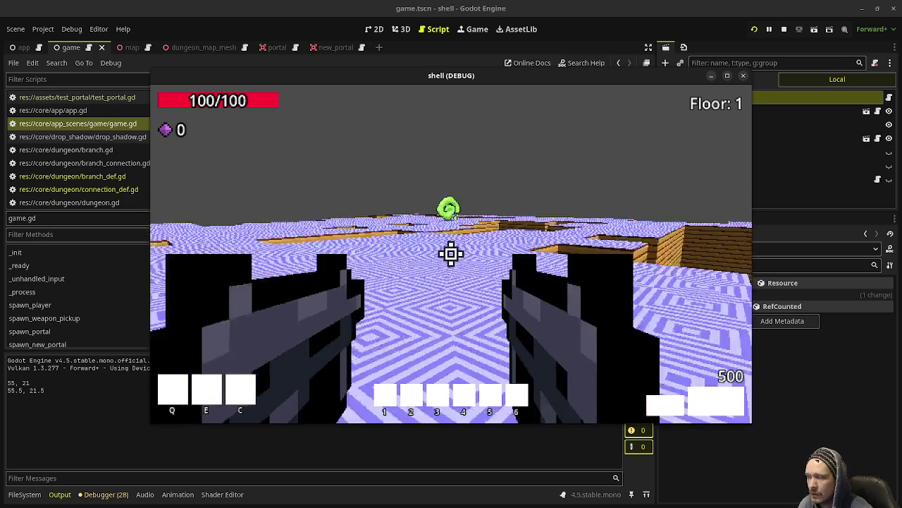
key("w")
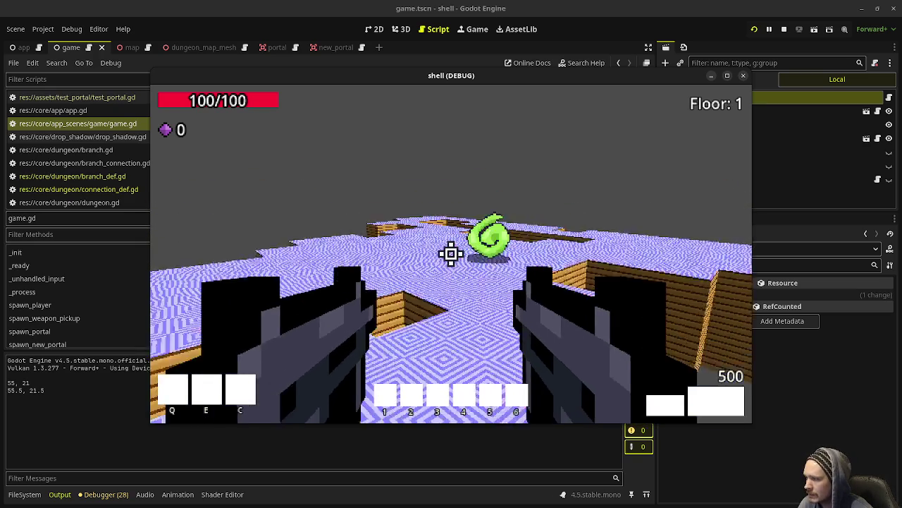
key("w")
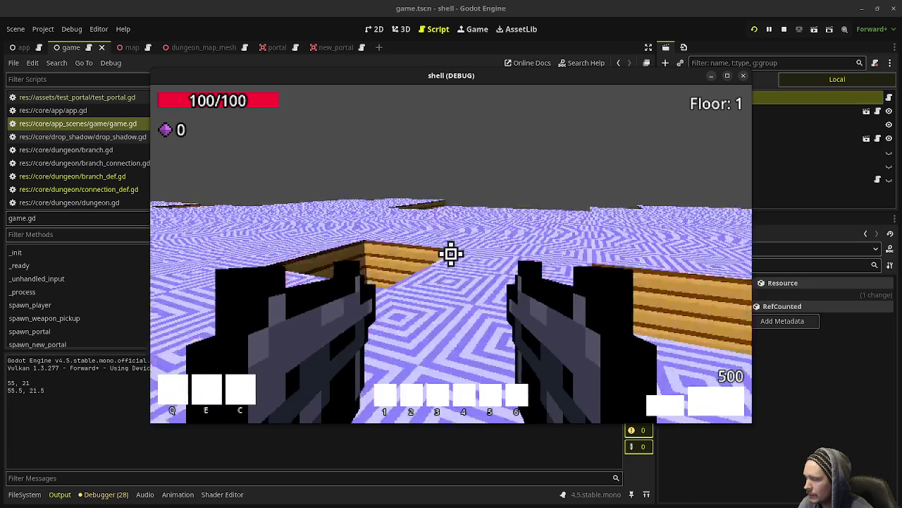
key("w")
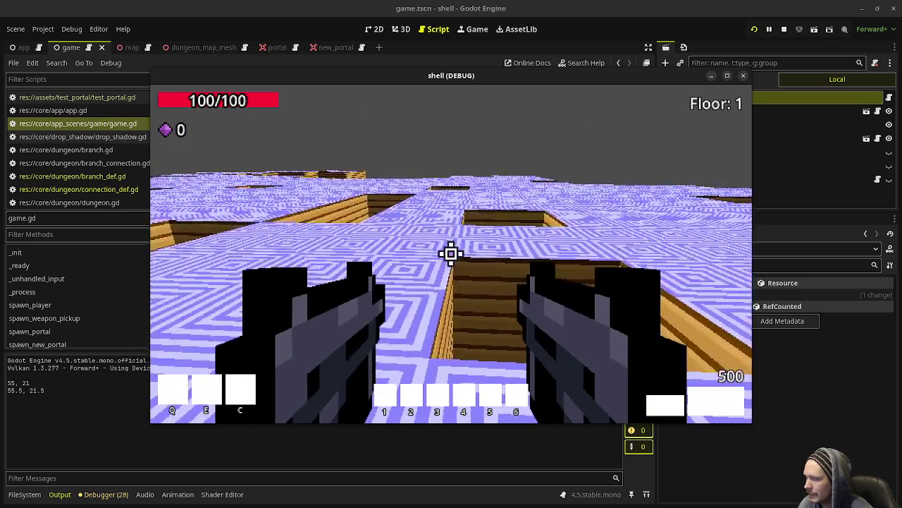
key("w")
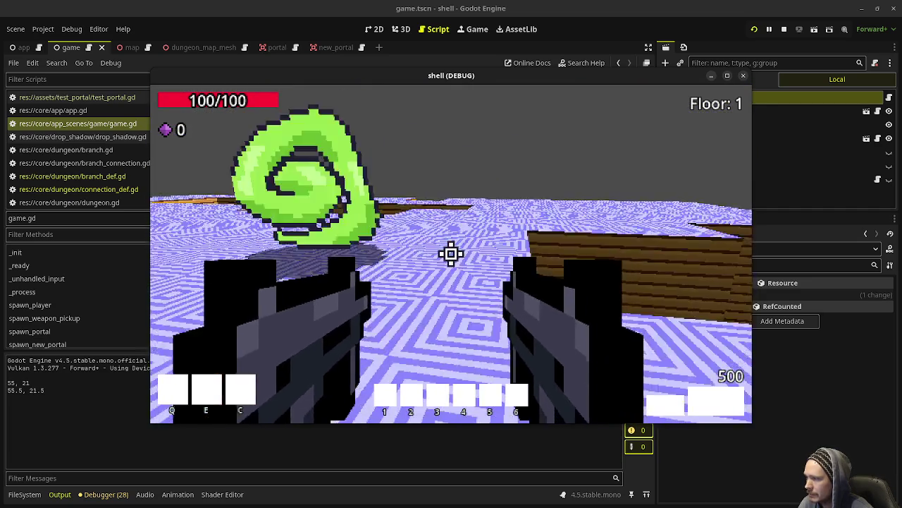
key("w")
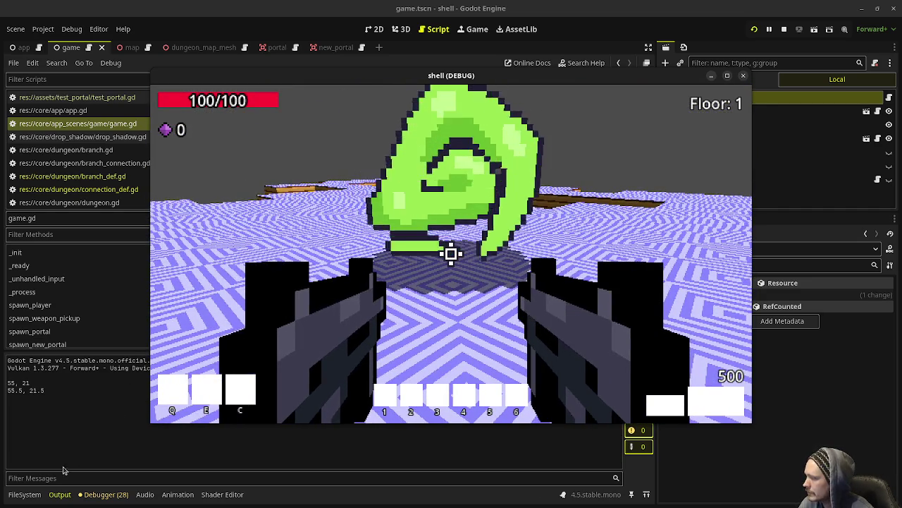
left_click(315, 323)
key("w")
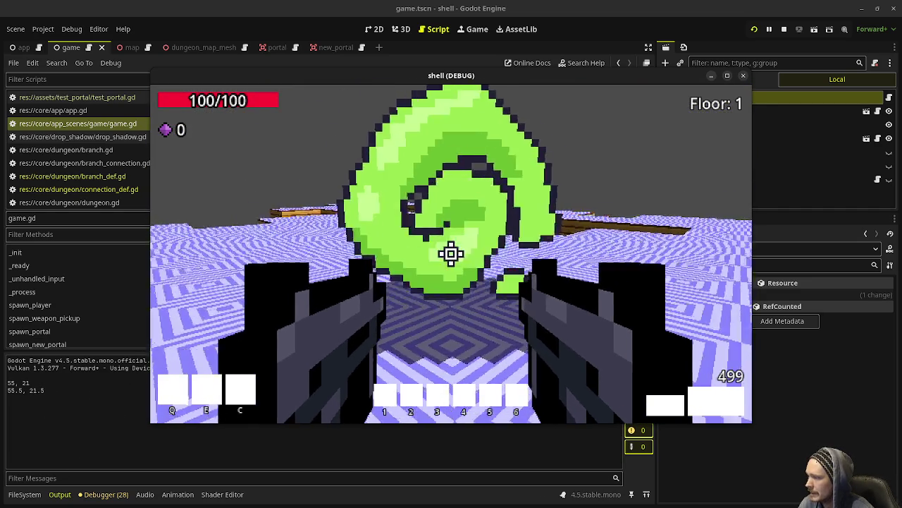
- Follow the walkway, climb the wooden steps, and step through the portal to main level 3
key("w")
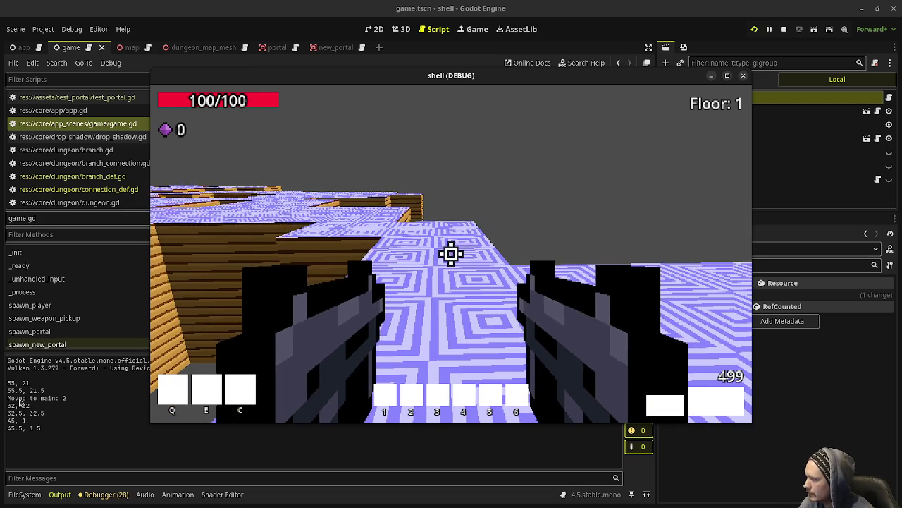
left_click(451, 254)
key("w")
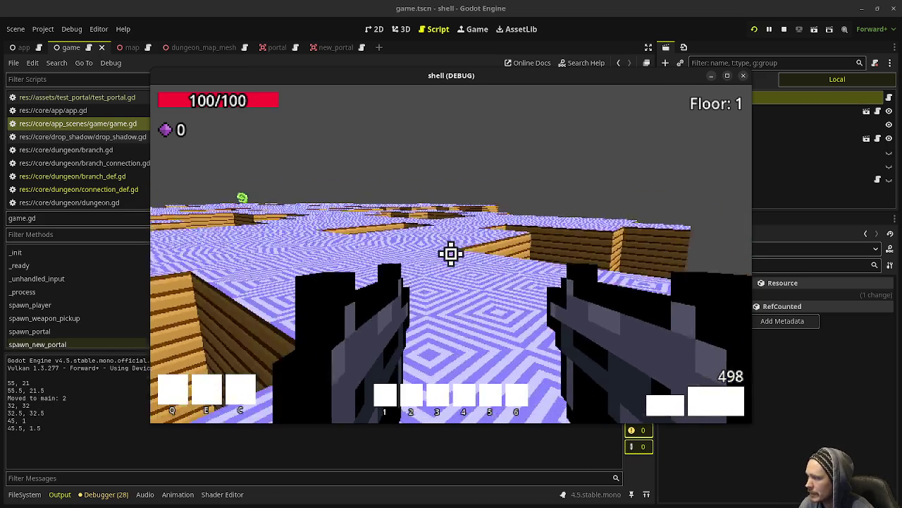
key("w")
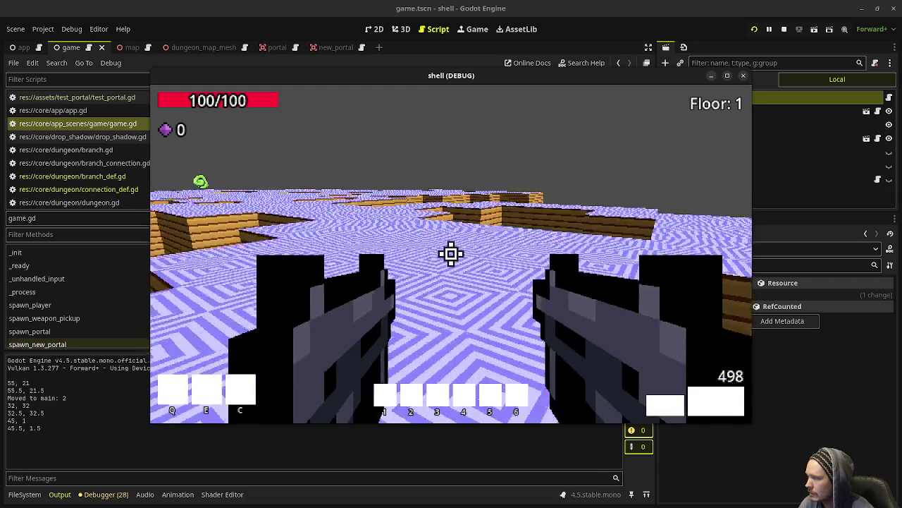
key("w")
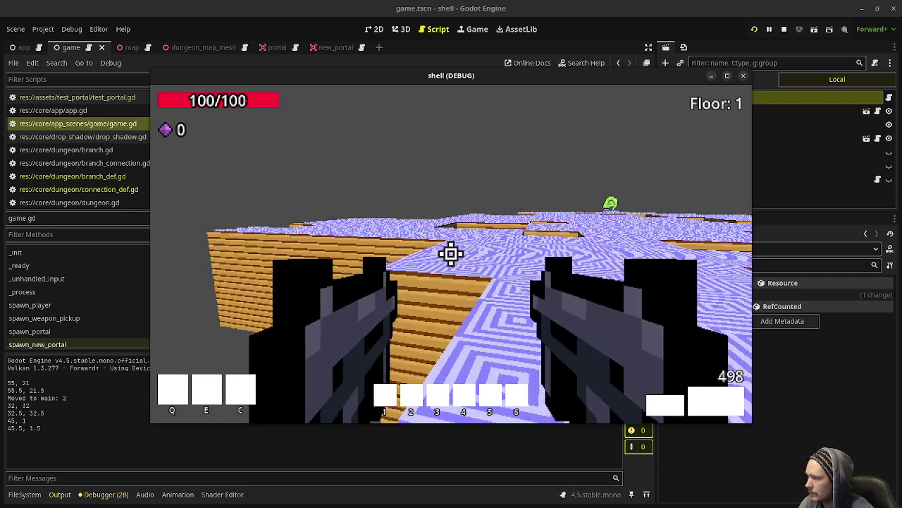
key("w")
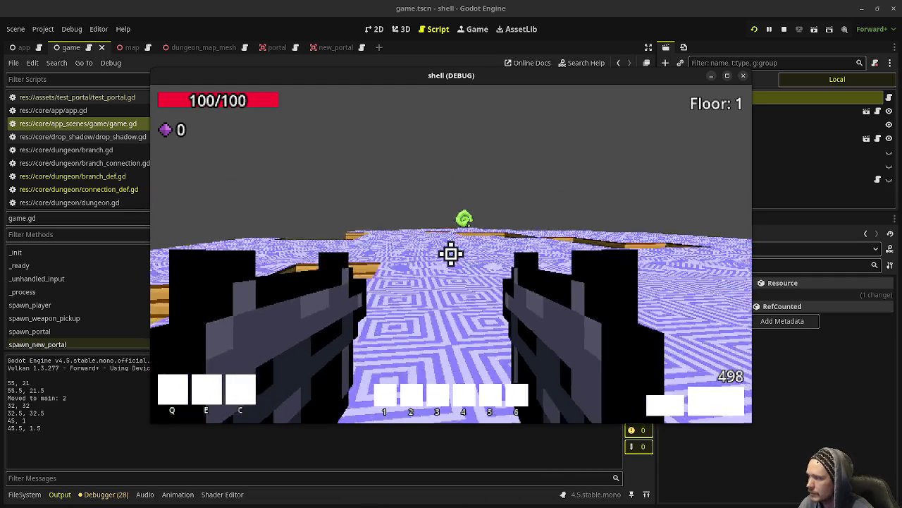
key("w")
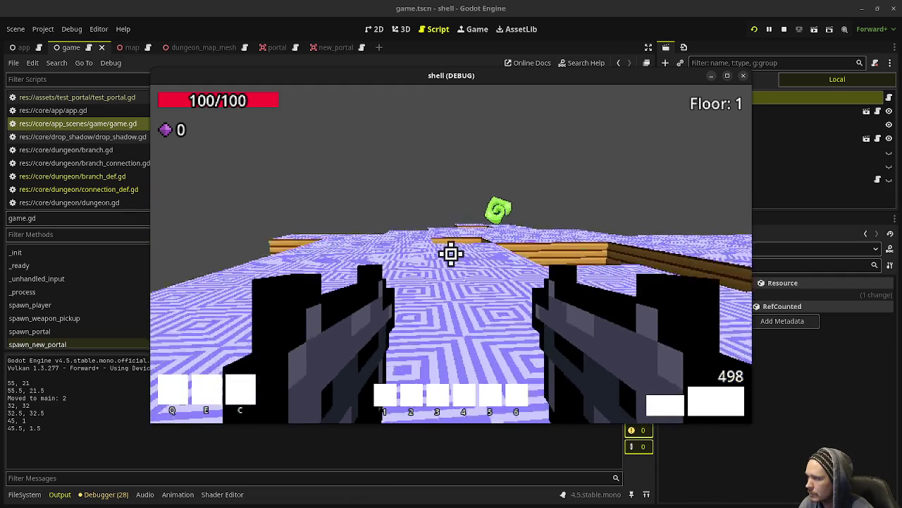
key("w")
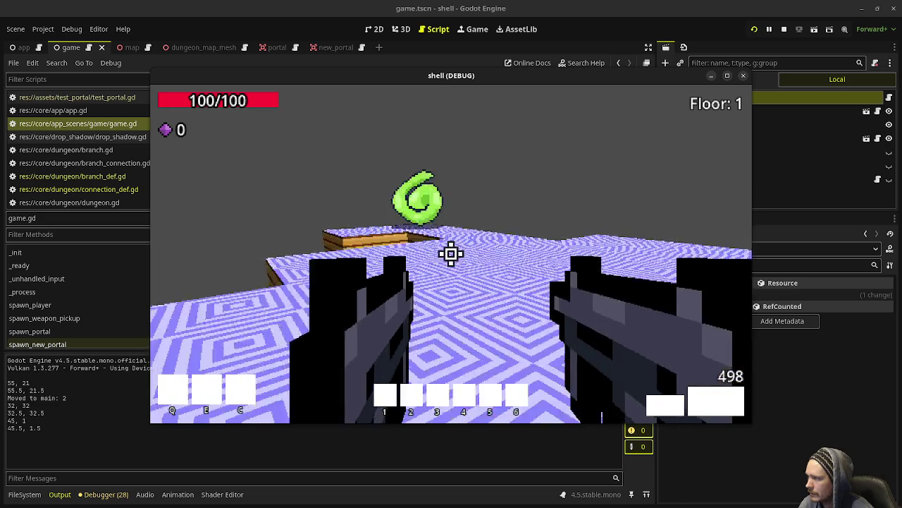
key("w")
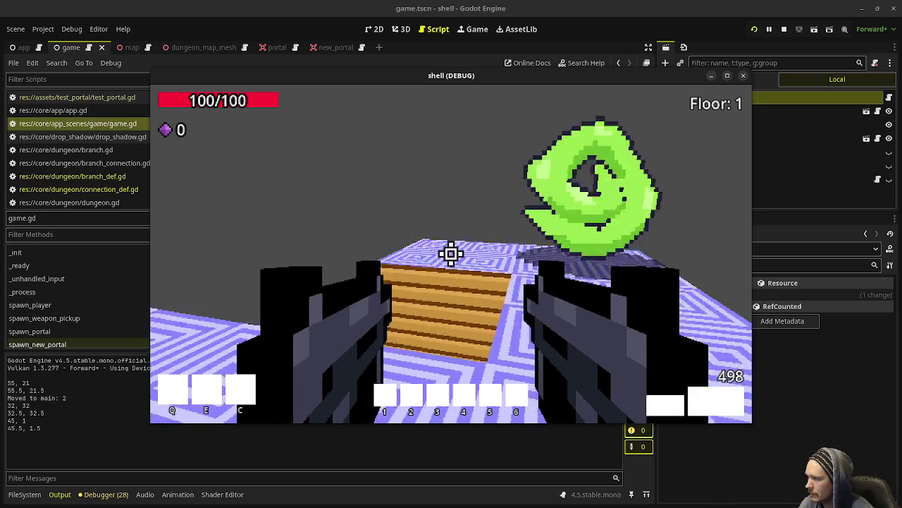
key("w")
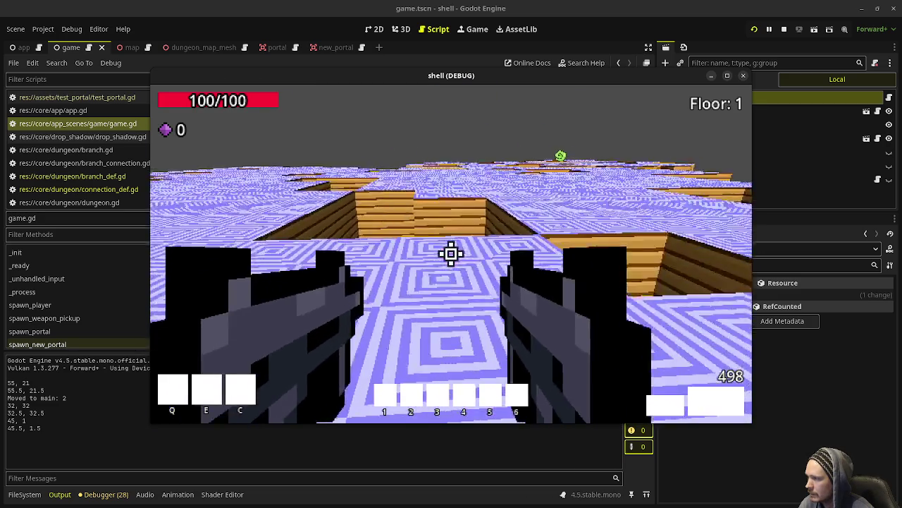
key("w")
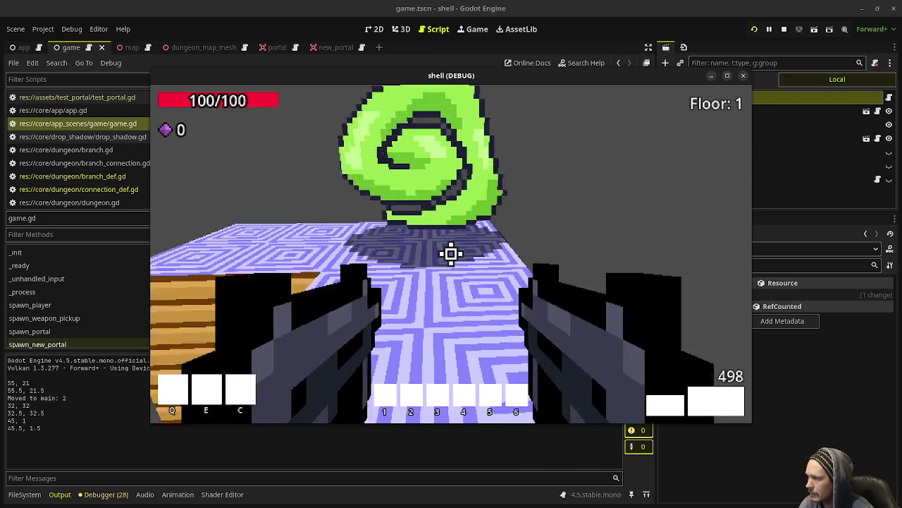
- Hop through further green portals between levels and line up the next portal ahead
key("w")
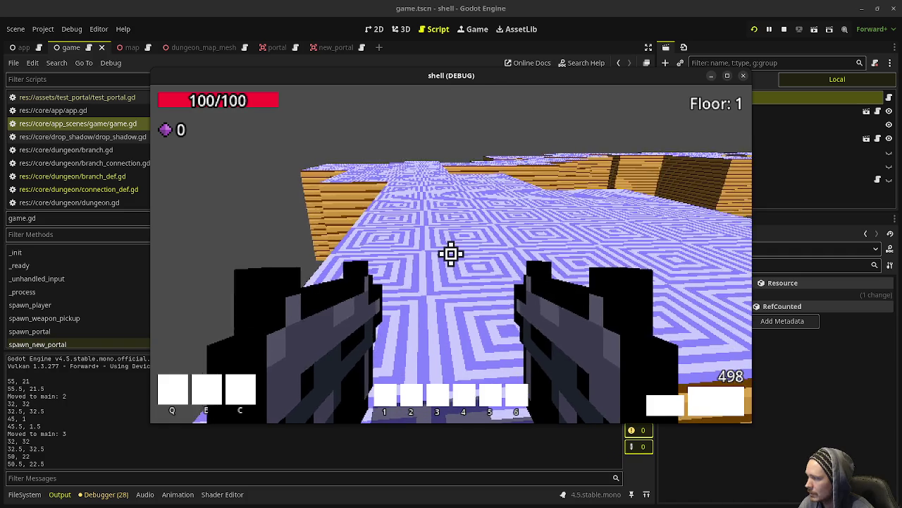
key("s")
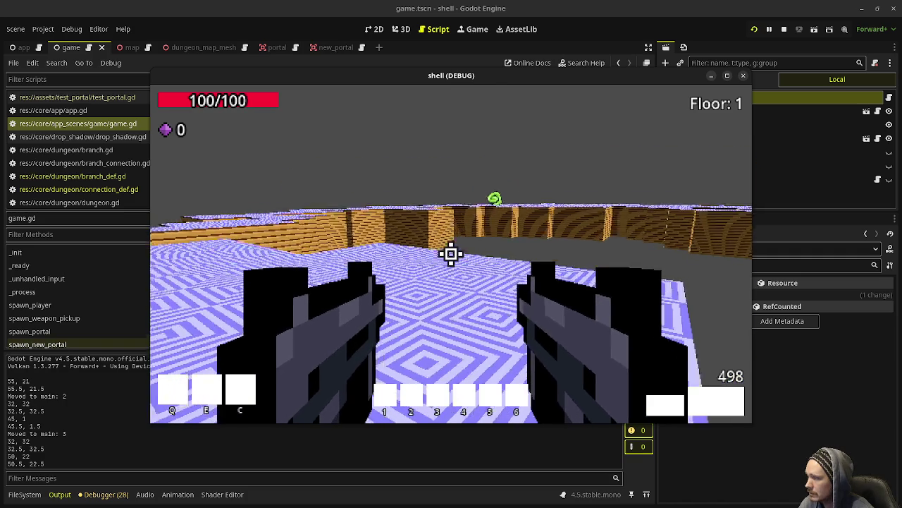
key("w")
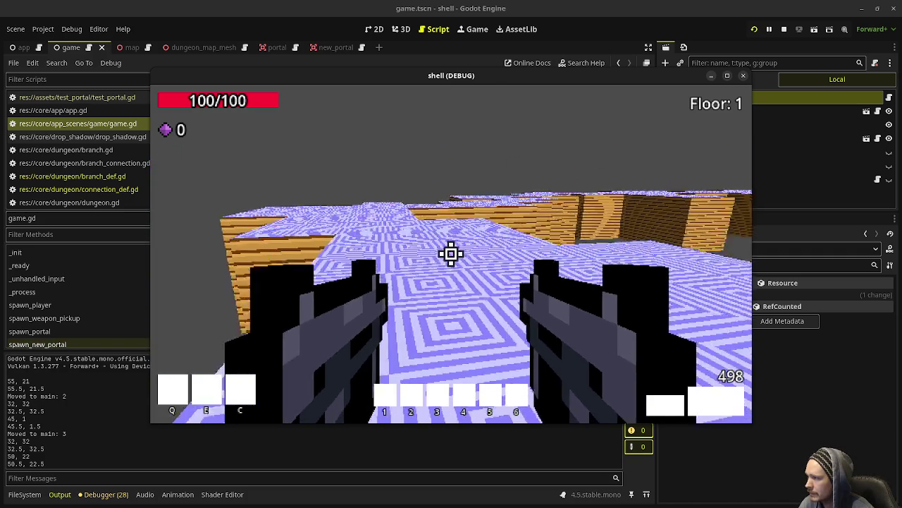
key("w")
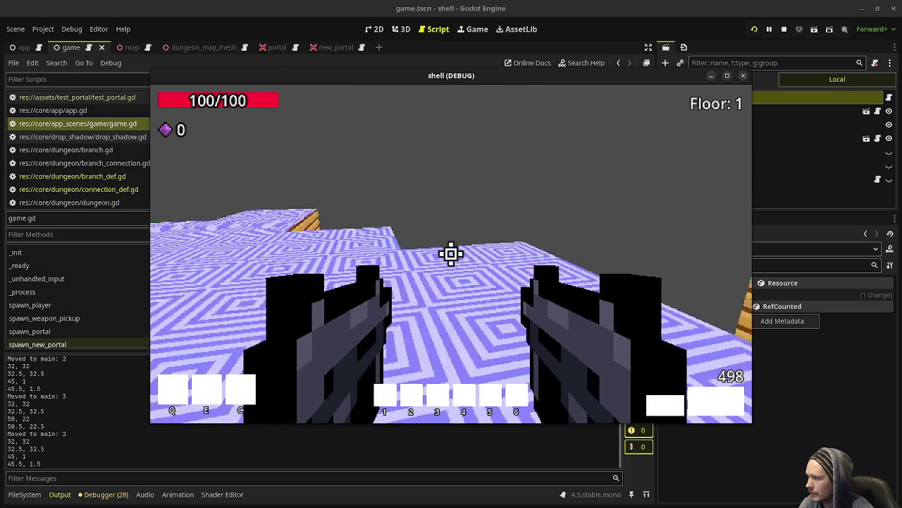
key("w")
key("w")
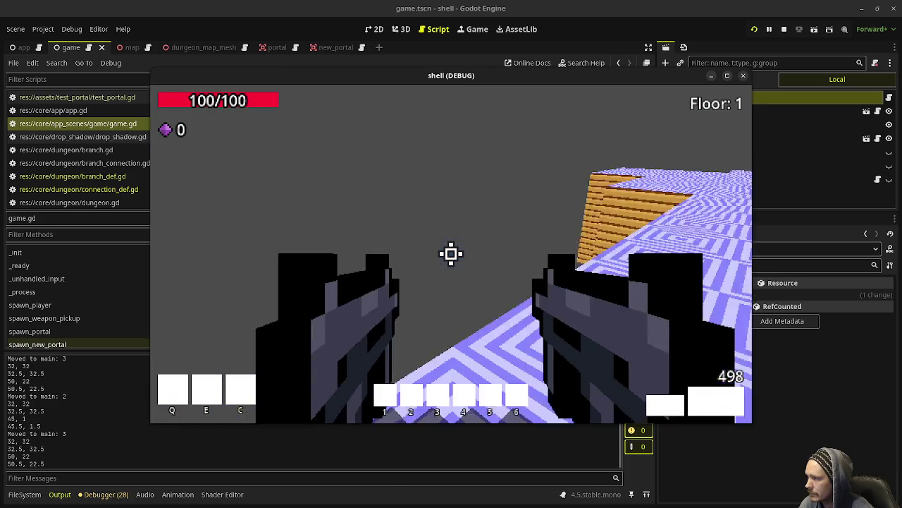
key("w")
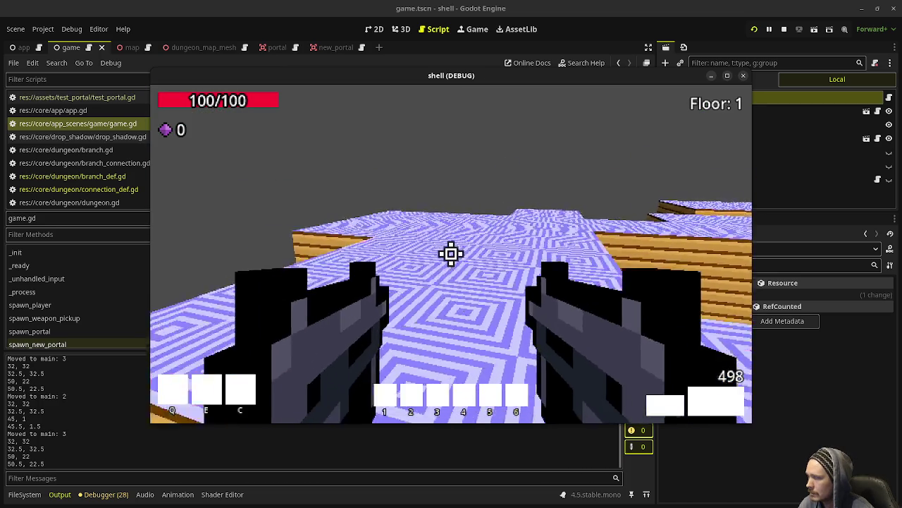
key("w")
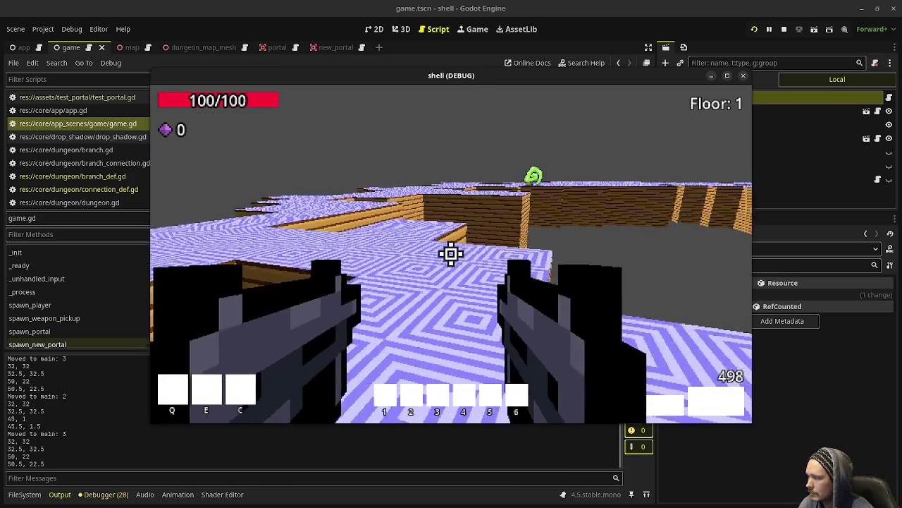
key("w")
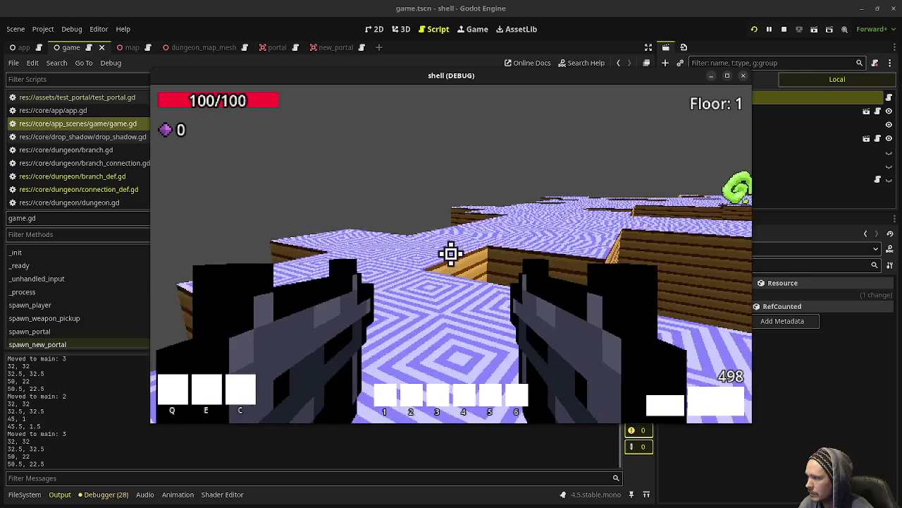
key("w")
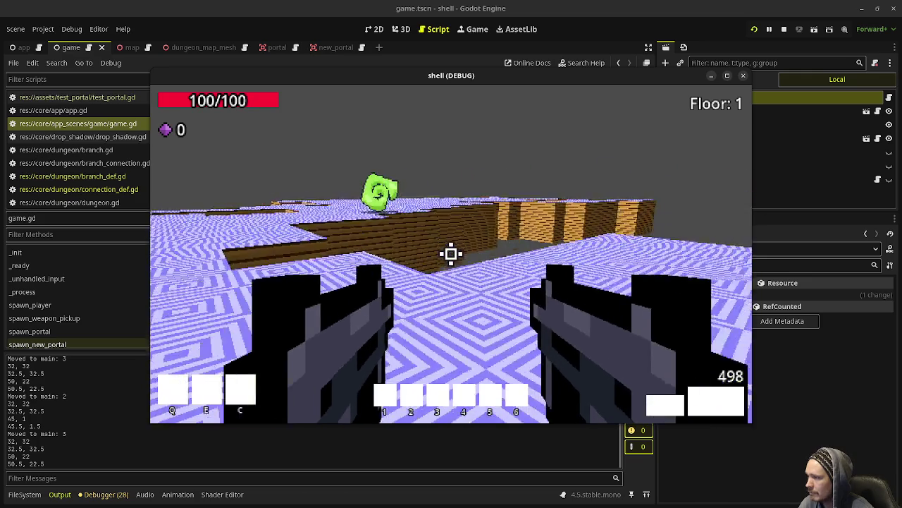
key("w")
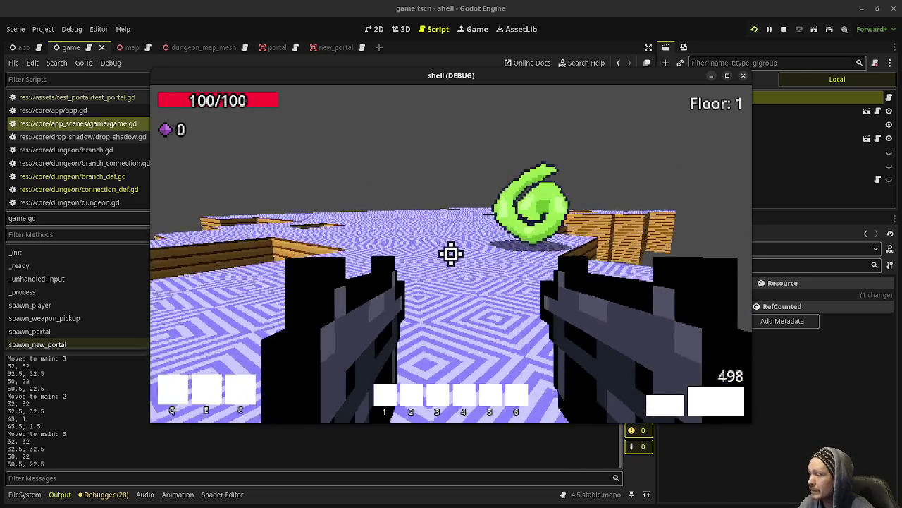
mouse_move(444, 83)
left_mouse_down()
mouse_move(440, 373)
mouse_move(427, 340)
left_mouse_up()
- Bring the game back over the code, shoot near the portal, and enter the temple branch
scroll(428, 234, "up", 5)
scroll(428, 233, "up", 5)
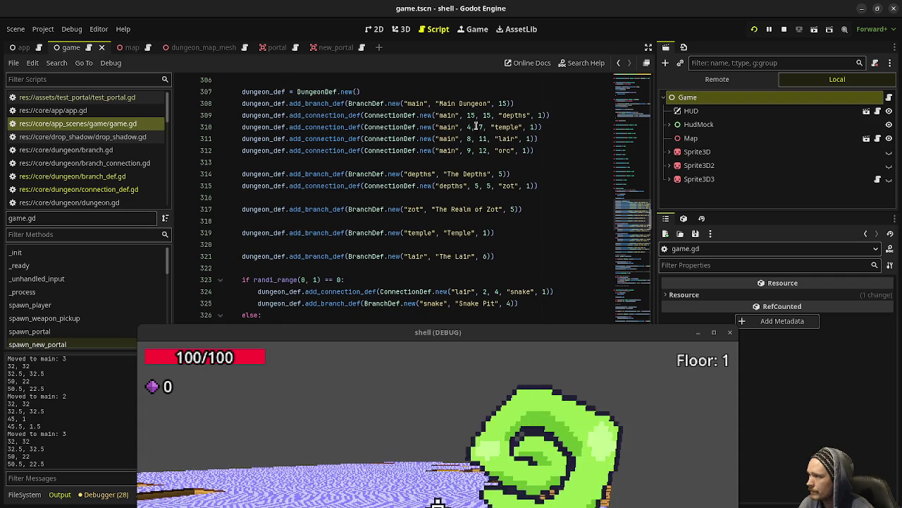
left_click_drag(449, 332, 474, 144)
left_click(461, 321)
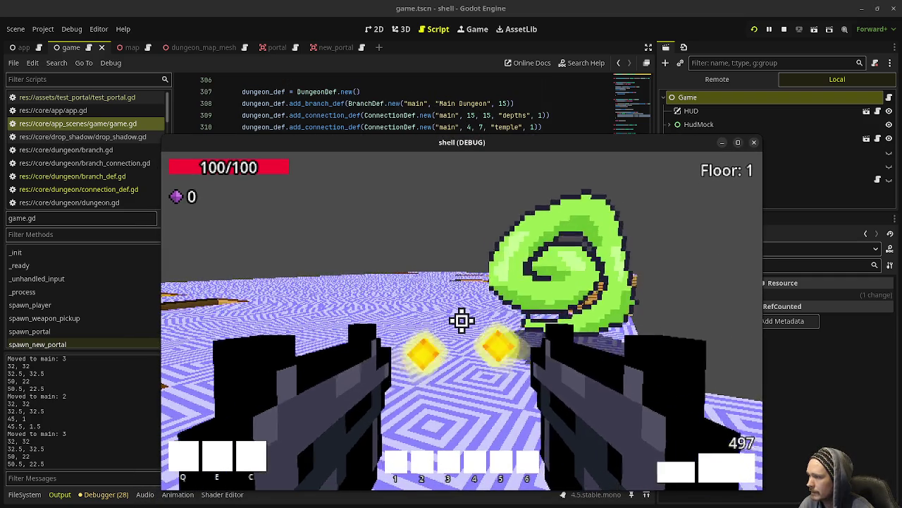
key("w")
key("w")
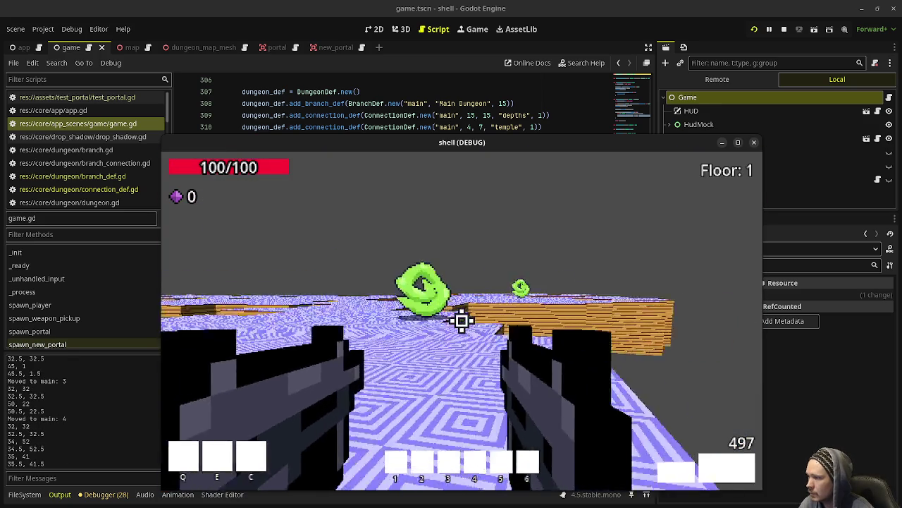
key("w")
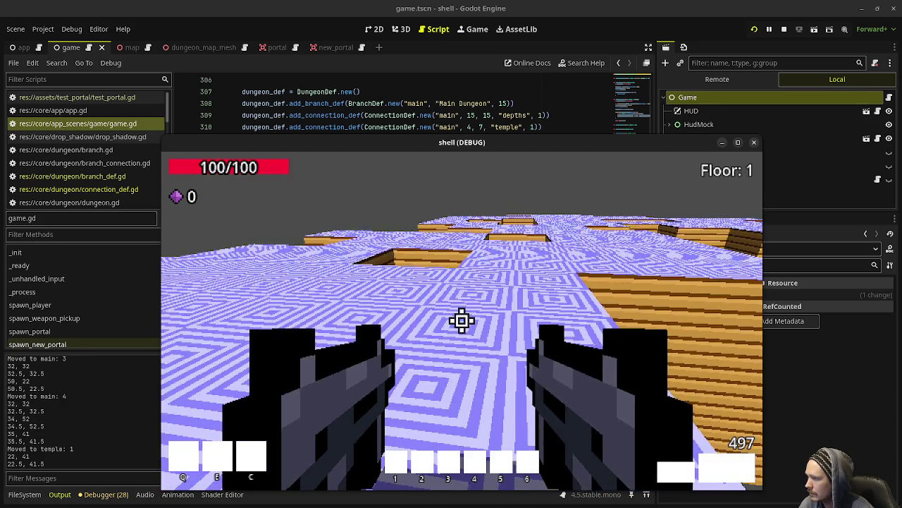
- Portal back to main level 4, then walk into the next portal to reach main 5
mouse_move(461, 320)
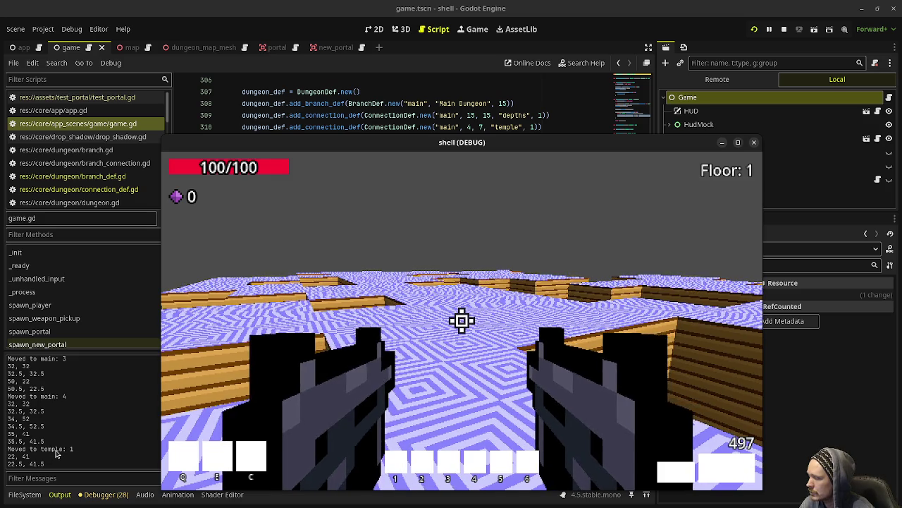
key("w")
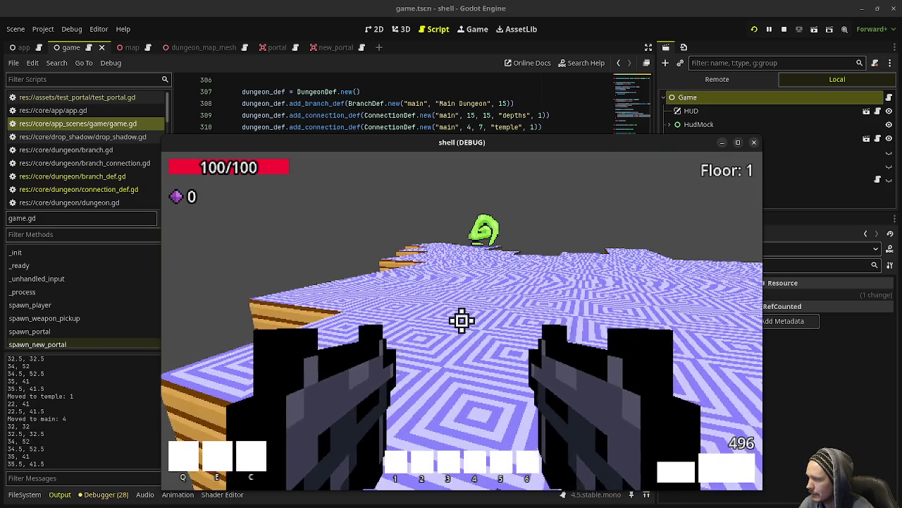
key("w")
key("w")
key("w")
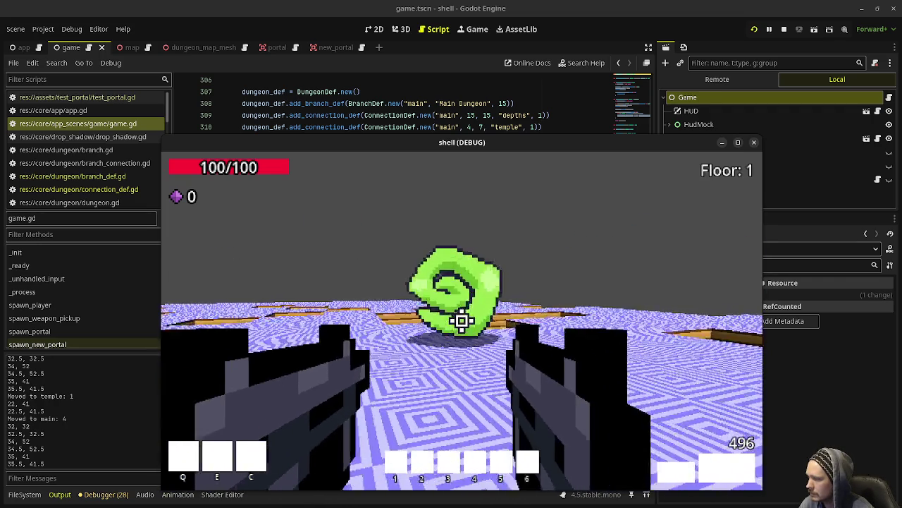
key("w")
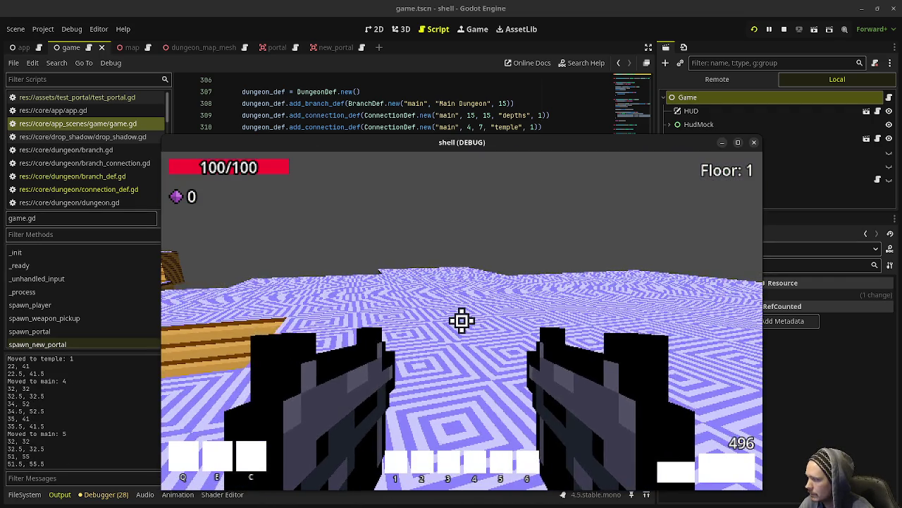
key("w")
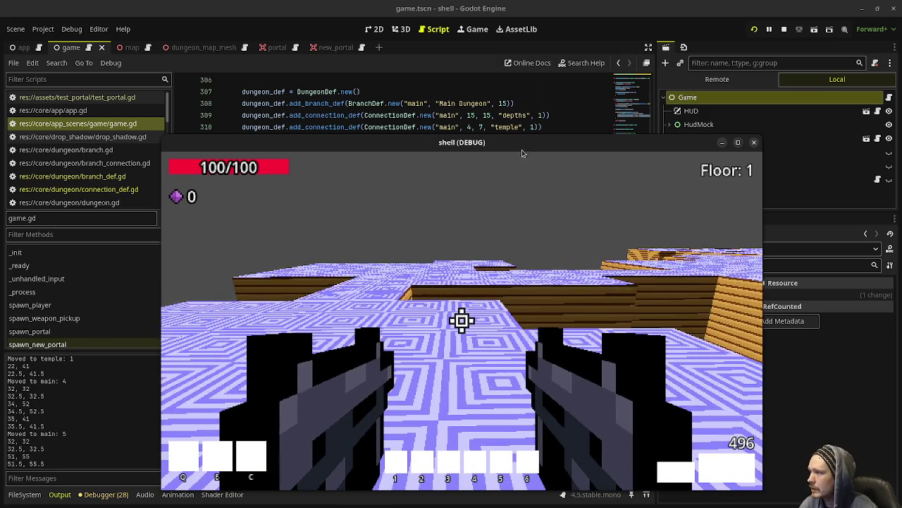
mouse_move(502, 150)
left_mouse_down()
mouse_move(476, 172)
mouse_move(496, 173)
left_mouse_up()
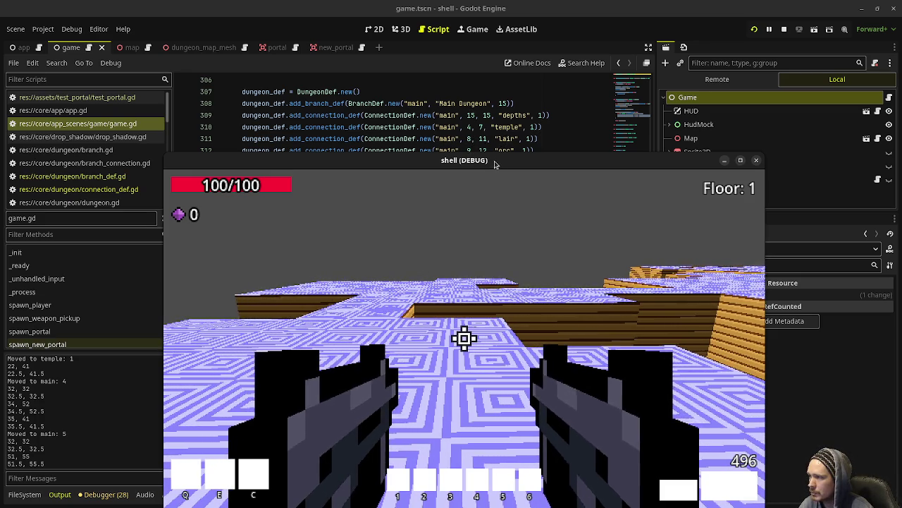
- Move the shell (DEBUG) window over the editor, toggle full screen and back, then refocus the game
mouse_move(495, 164)
left_mouse_down()
mouse_move(476, 178)
mouse_move(489, 161)
mouse_move(482, 180)
mouse_move(489, 177)
left_mouse_up()
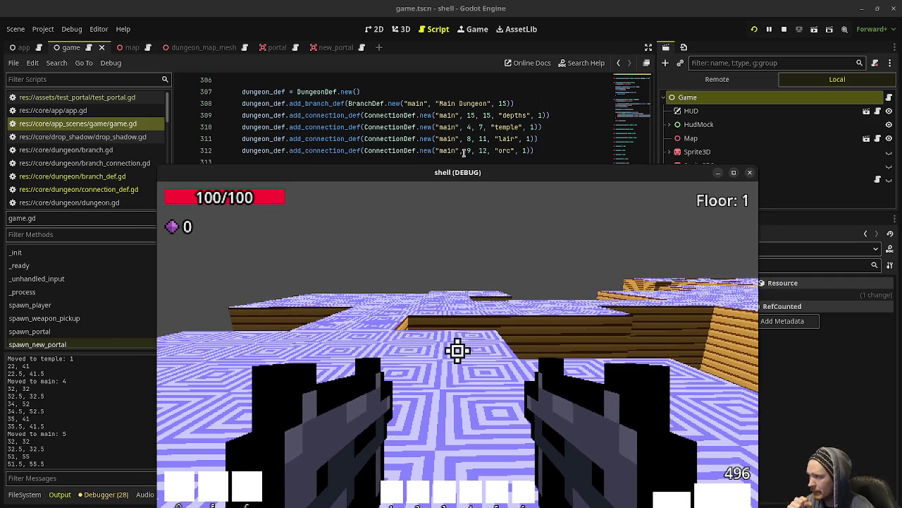
left_click_drag(509, 176, 503, 147)
double_click(502, 148)
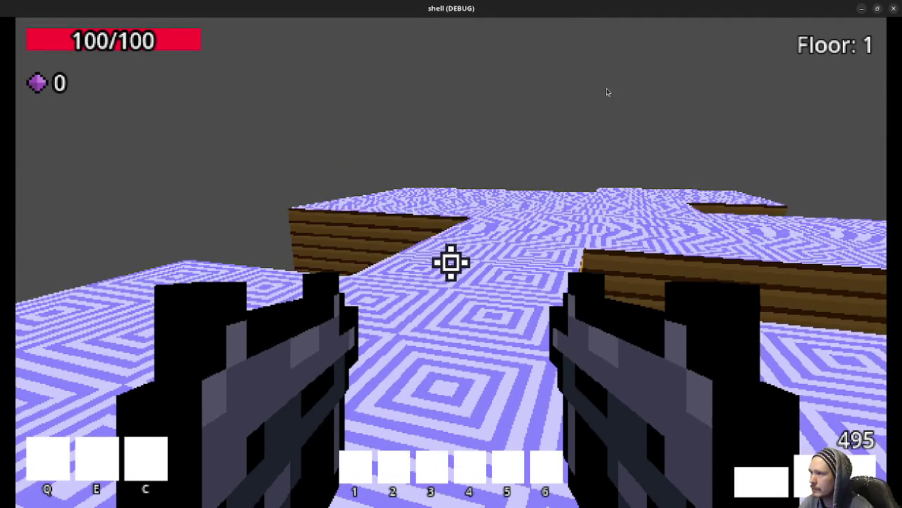
double_click(621, 9)
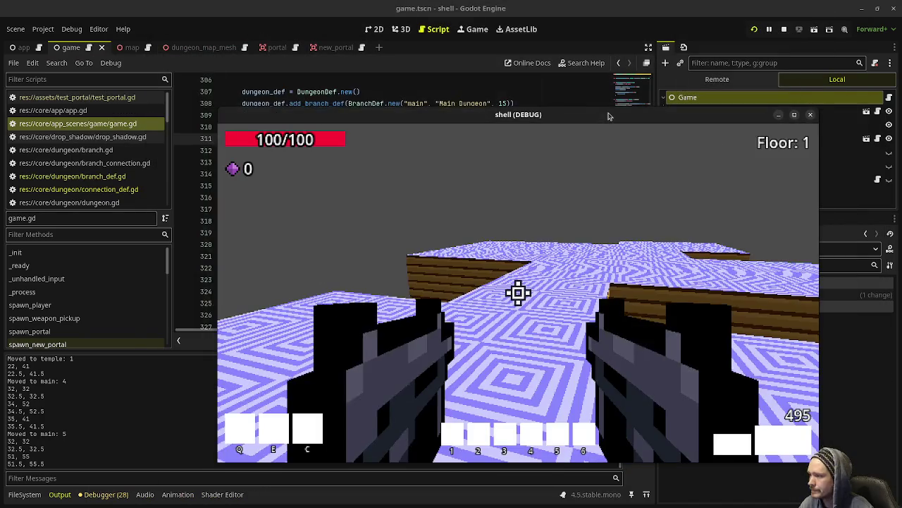
left_click(292, 367)
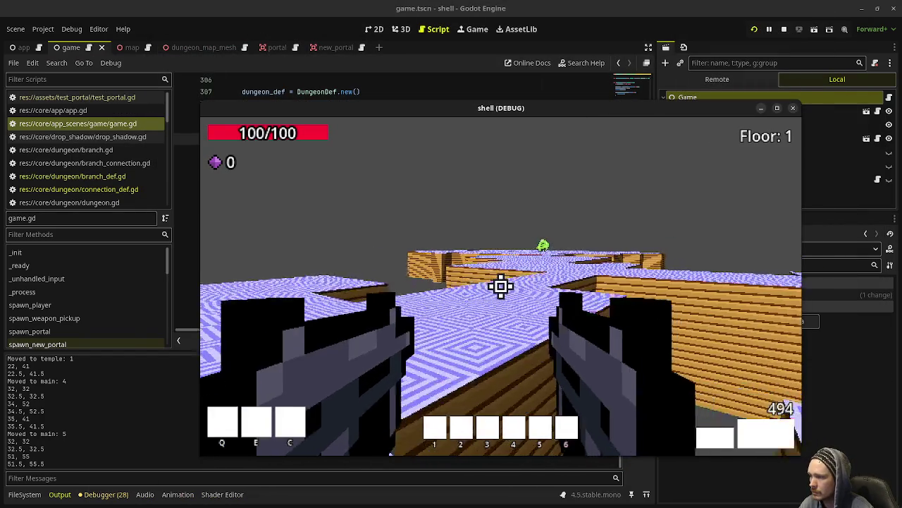
- From main floor 9, go through a portal and walk the patterned corridor to the next one
key("w")
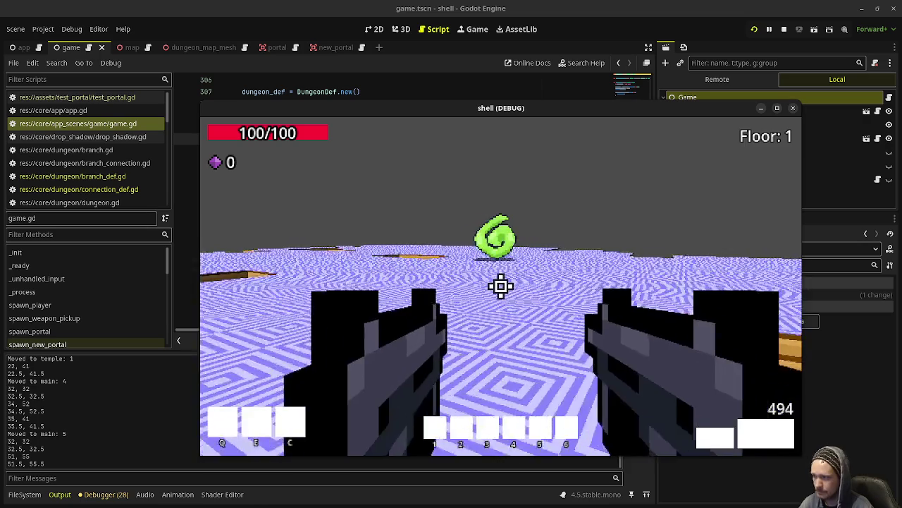
key("w")
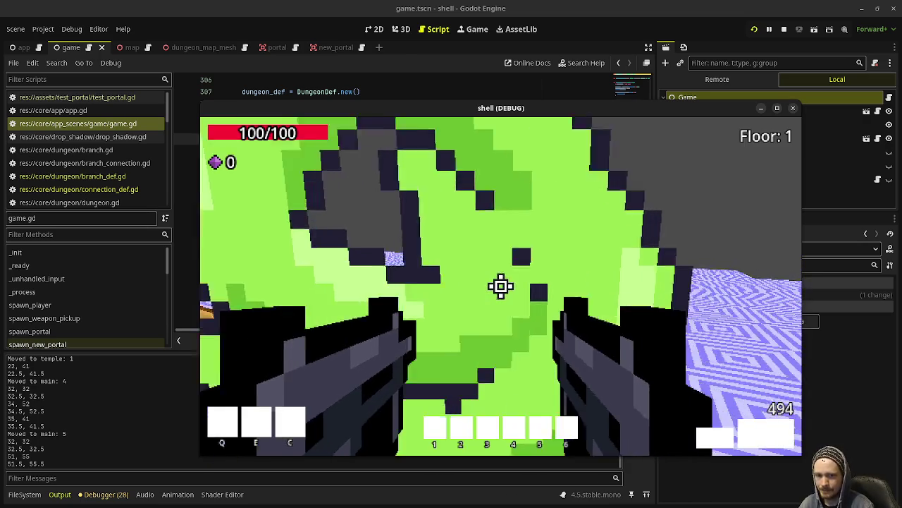
key("w")
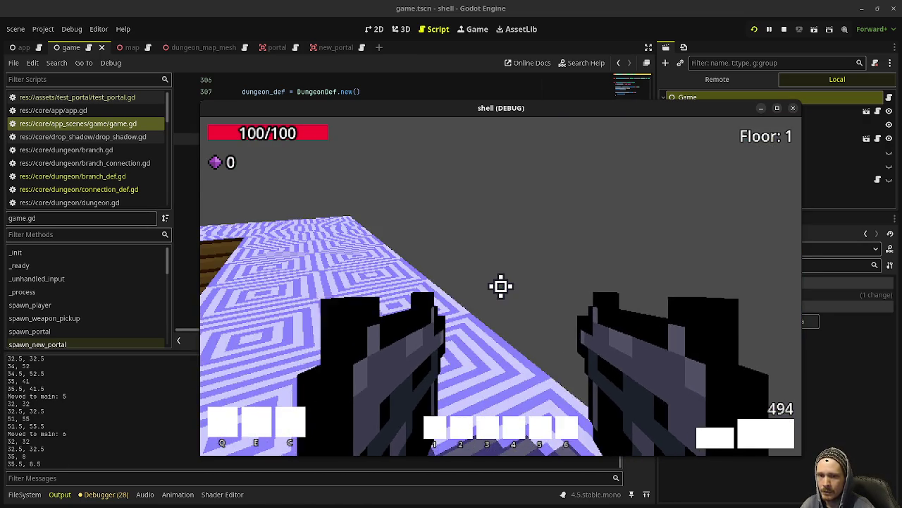
key("w")
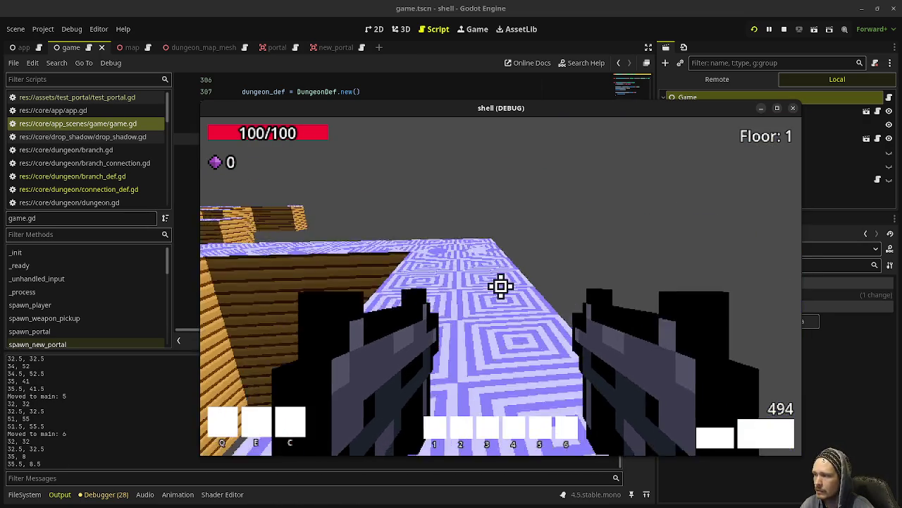
key("w")
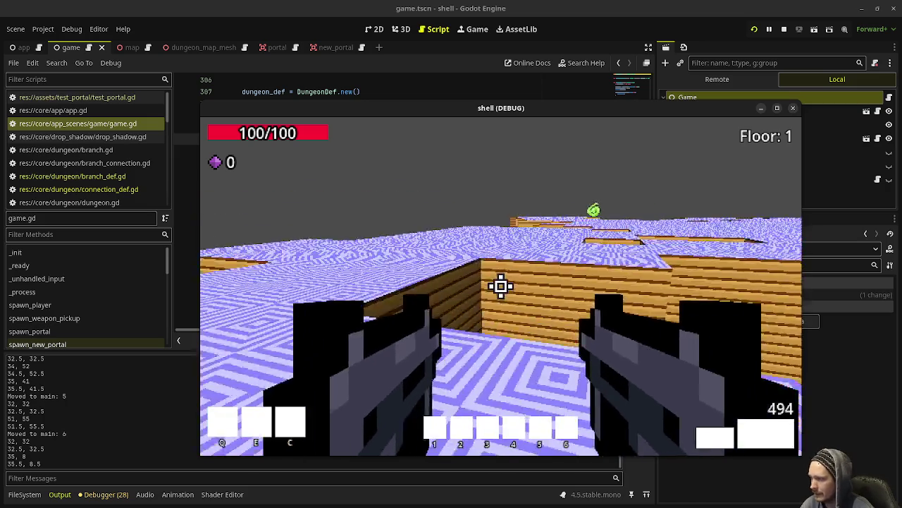
key("w")
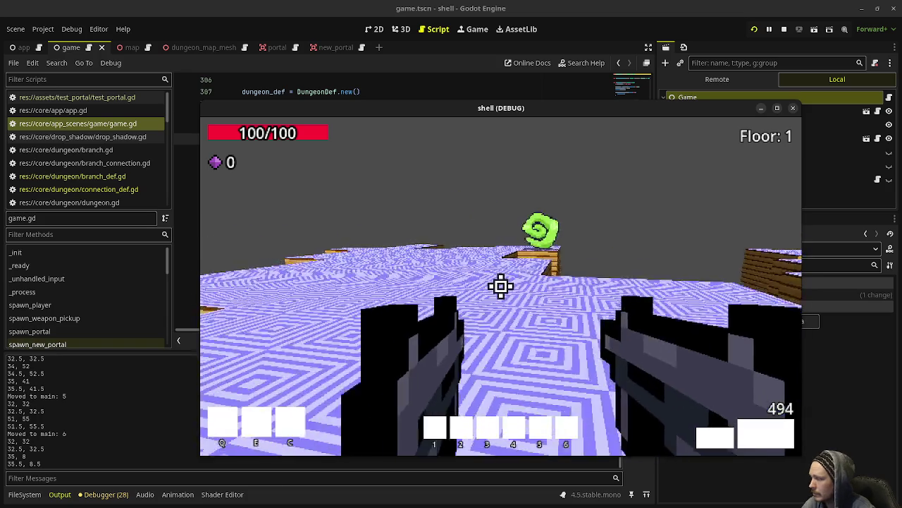
key("w")
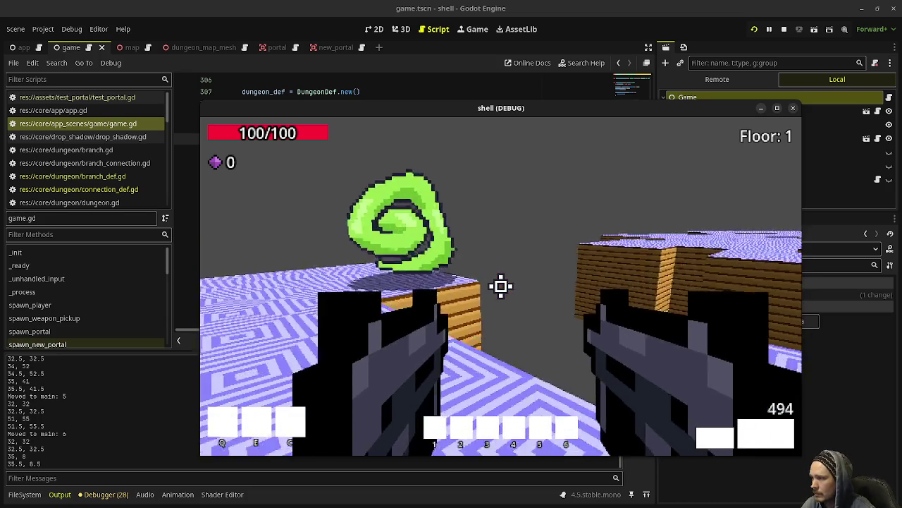
key("w")
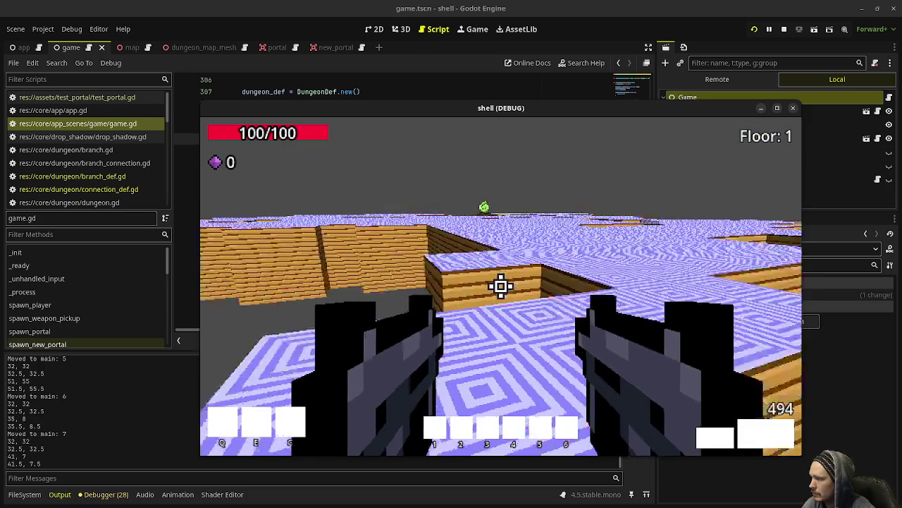
- Explore the new areas, follow the walkway, and steer through further green portals
key("w")
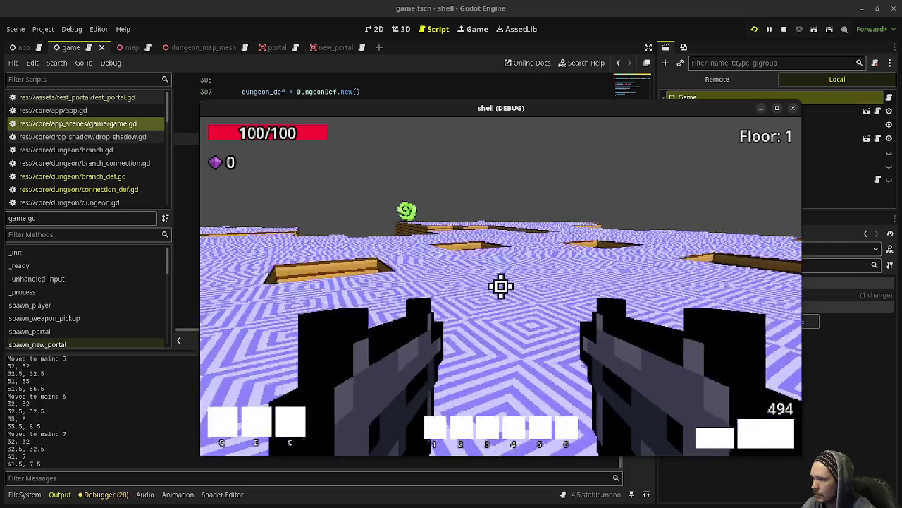
key("w")
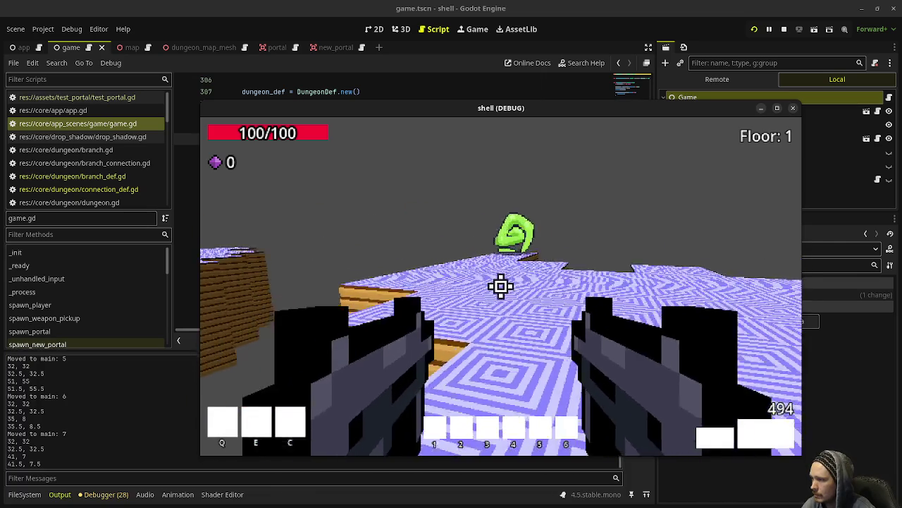
key("w")
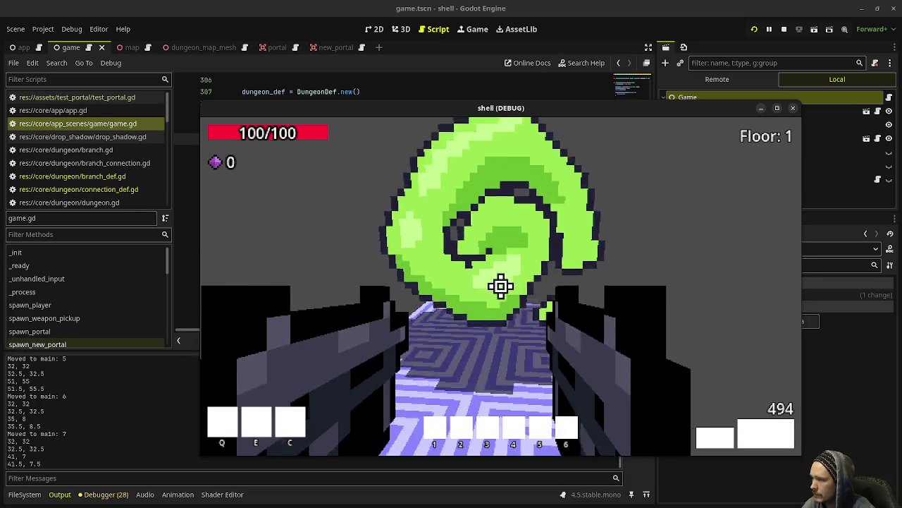
key("w")
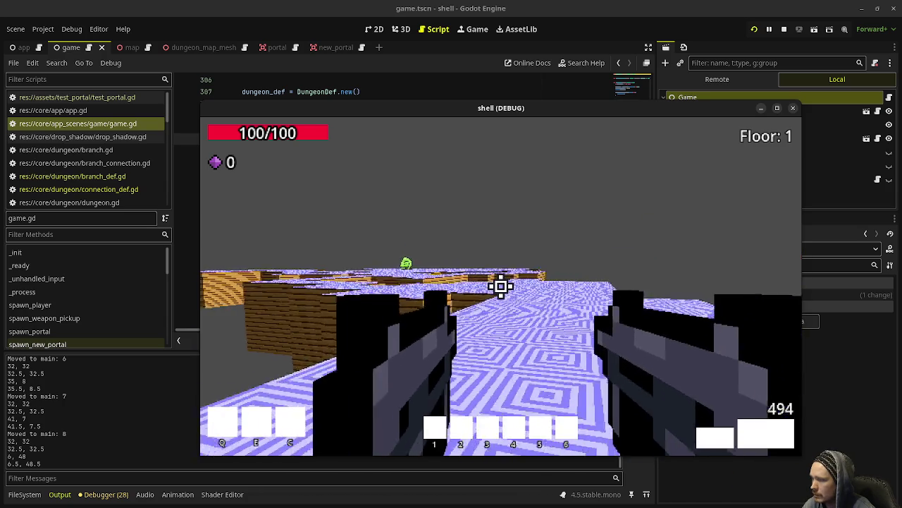
key("w")
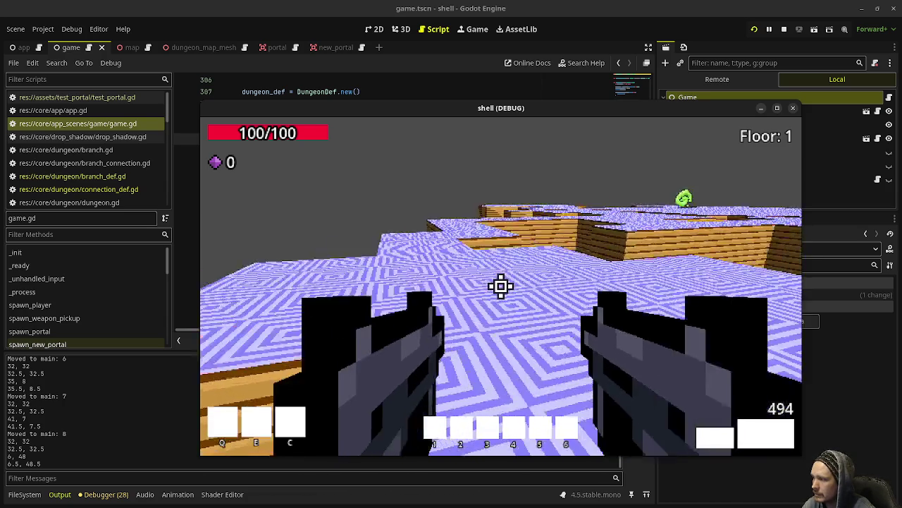
key("w")
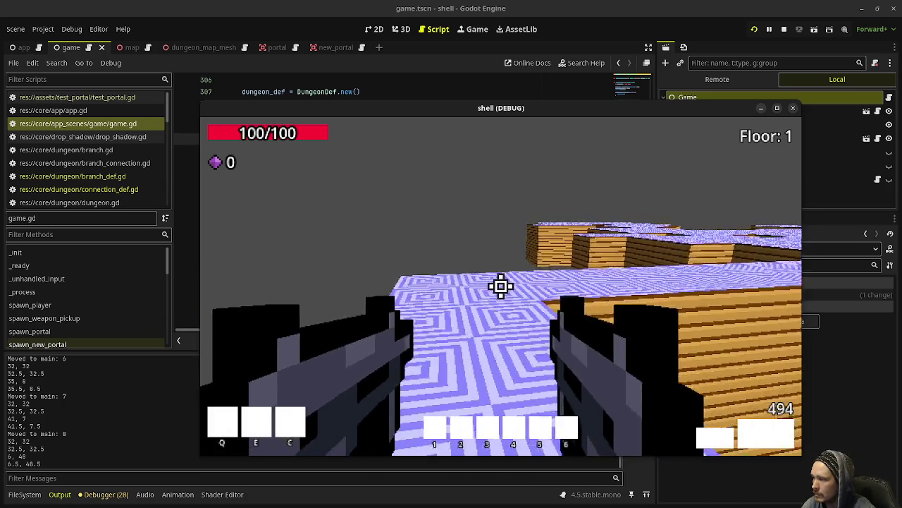
key("w")
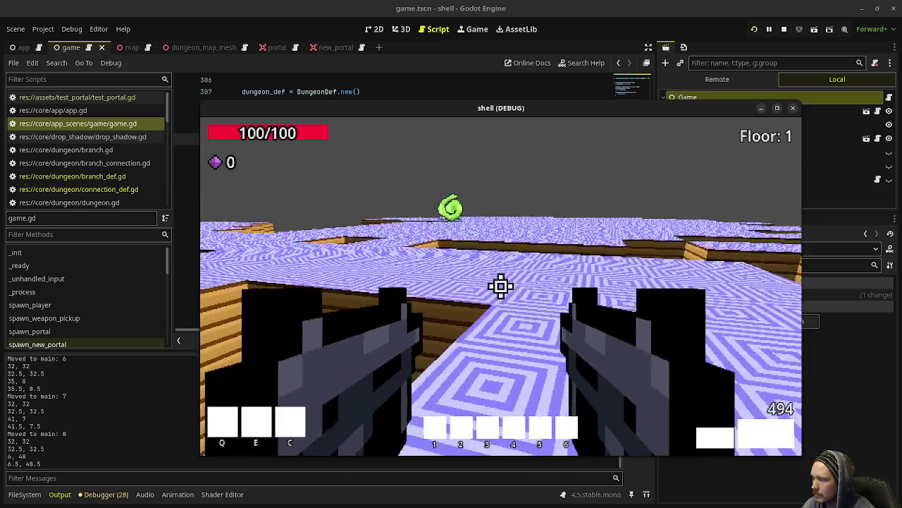
key("w")
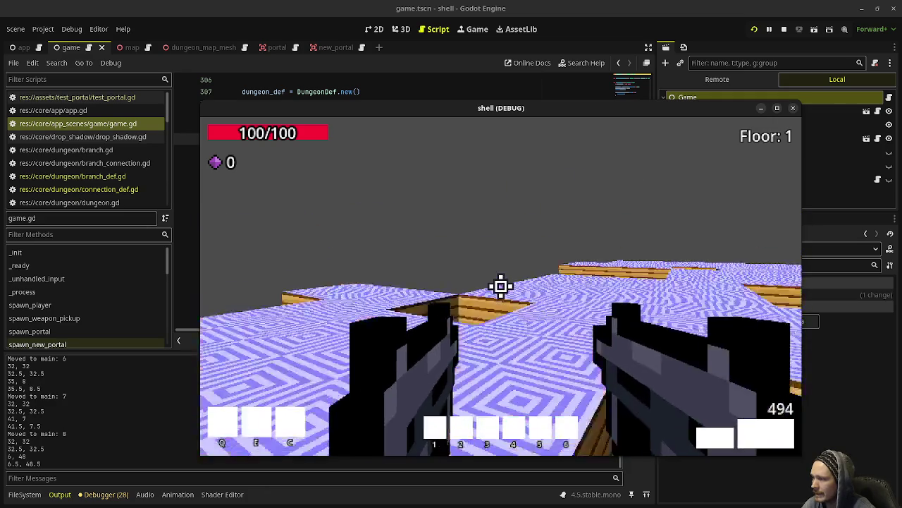
key("w")
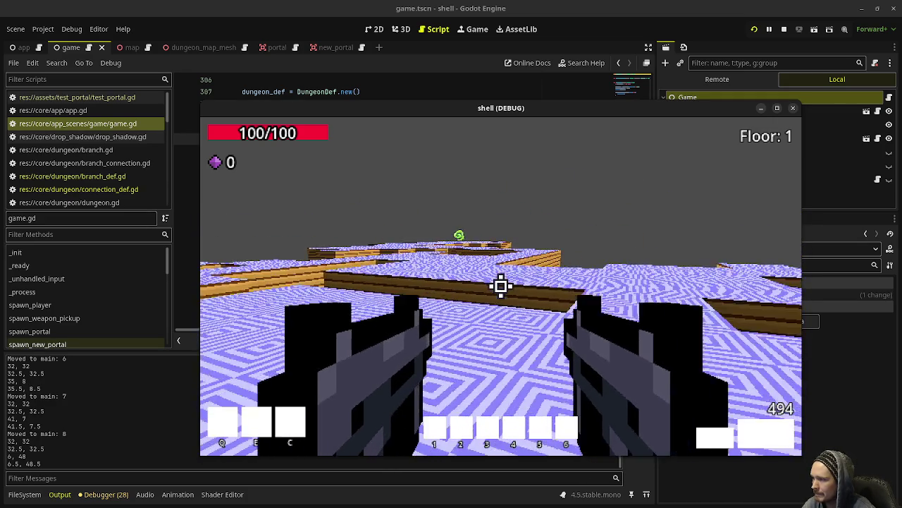
key("w")
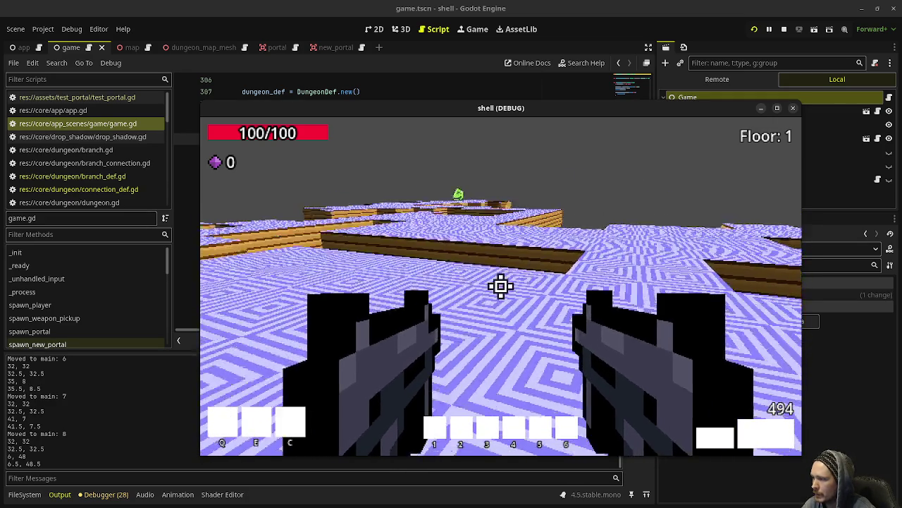
key("w")
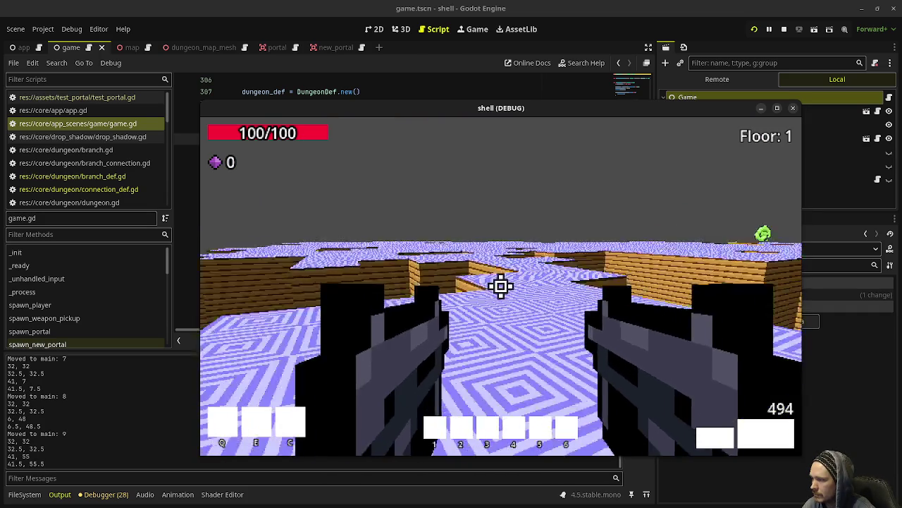
- Cross the wide floor and chain portals through main 11 until reaching Lair level 1
key("w")
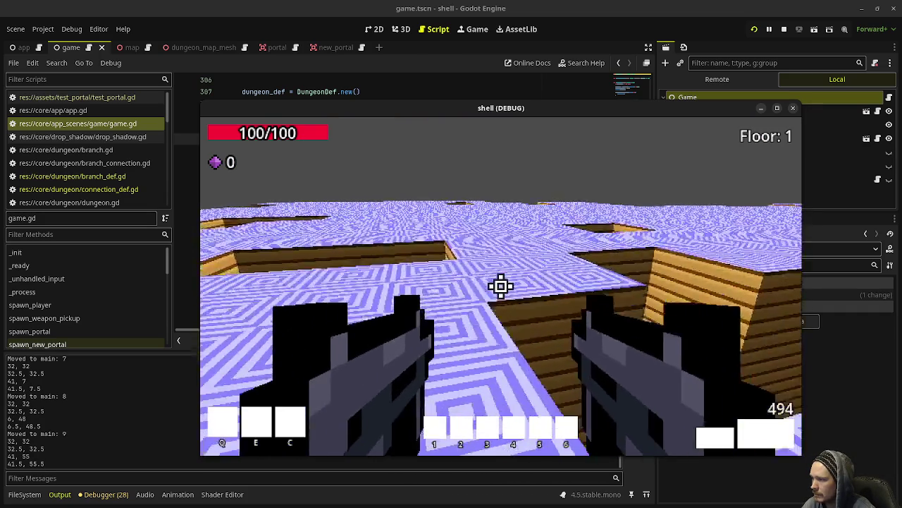
key("w")
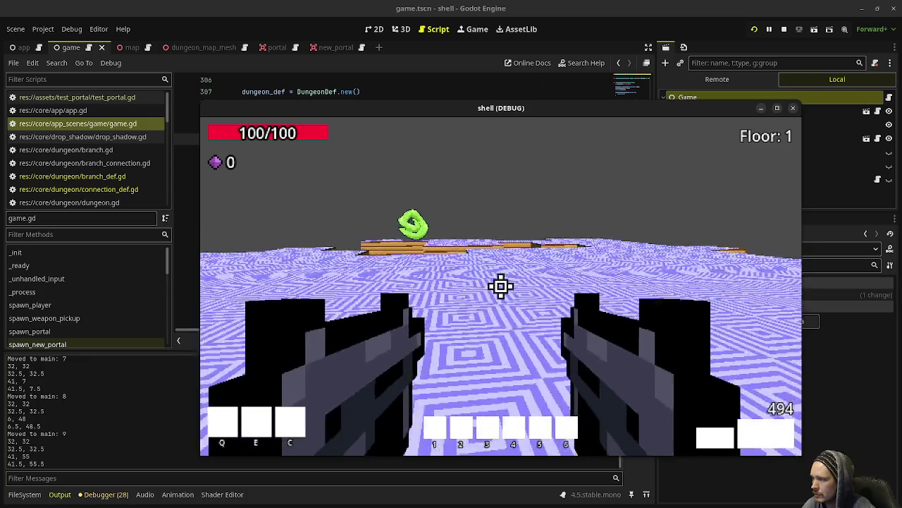
key("w")
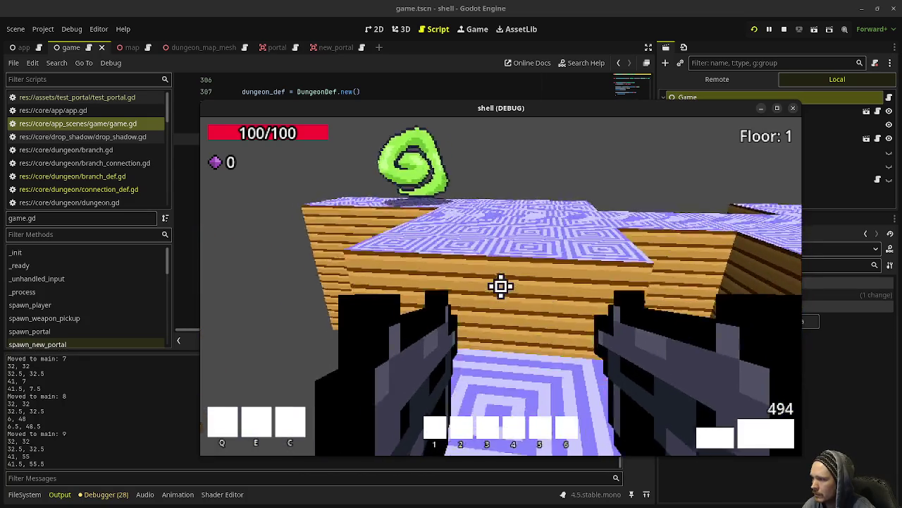
key("w")
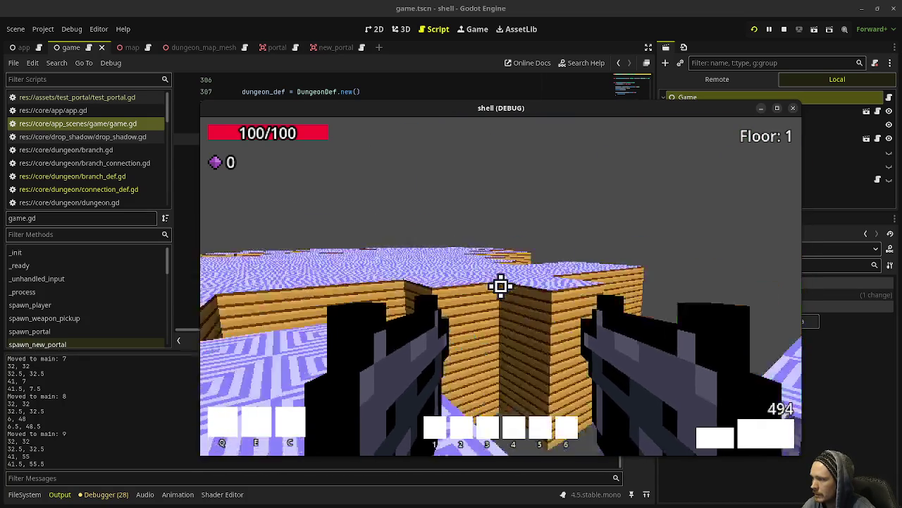
key("w")
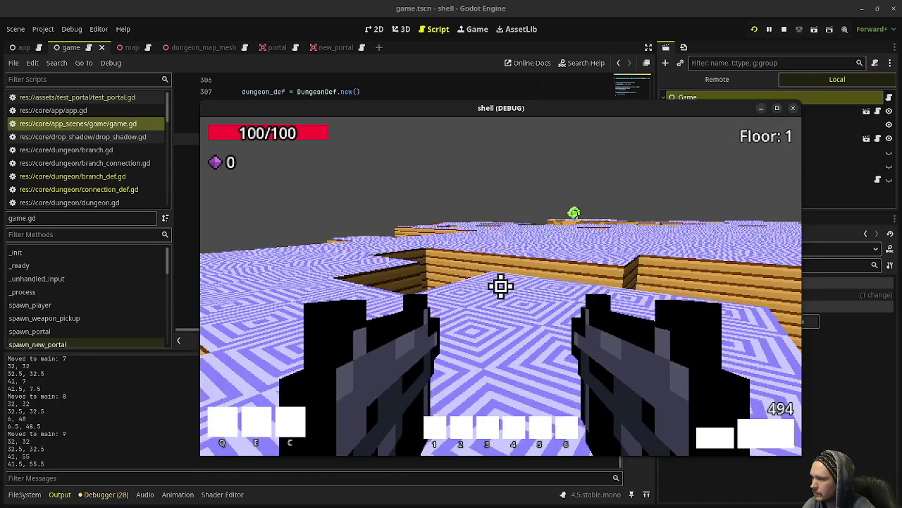
key("w")
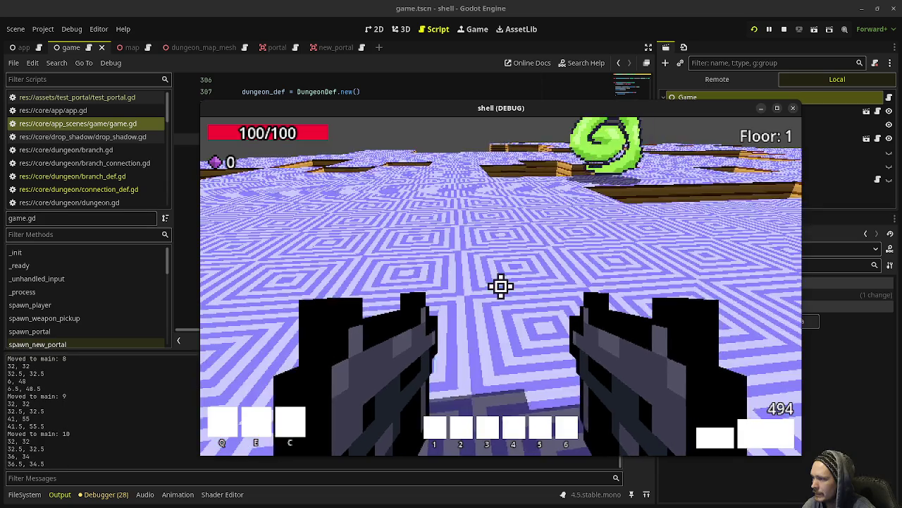
key("w")
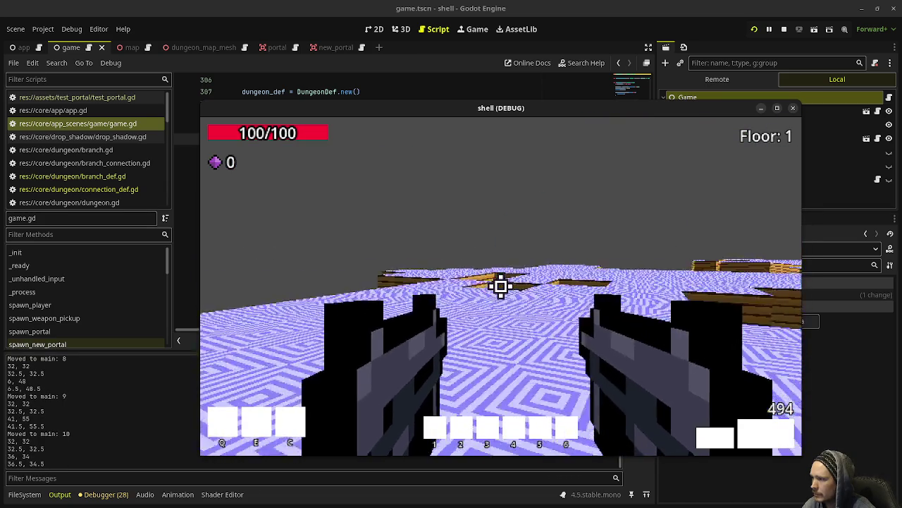
key("w")
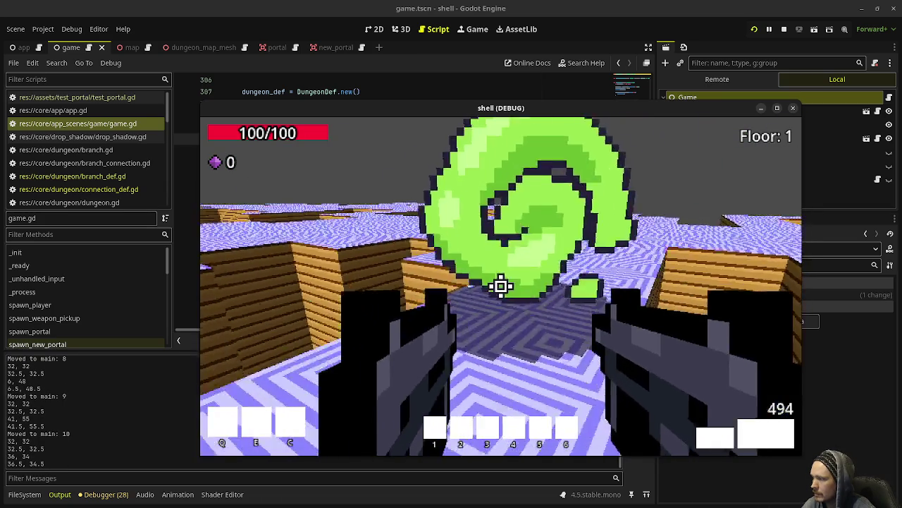
key("w")
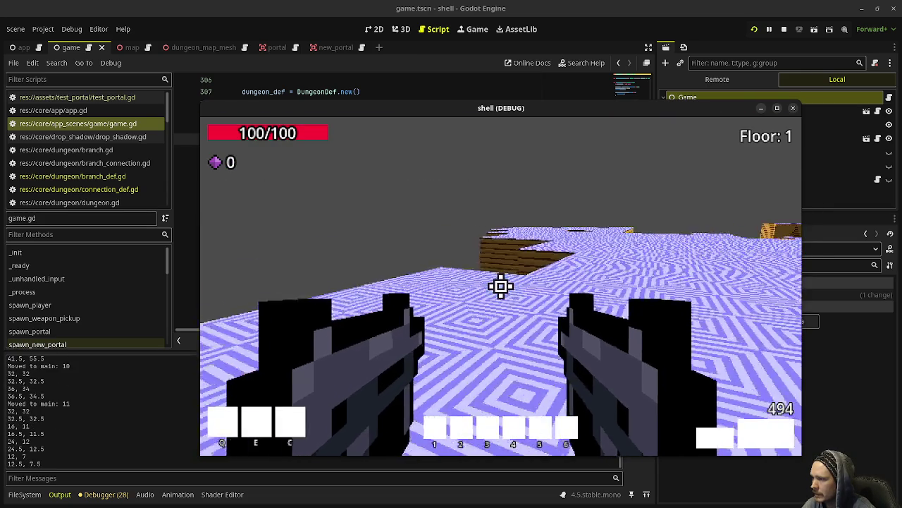
key("w")
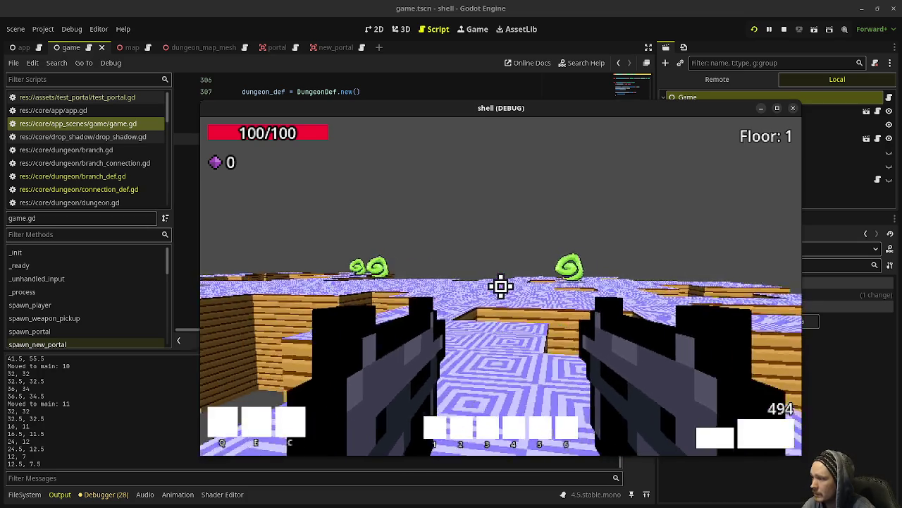
- Enter the Lair, return to main 11, go on to main 12, and back to main 11
key("w")
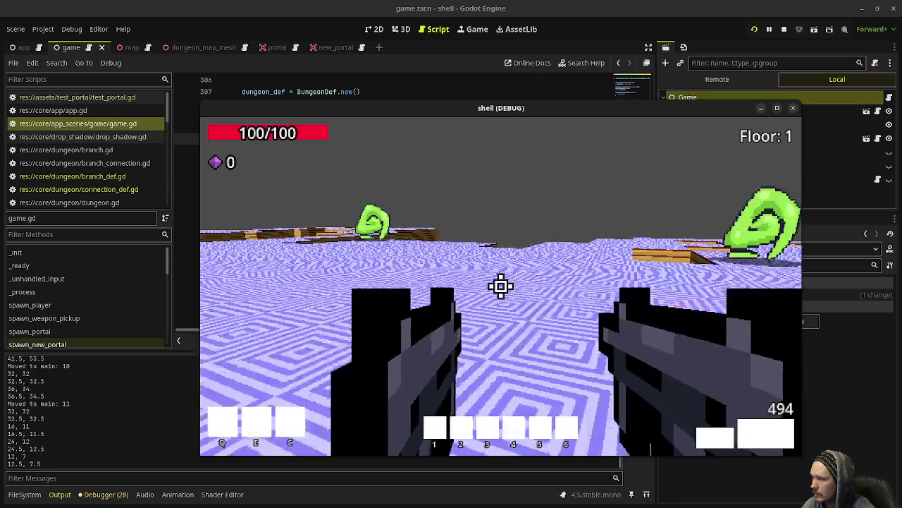
key("w")
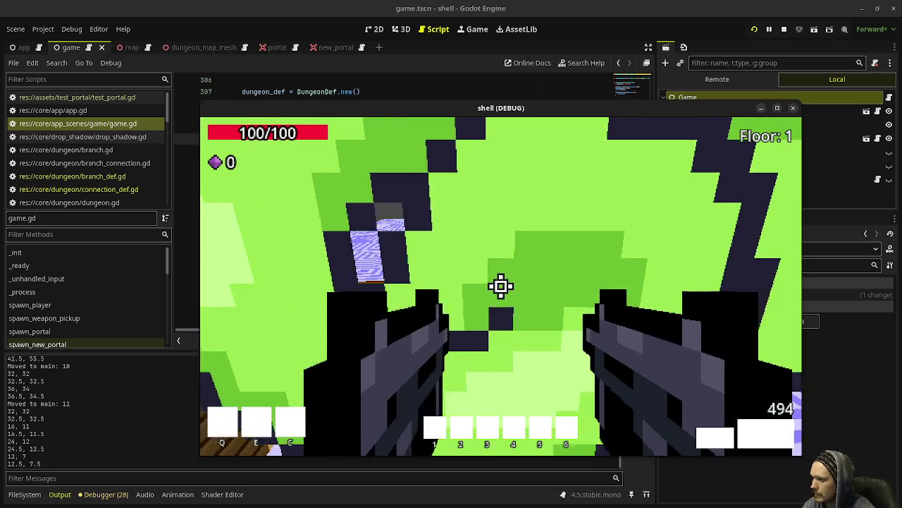
key("w")
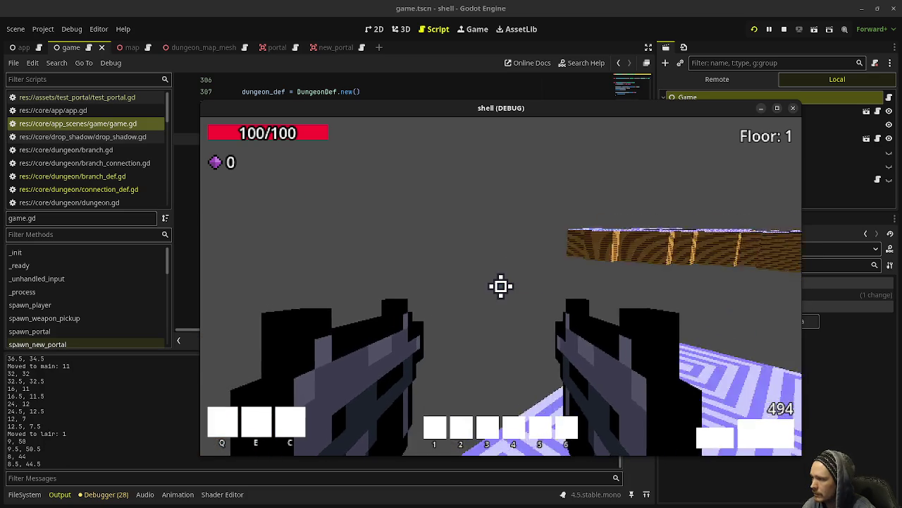
key("w")
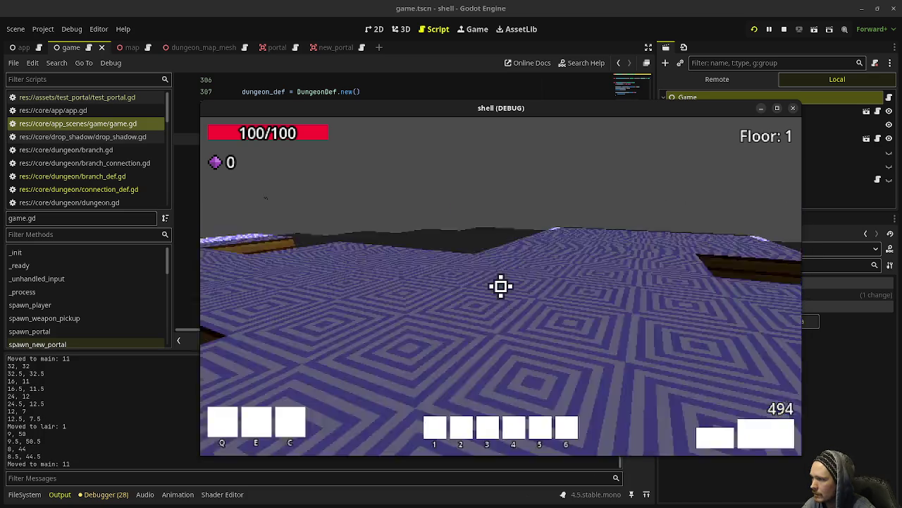
key("w")
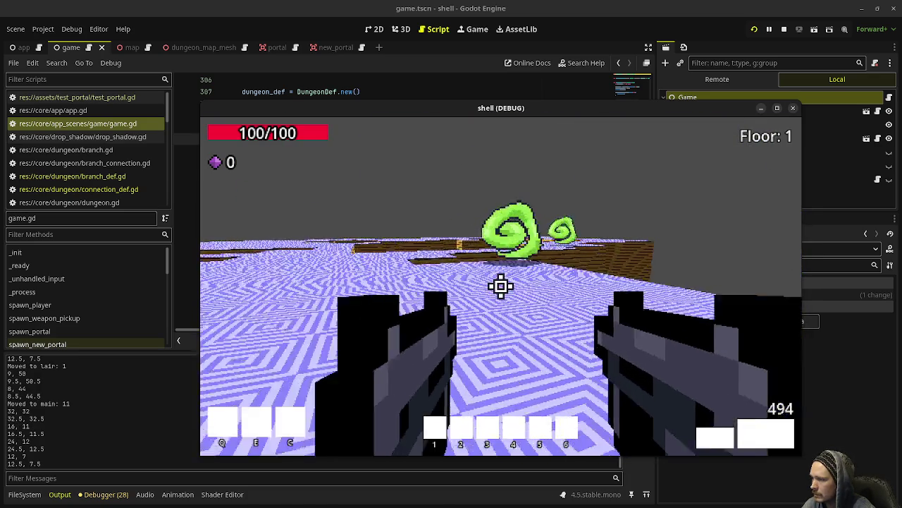
key("w")
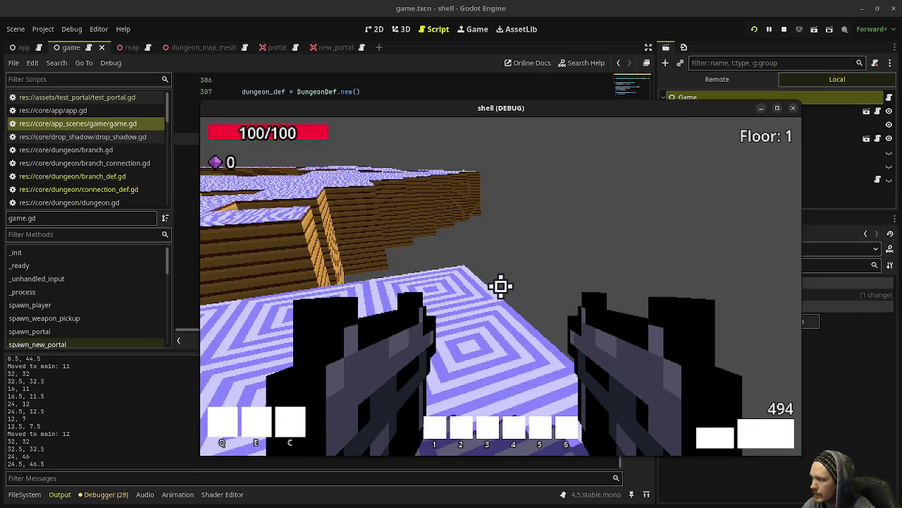
key("w")
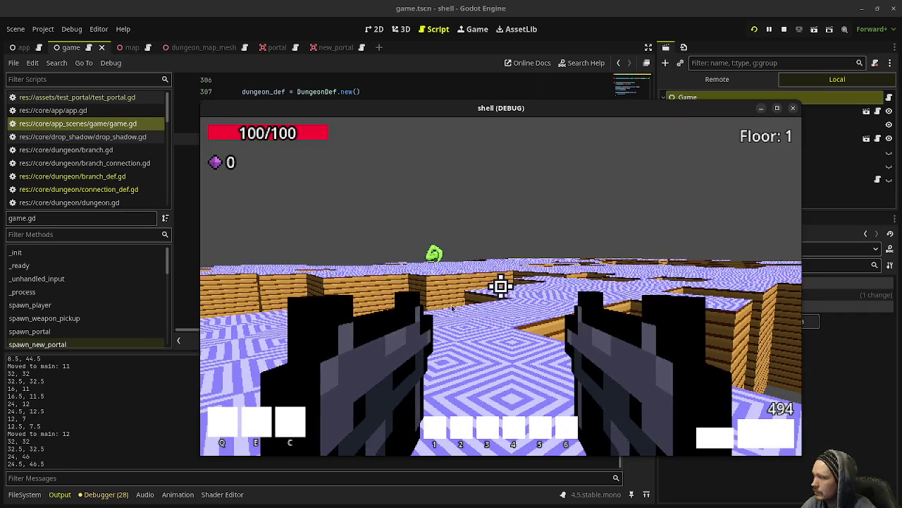
key("w")
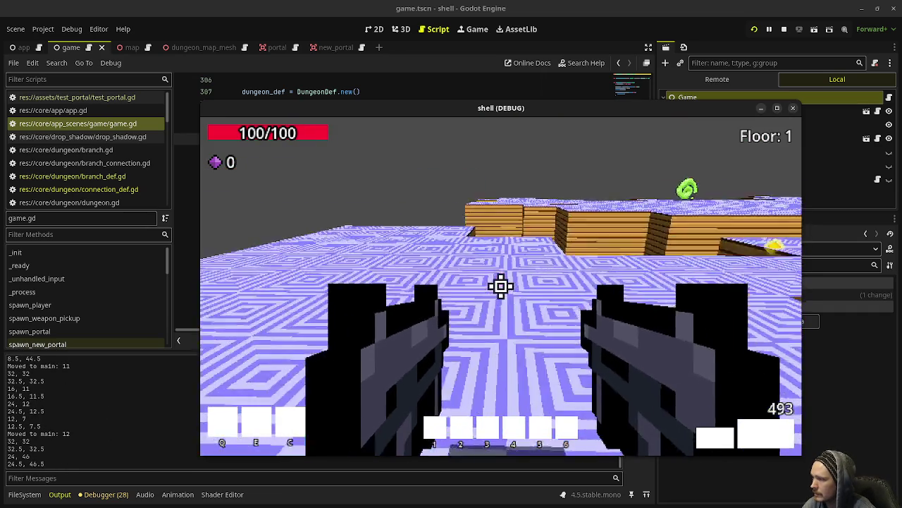
key("w")
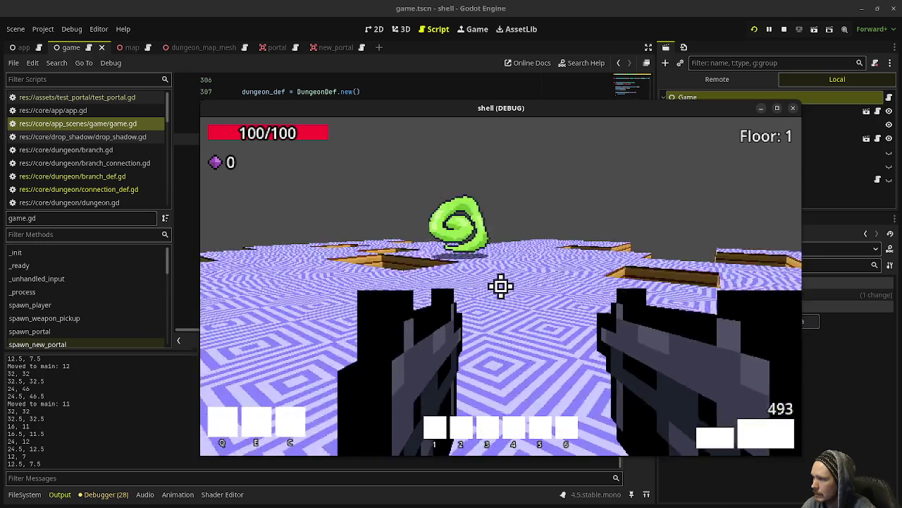
- Walk the corridor into Orc 1, return to main, then portal into the Lair again
key("w")
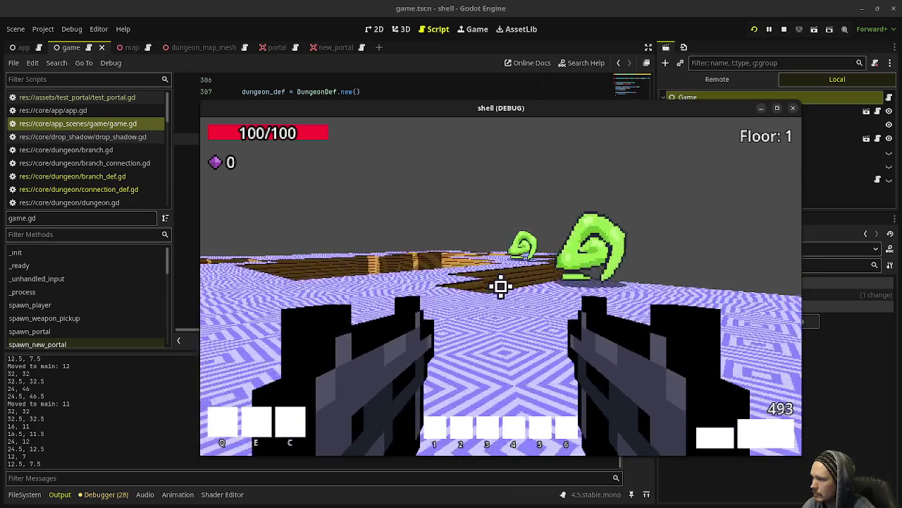
key("w")
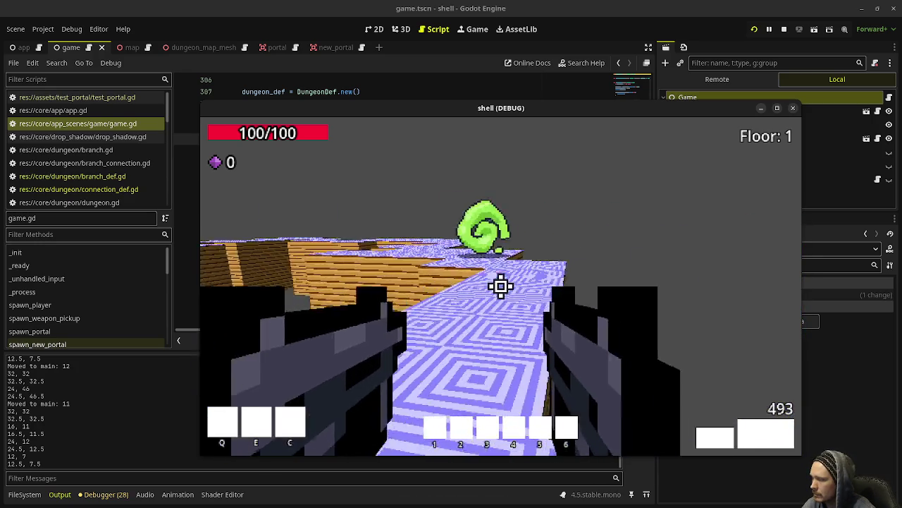
key("w")
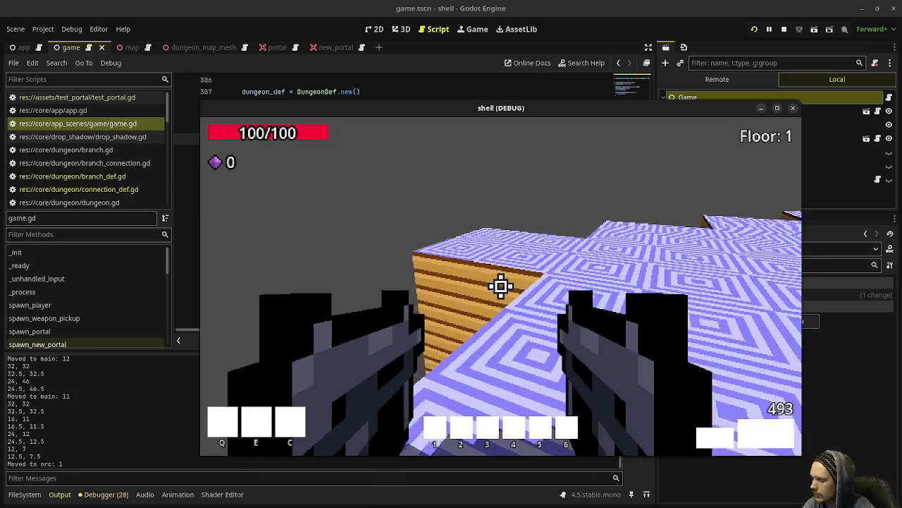
key("w")
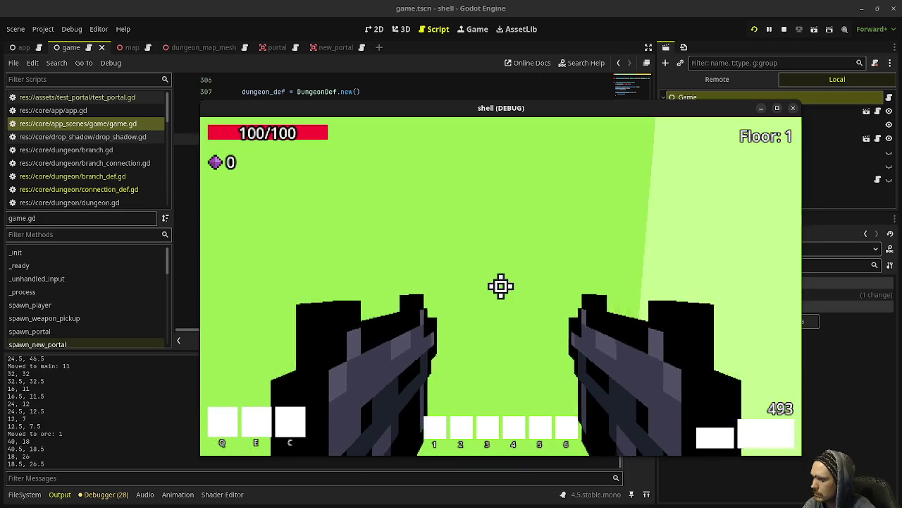
key("w")
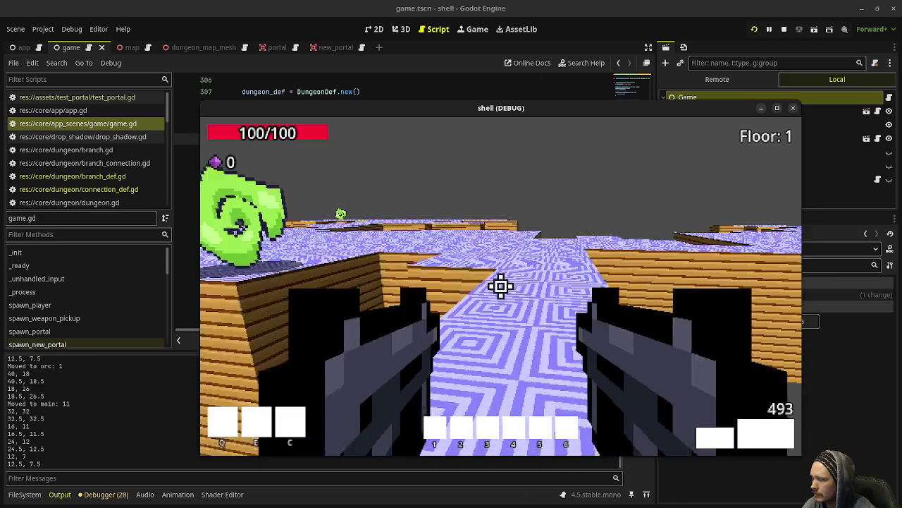
key("w")
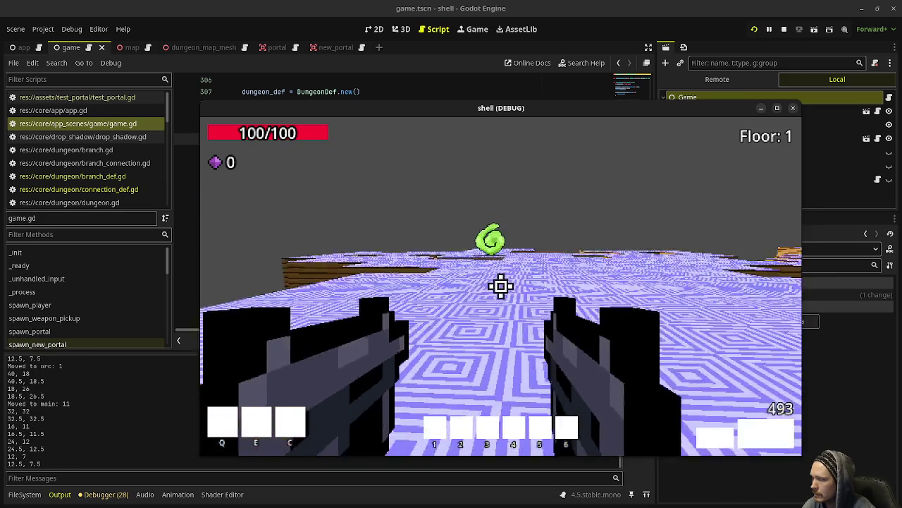
key("w")
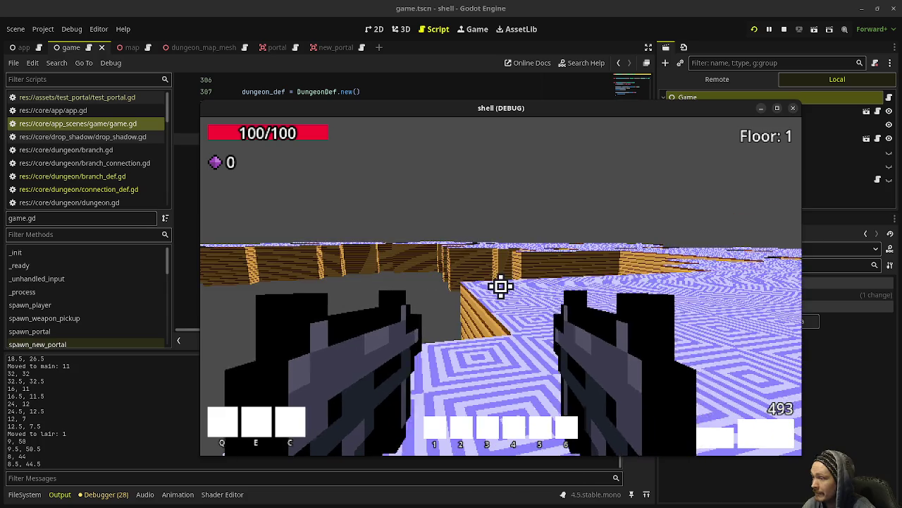
- Explore Lair 2 up to its green portal, then minimize the game to show game.gd's lair definitions
key("w")
key("w")
key("w")
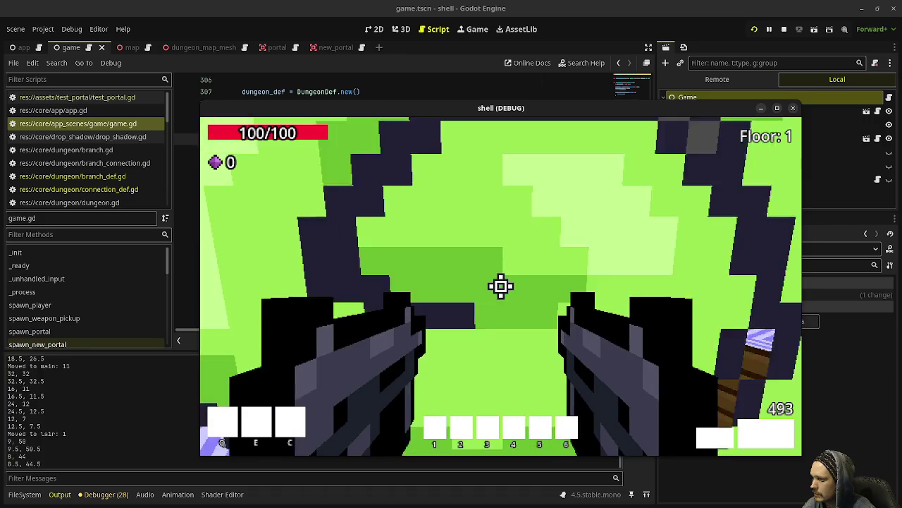
key("w")
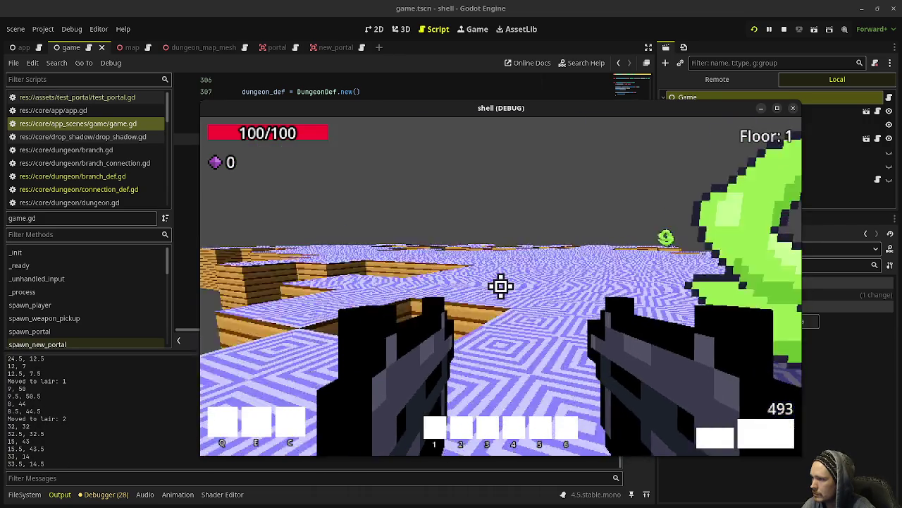
key("w")
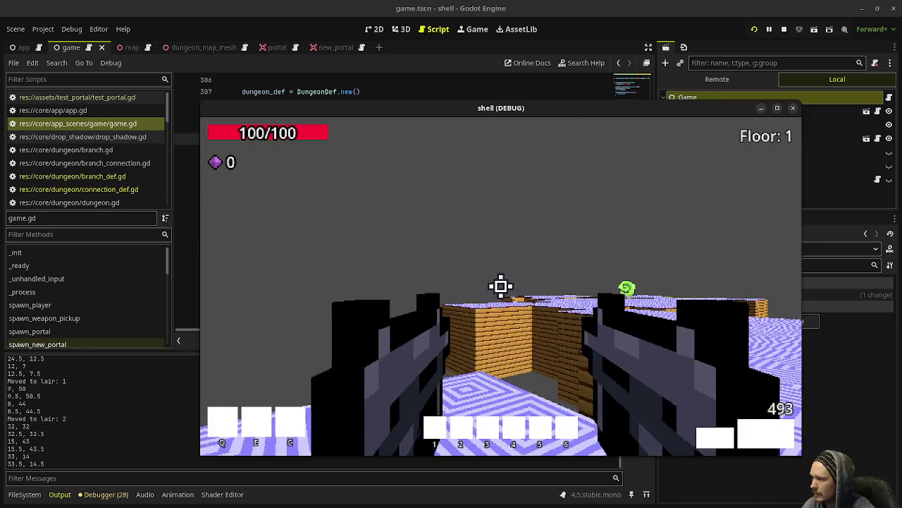
key("w")
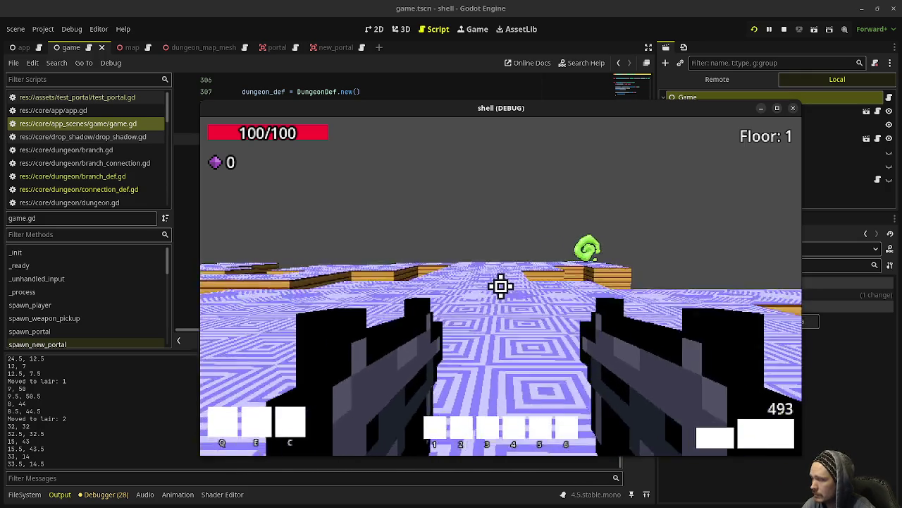
key("w")
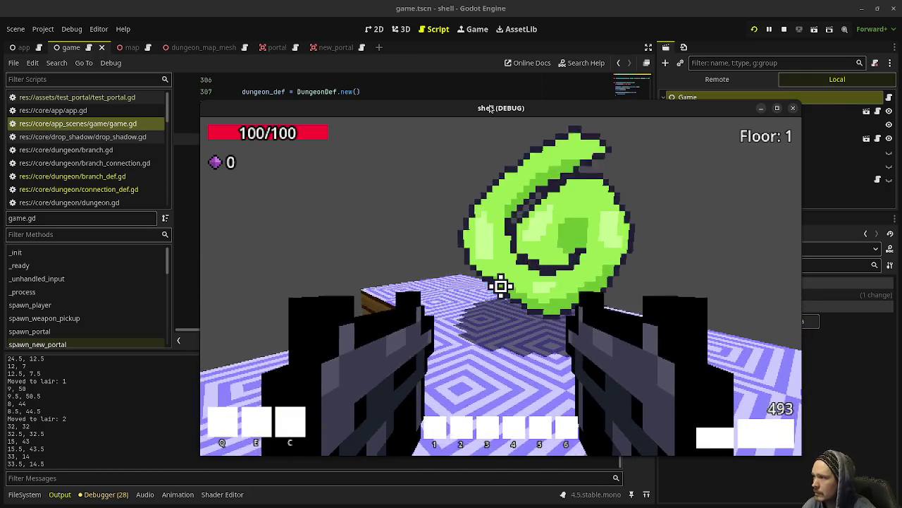
key("super+Down")
scroll(464, 256, "down", 3)
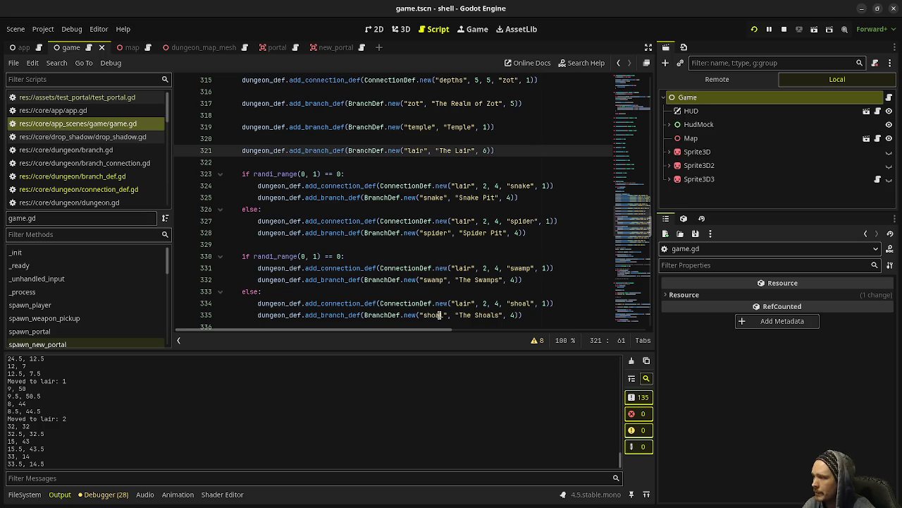
key("alt+Tab")
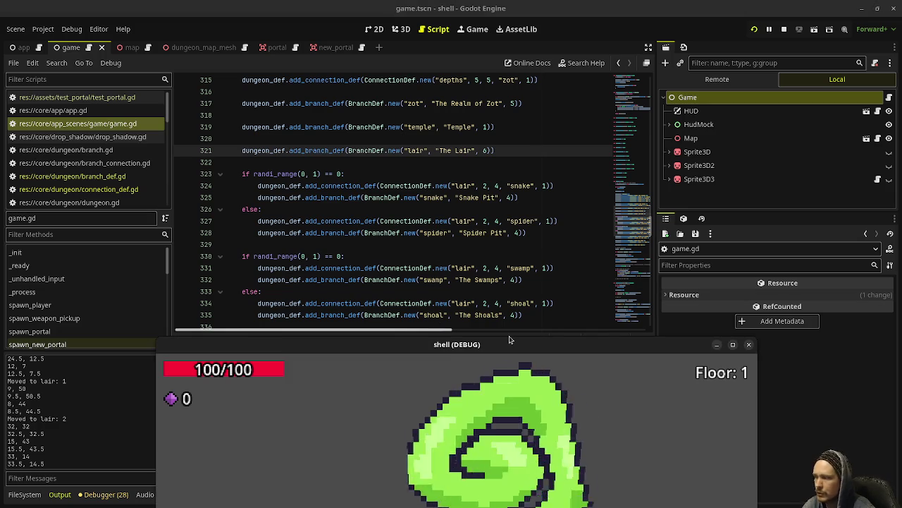
key("w")
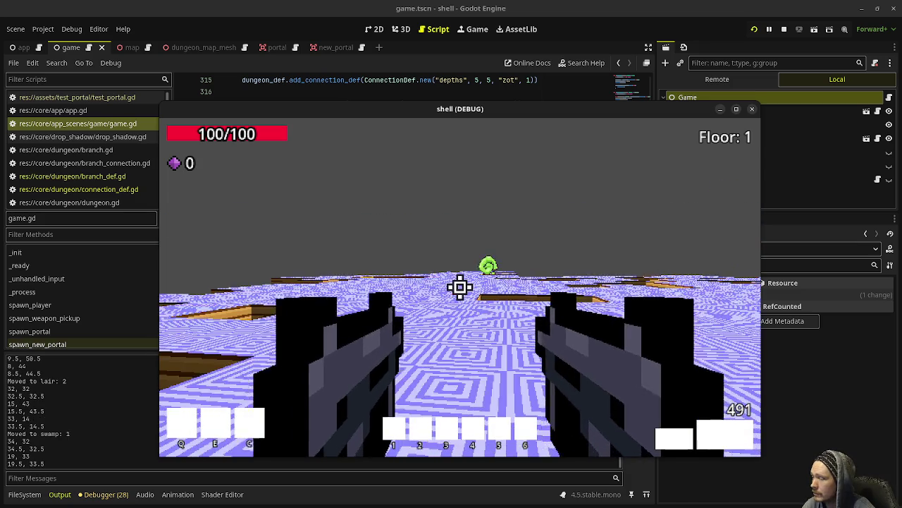
mouse_move(512, 115)
left_mouse_down()
mouse_move(534, 250)
mouse_move(534, 328)
mouse_move(503, 346)
left_mouse_up()
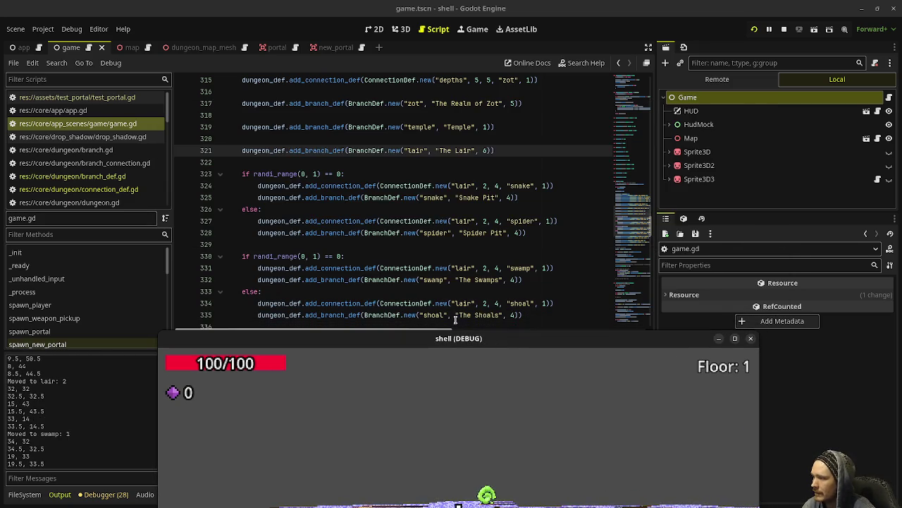
left_click_drag(481, 339, 488, 103)
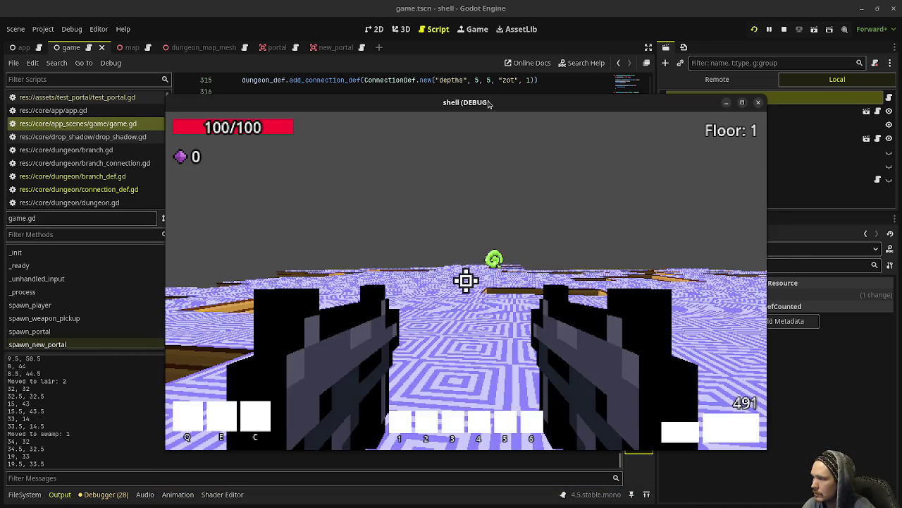
key("space")
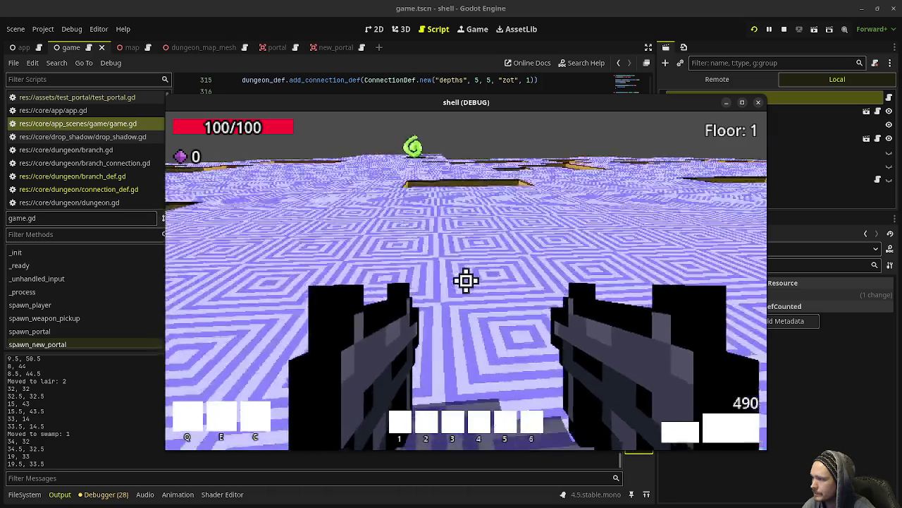
- Travel through a portal into the swamp branch, then return through the green portal into the lair
key("space")
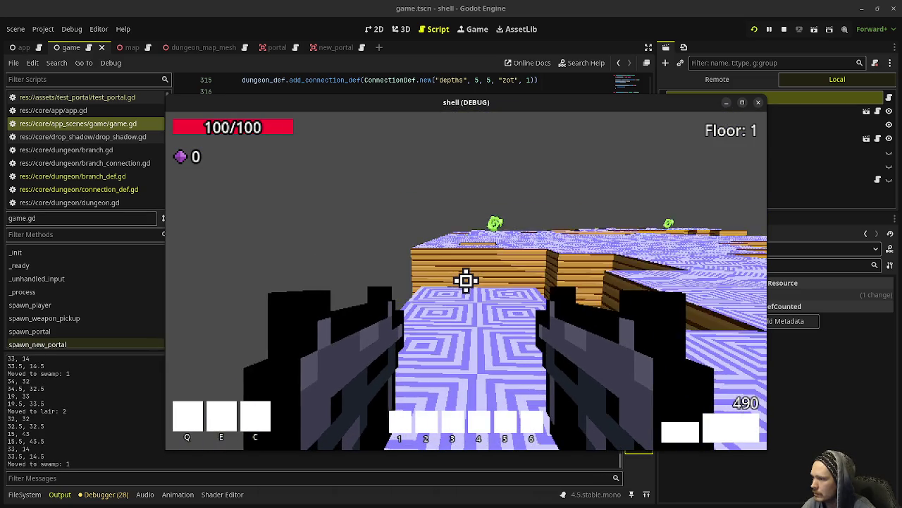
key("space")
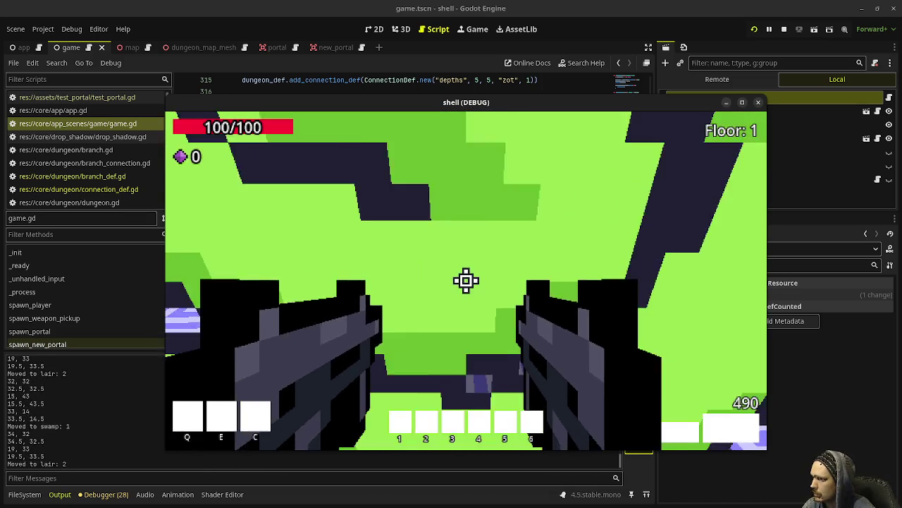
key("w")
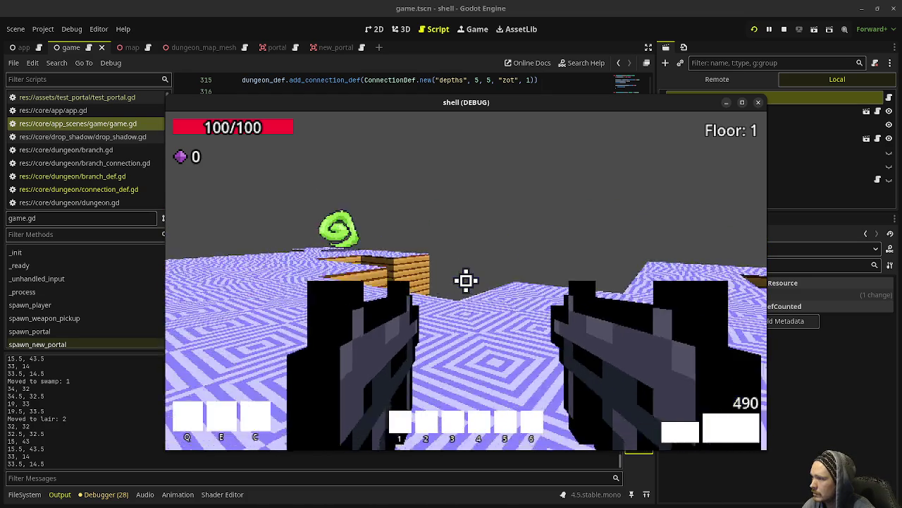
key("w")
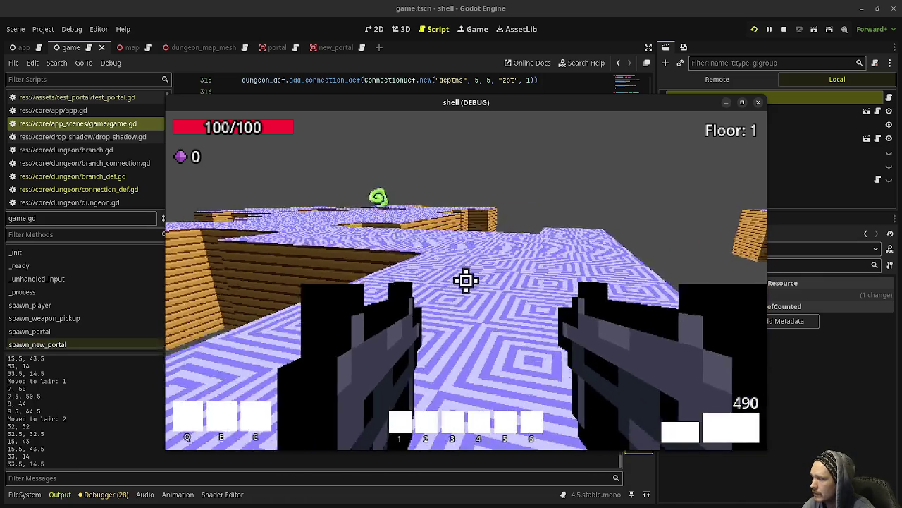
key("w")
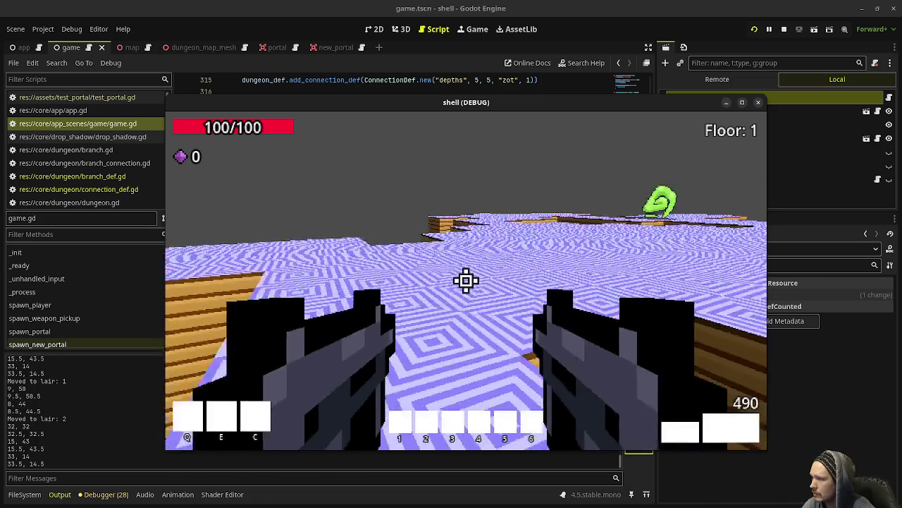
key("w")
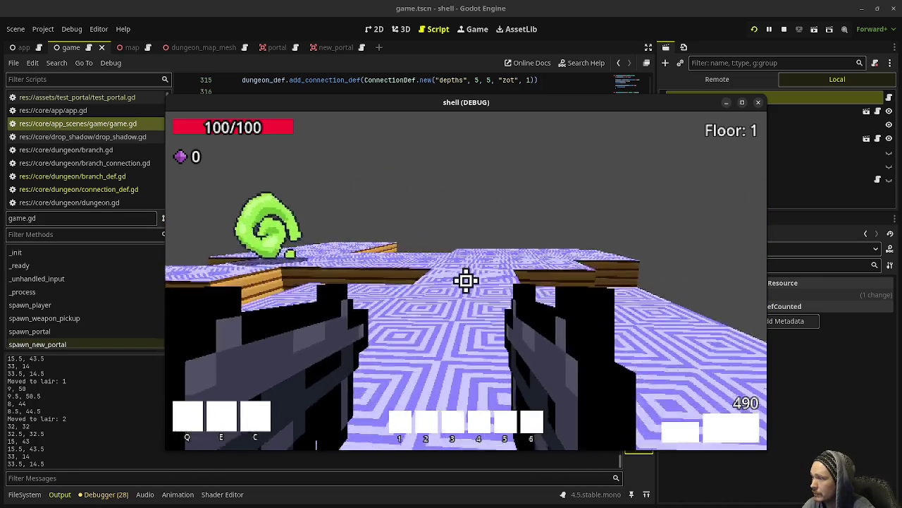
key("w")
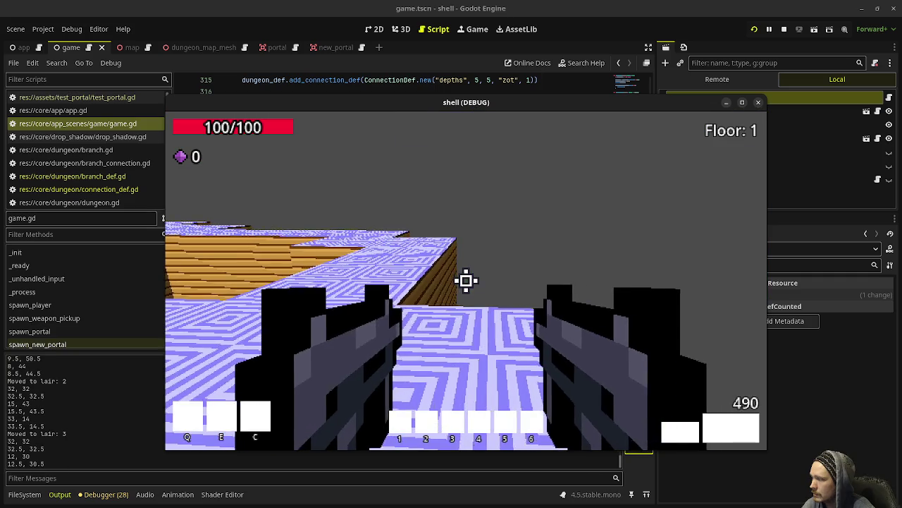
- Walk through the wooden-walled area and down the corridor into the next green portal
key("w")
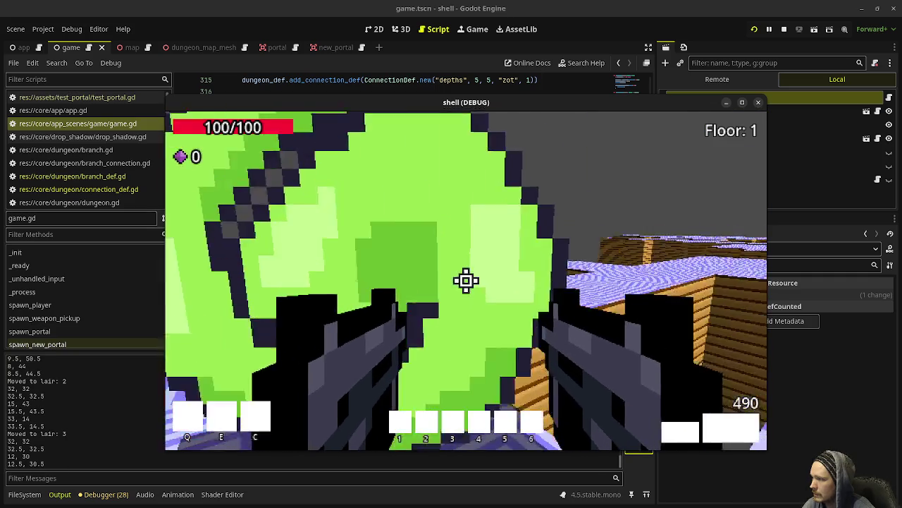
key("w")
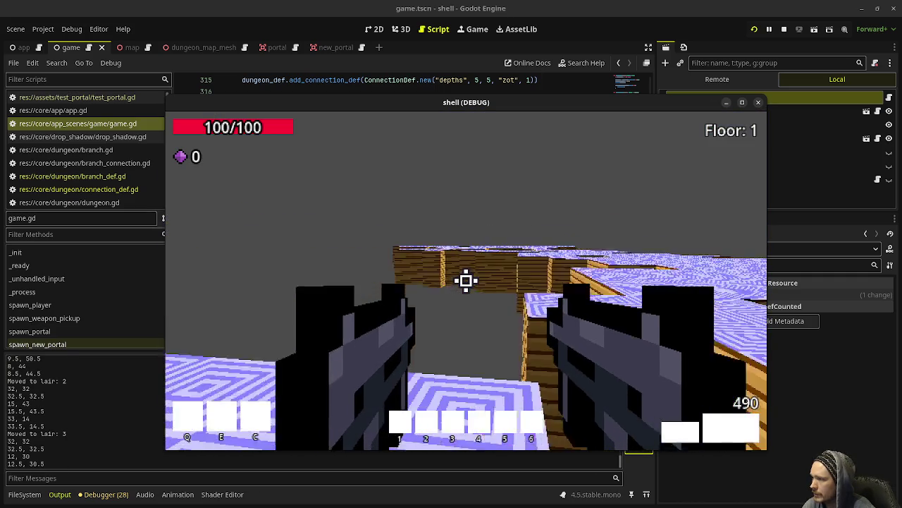
key("w")
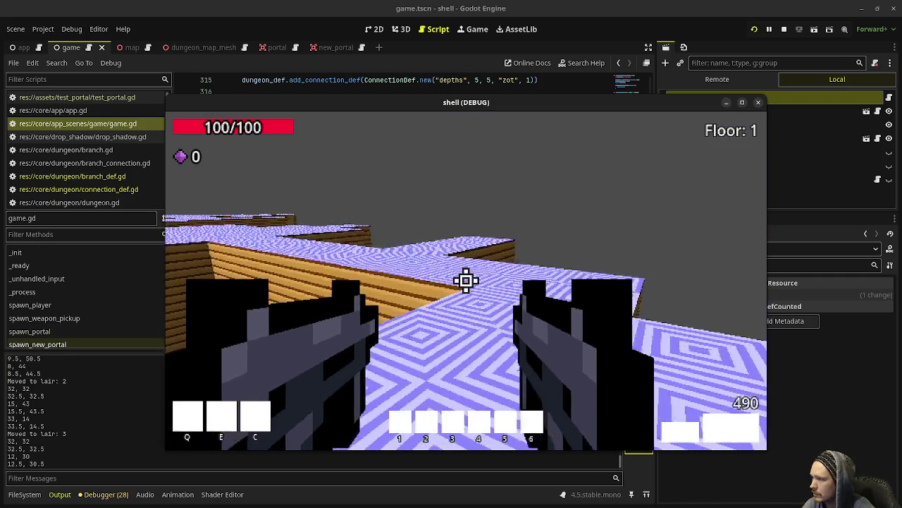
key("w")
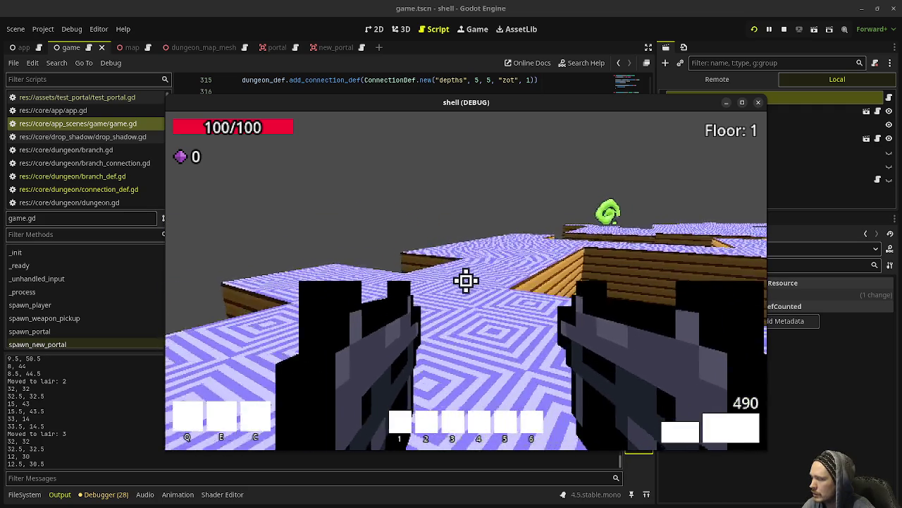
key("w")
key("w")
key("w")
key("w")
key("w")
key("w")
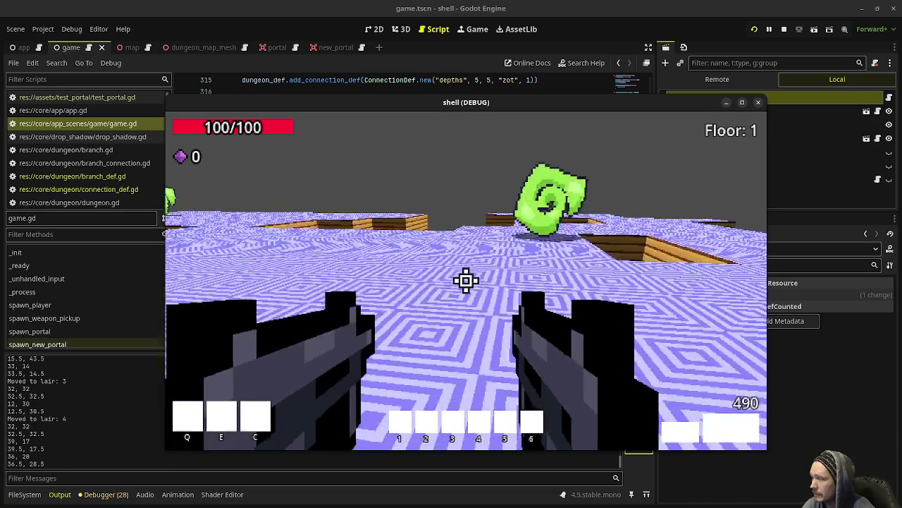
key("w")
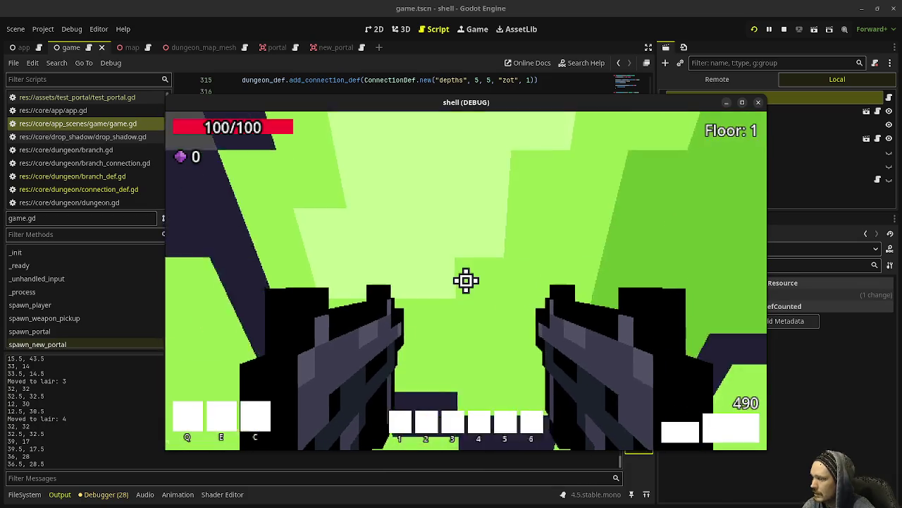
- Shift the game window to see more code, then walk through another portal into a new branch
key("w")
mouse_move(522, 100)
left_mouse_down()
mouse_move(527, 322)
mouse_move(537, 162)
mouse_move(529, 91)
left_mouse_up()
left_click(473, 270)
key("w")
key("w")
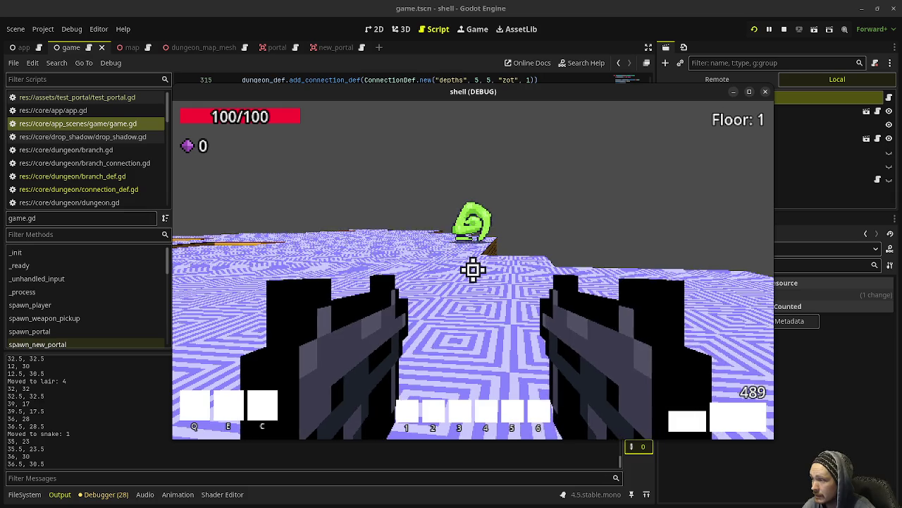
key("w")
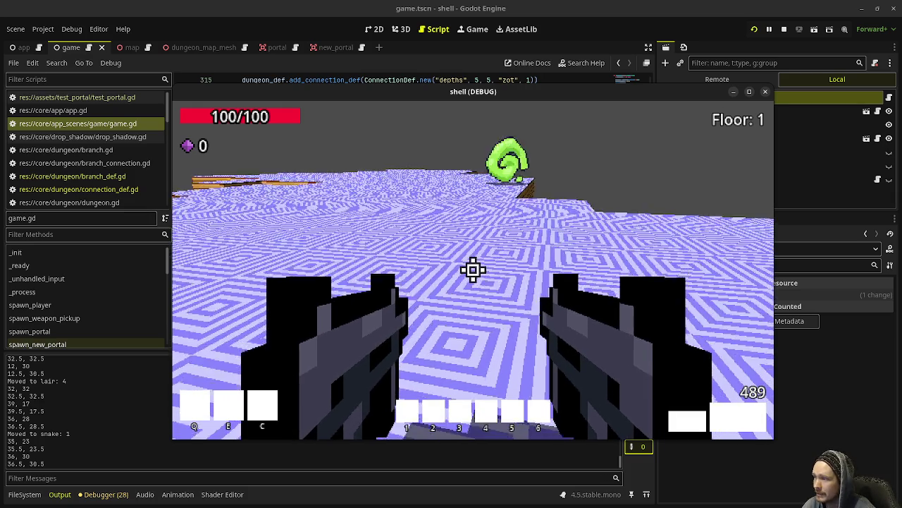
key("w")
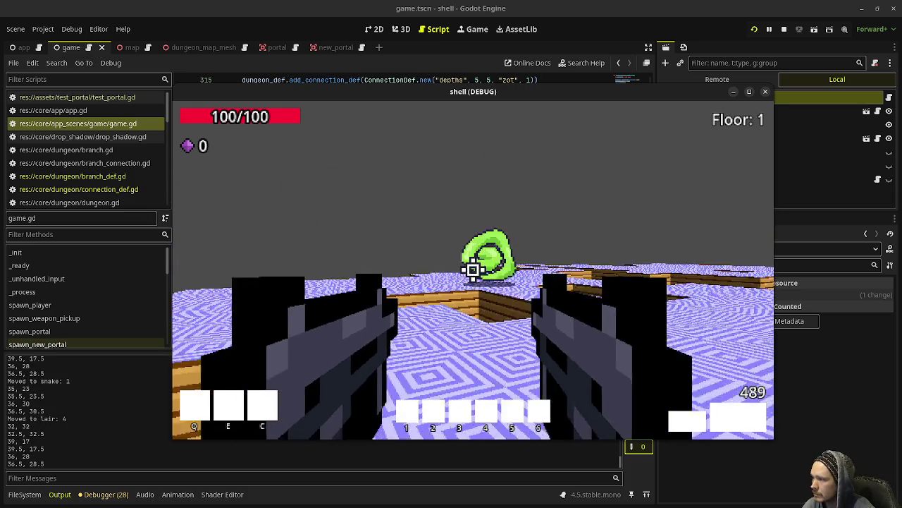
key("w")
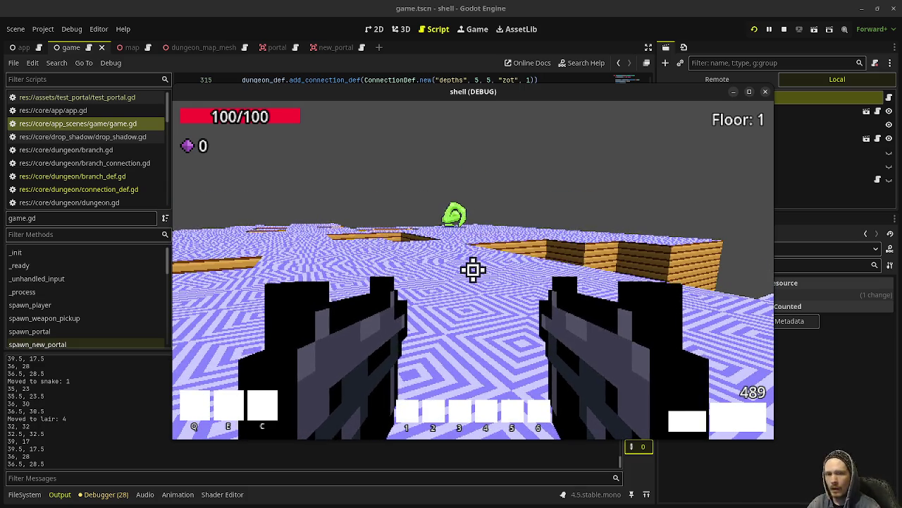
- Look around the new branch and drag the game window down to reveal game.gd
key("w")
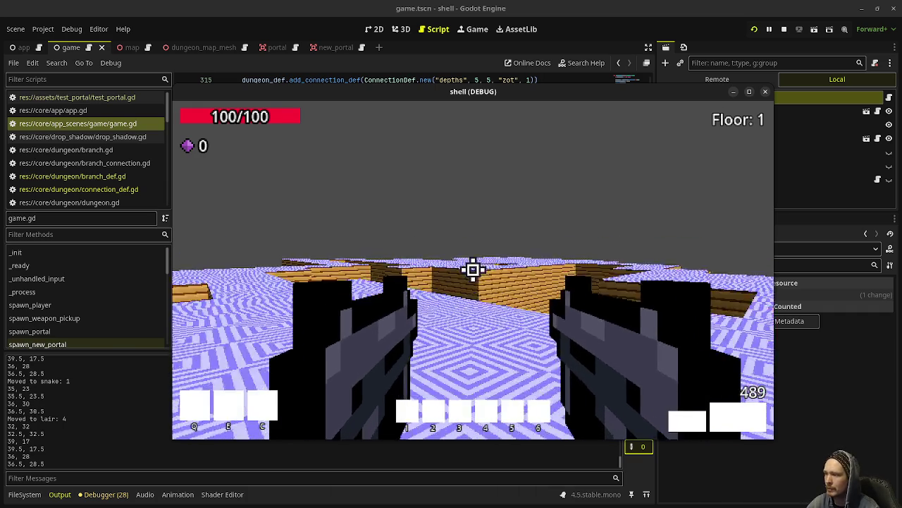
key("w")
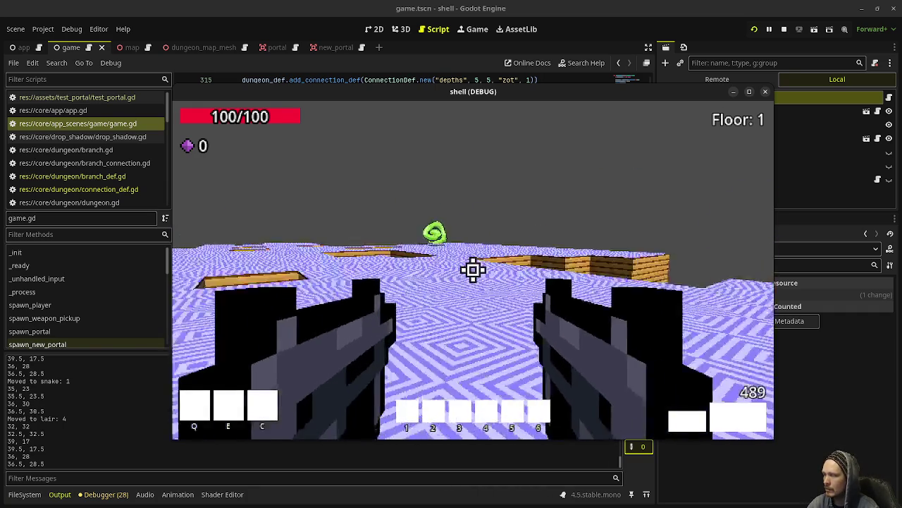
mouse_move(473, 92)
left_mouse_down()
mouse_move(471, 196)
mouse_move(438, 391)
left_mouse_up()
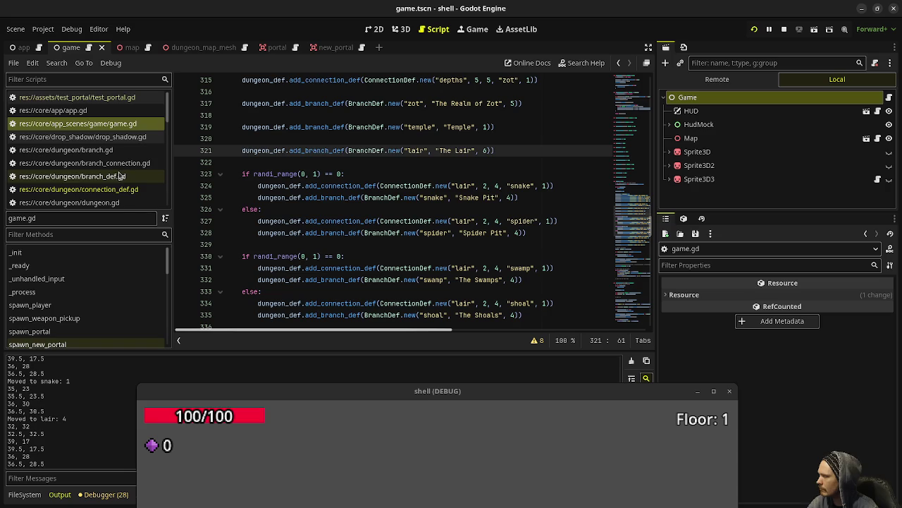
- Open player_controller.gd and inspect update_head_bob's velocity length condition and walking bob lines
scroll(120, 176, "down", 5)
scroll(120, 176, "down", 5)
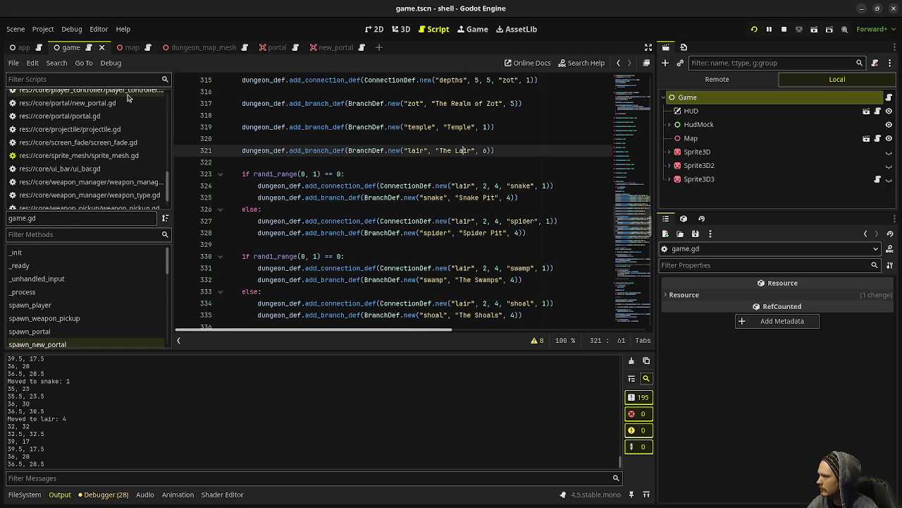
left_click(127, 92)
scroll(323, 209, "down", 5)
scroll(323, 210, "up", 10)
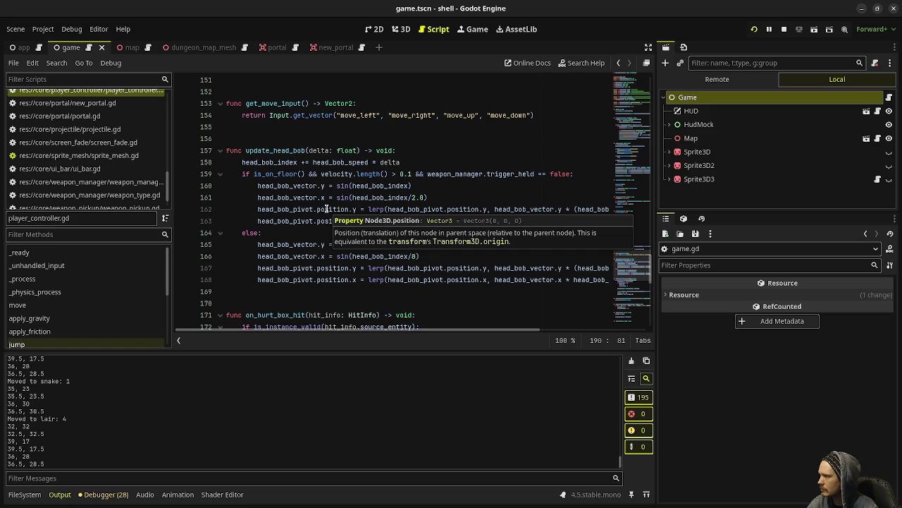
double_click(296, 150)
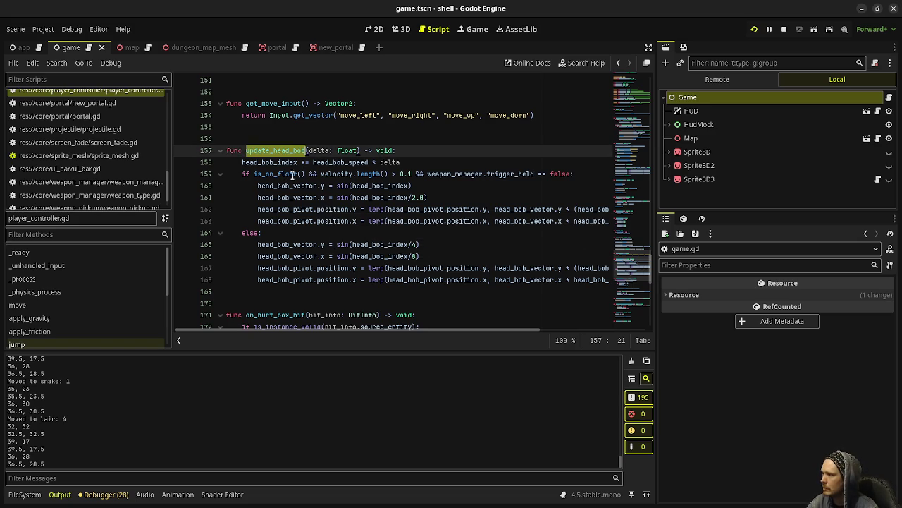
left_click(382, 173)
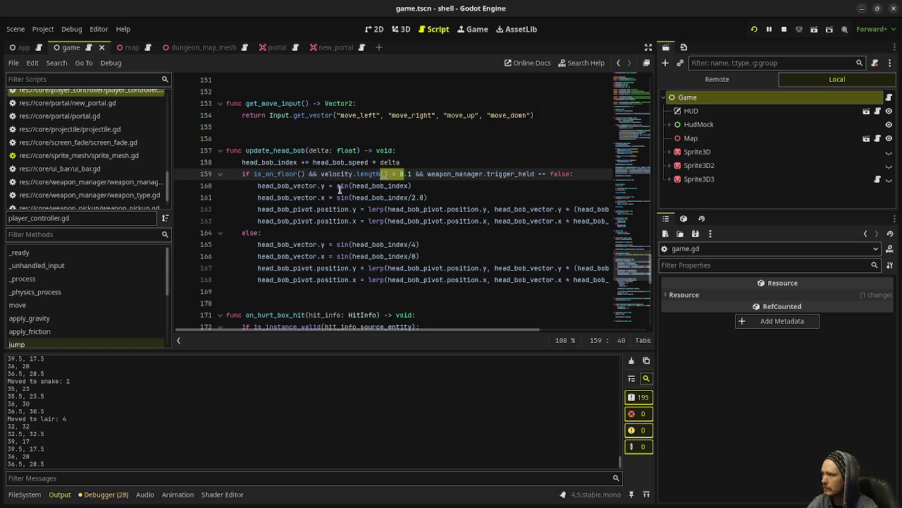
mouse_move(285, 185)
left_mouse_down()
mouse_move(423, 210)
mouse_move(416, 220)
left_mouse_up()
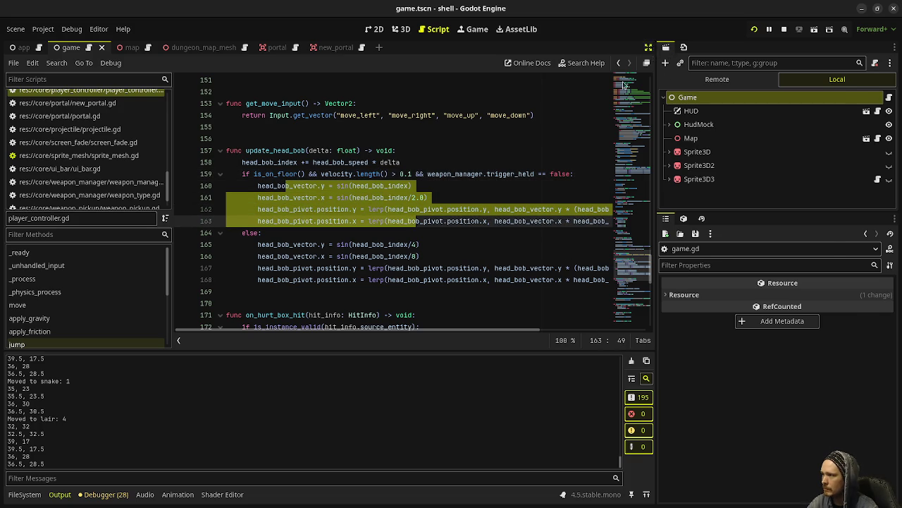
- Hide the side docks and mark the sine assignment on line 160 and the pivot lerp lines
left_click(649, 48)
left_click(405, 196)
left_click_drag(415, 185, 342, 185)
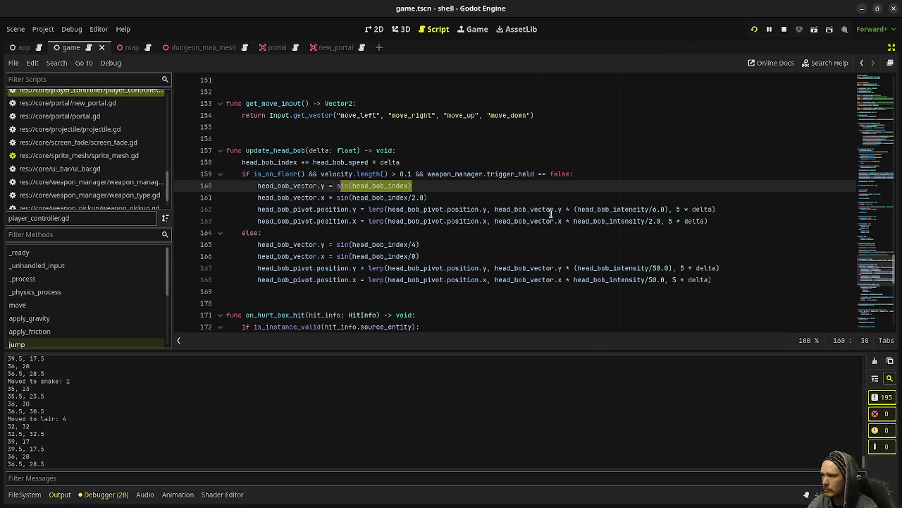
left_click(316, 186)
mouse_move(327, 186)
left_mouse_down()
mouse_move(353, 186)
mouse_move(346, 197)
left_mouse_up()
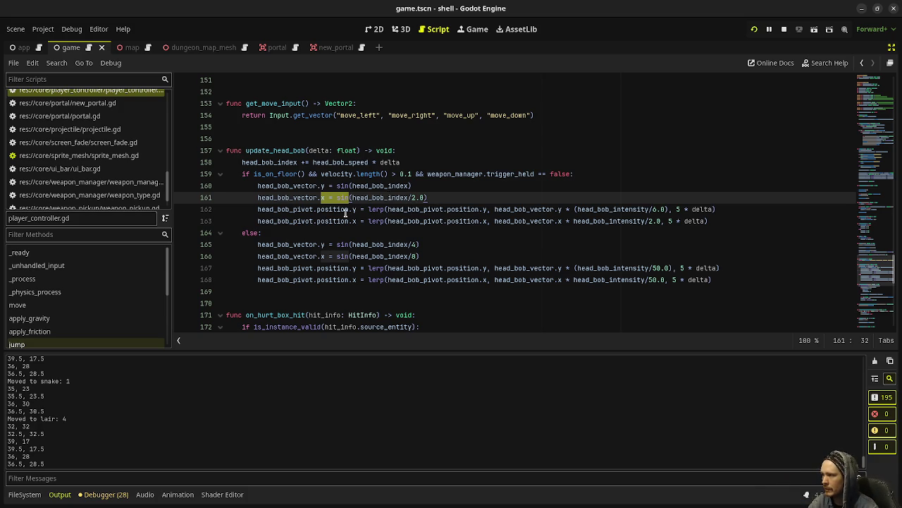
left_click_drag(333, 209, 362, 221)
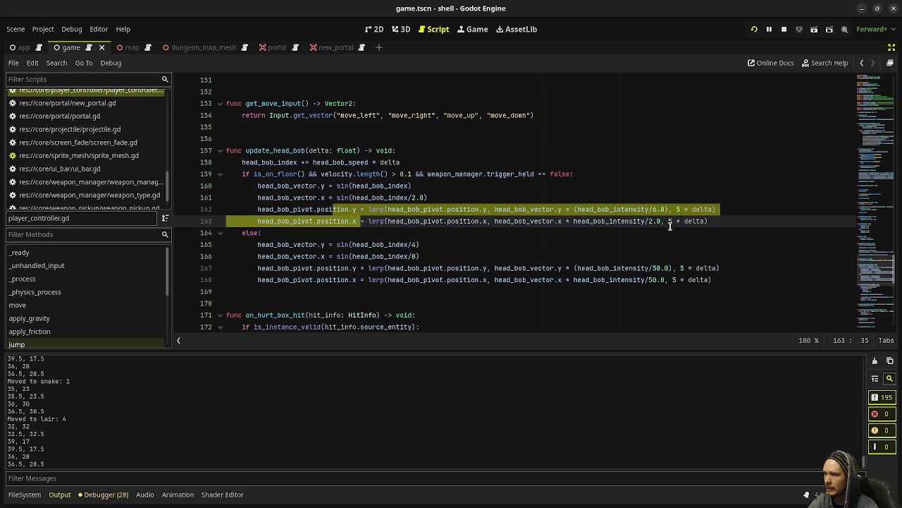
- Select the walking head bob lines 160–163, then the idle lines 165–168, then walking again
left_click(700, 224)
mouse_move(717, 220)
left_mouse_down()
mouse_move(389, 208)
mouse_move(257, 186)
left_mouse_up()
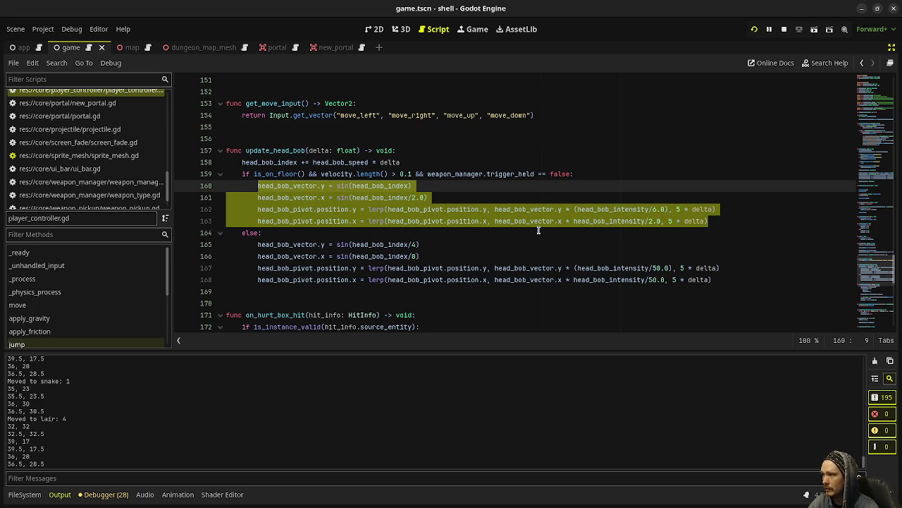
left_click(682, 268)
left_click_drag(715, 280, 257, 245)
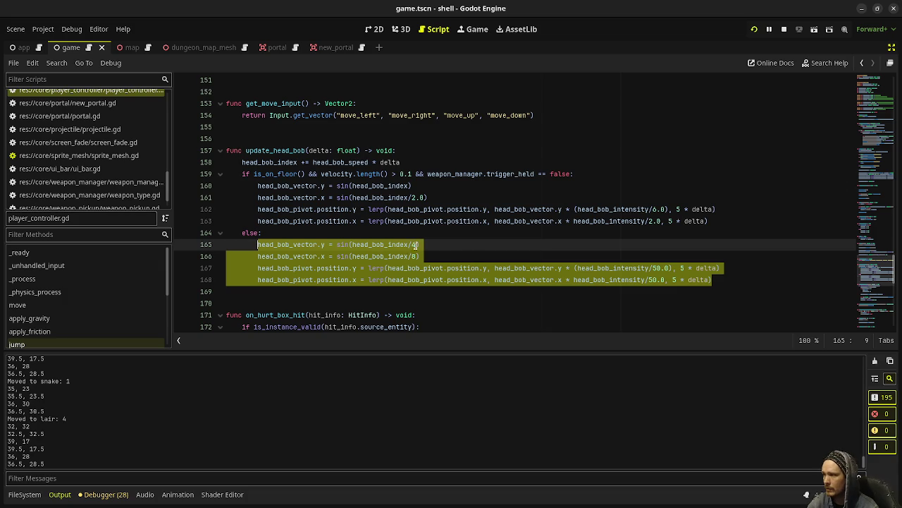
left_click_drag(708, 221, 257, 186)
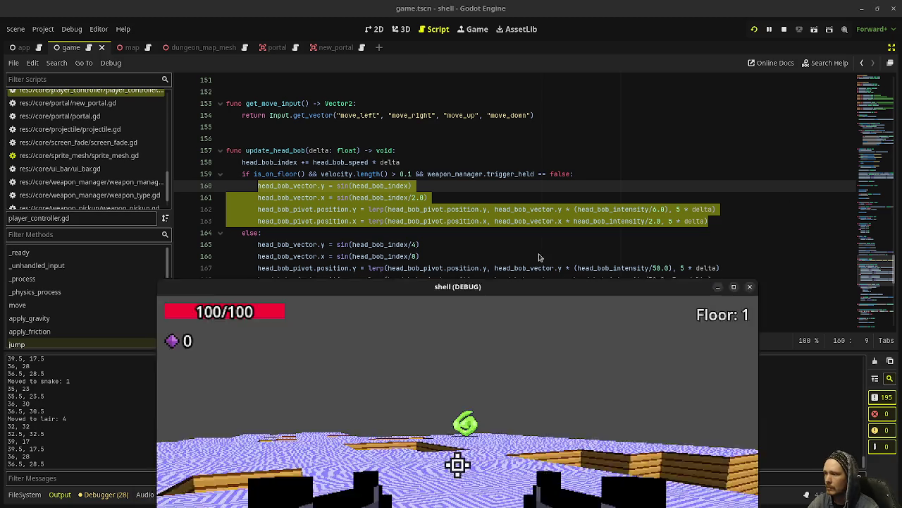
- Walk past the green spiral, jump onto the wooden maze walls, and head toward the spirals
key("w")
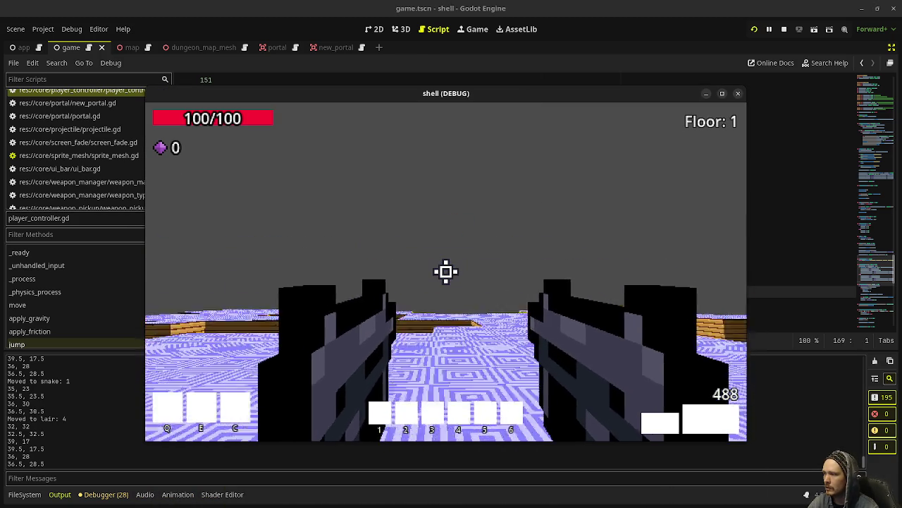
key("w")
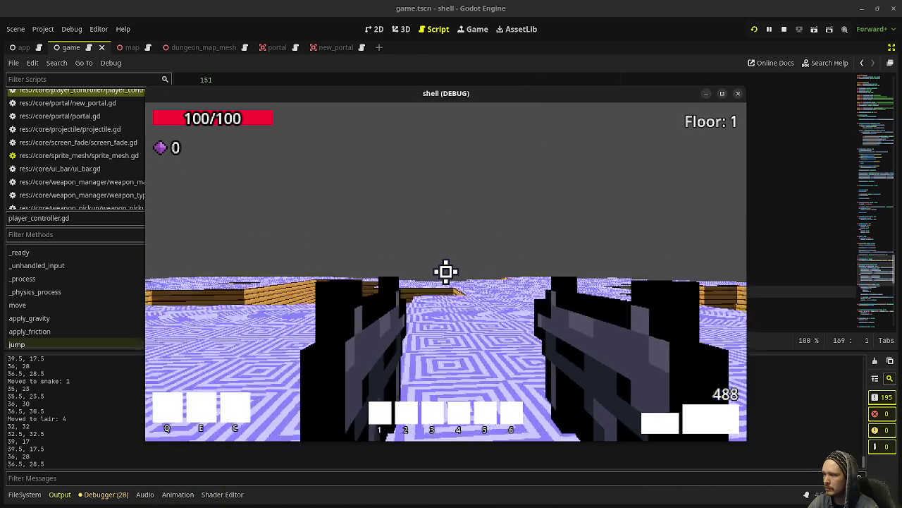
key("w")
key("w")
key("w")
key("w")
key("w")
key("space")
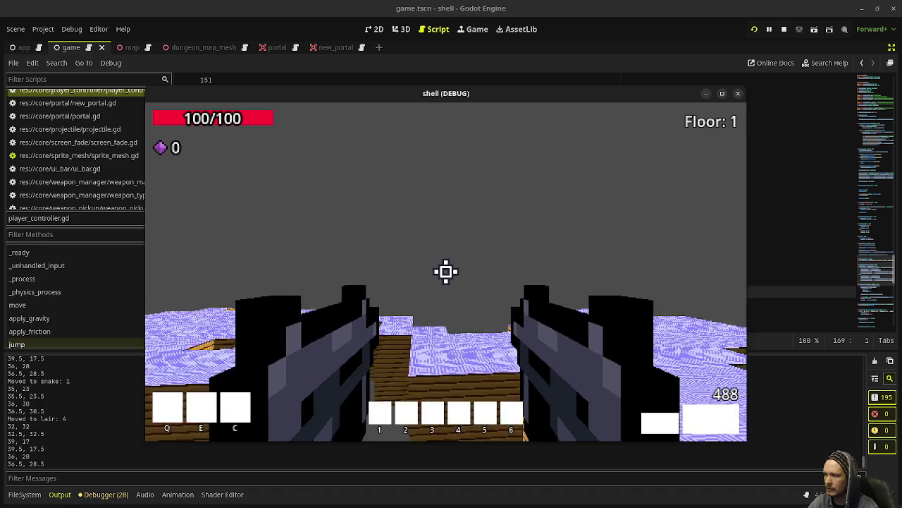
key("w")
key("w")
key("w")
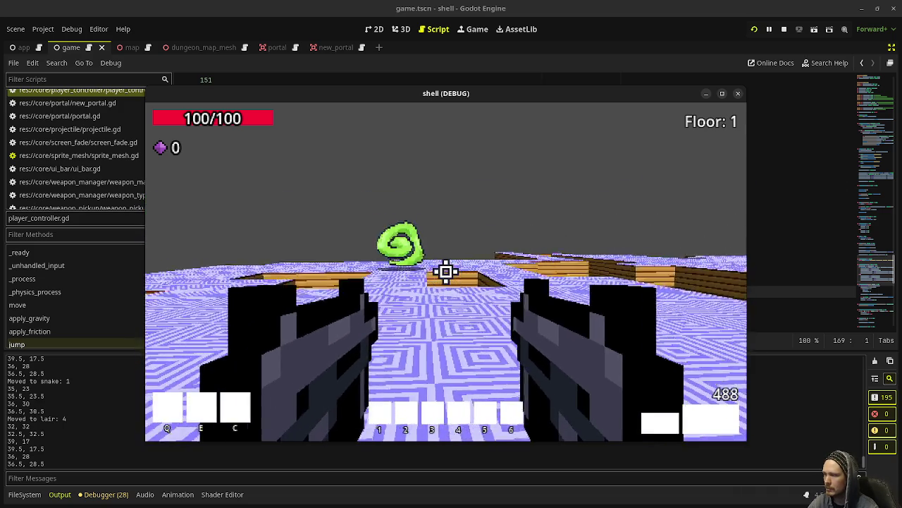
key("w")
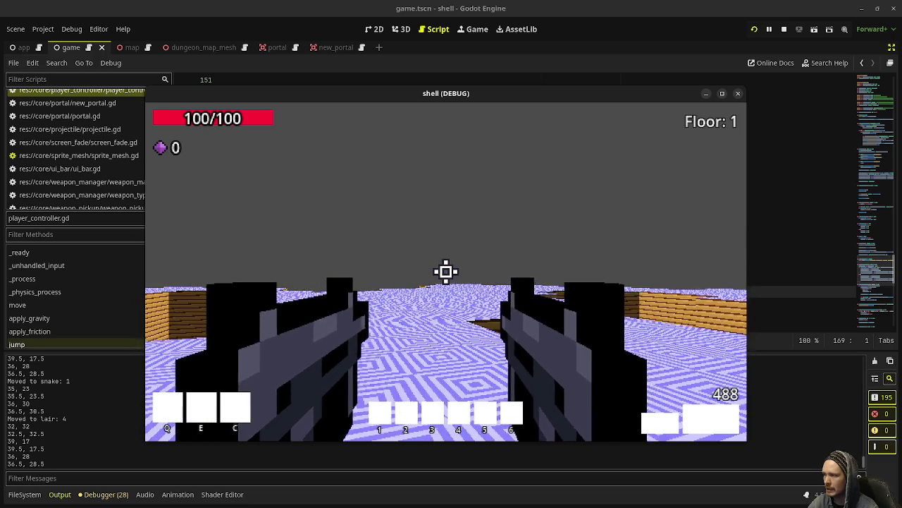
key("w")
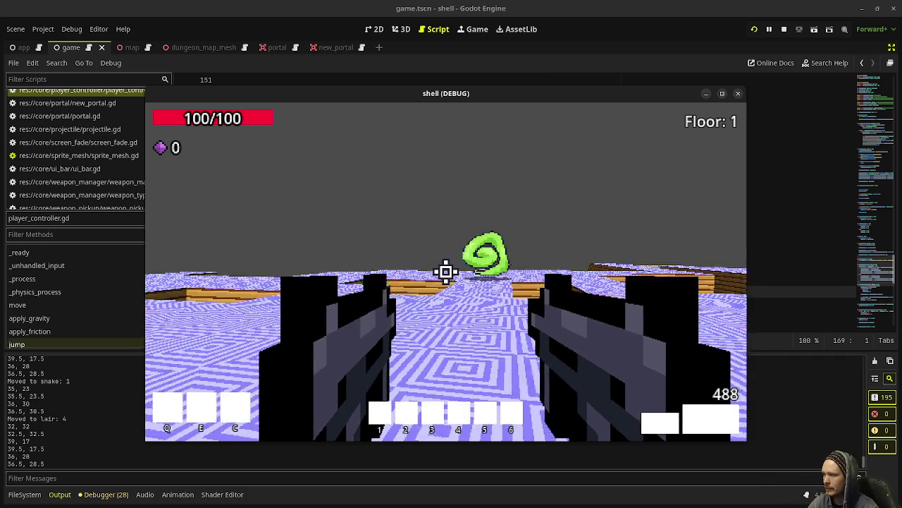
key("w")
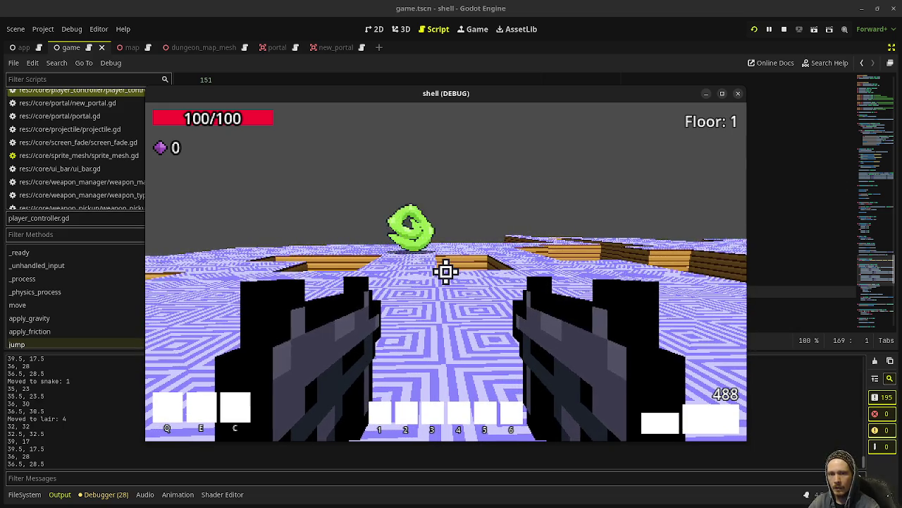
key("w")
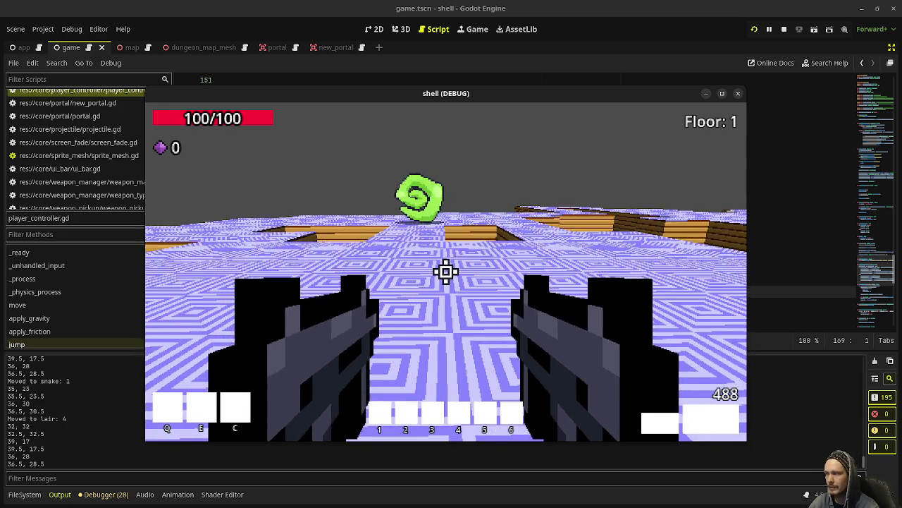
- Jump to look over the floor and pits, fire three shots, then stop the game
key("space")
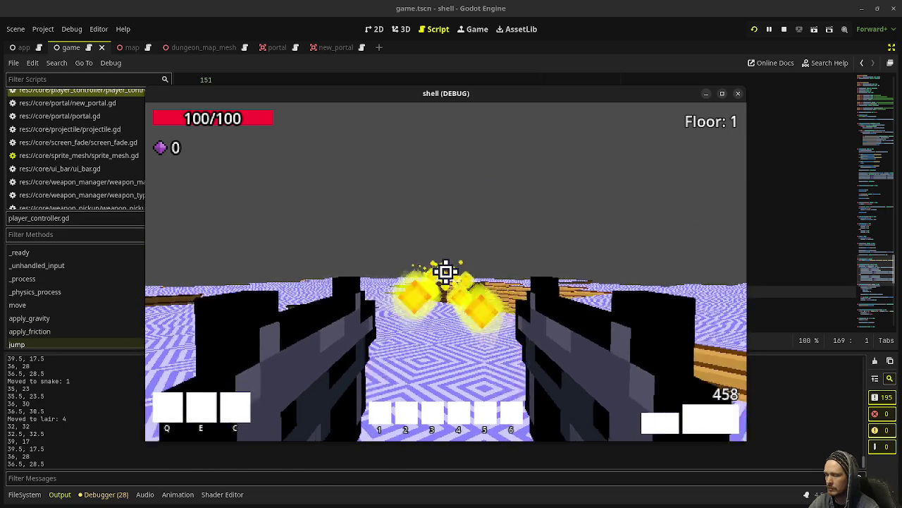
left_click(445, 271)
left_click(446, 271)
left_click(446, 271)
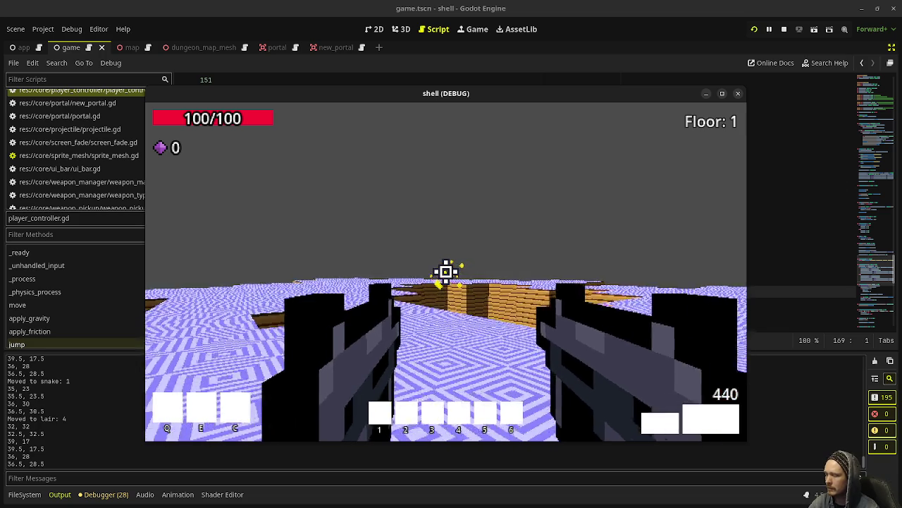
key("Escape")
left_click(784, 33)
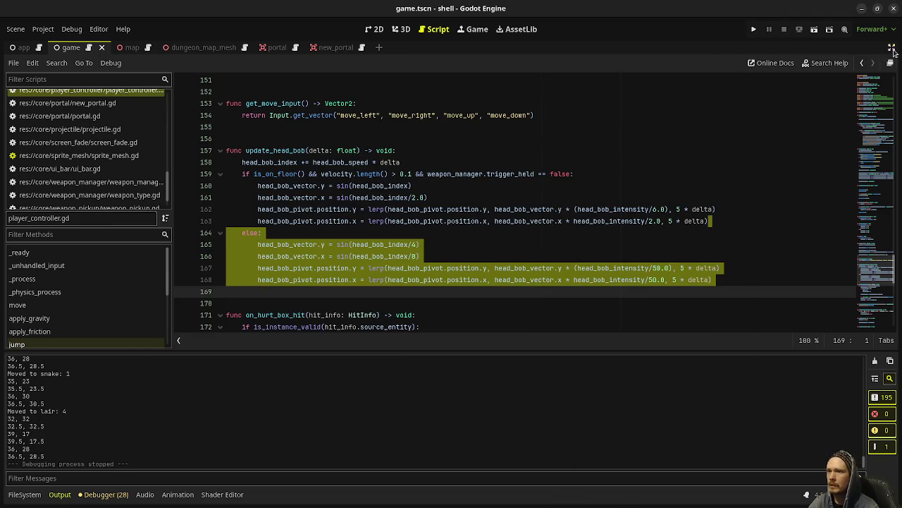
- Restore the scene tree and inspector docks and open game.gd at its _ready function
left_click(893, 49)
scroll(457, 239, "up", 1)
scroll(457, 239, "up", 20)
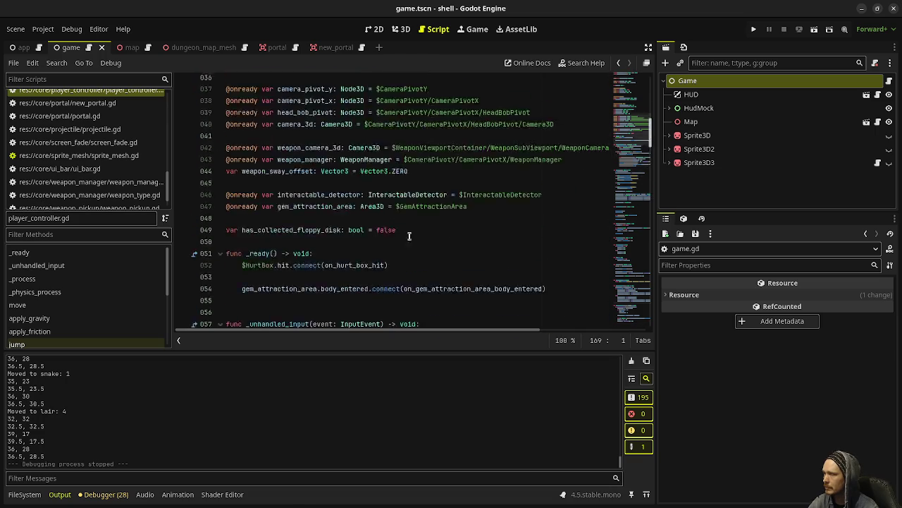
scroll(423, 236, "up", 10)
scroll(108, 134, "up", 2)
scroll(109, 134, "up", 4)
left_click(134, 124)
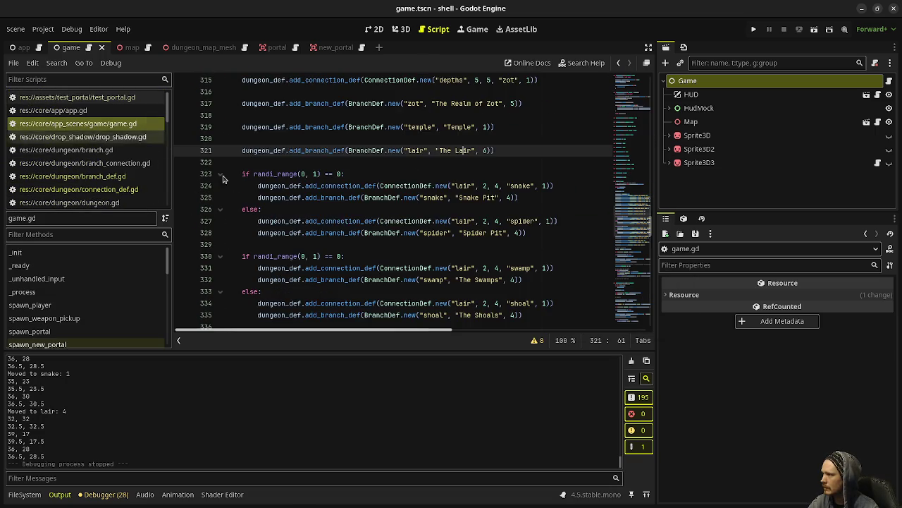
scroll(343, 219, "up", 20)
scroll(343, 219, "up", 15)
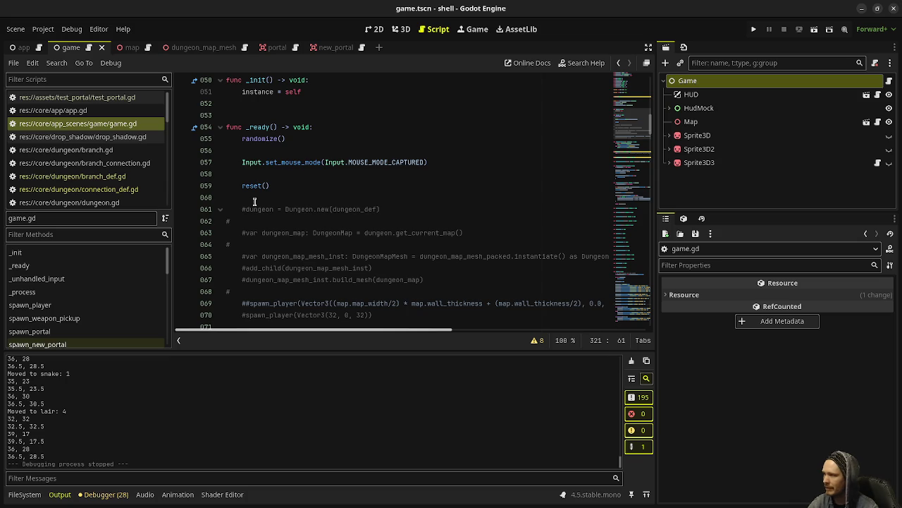
- Change line 59's reset() call to old_reset(), save game.gd, and run with F5
left_click(243, 185)
type("old_")
key("BackSpace")
key("ctrl+s")
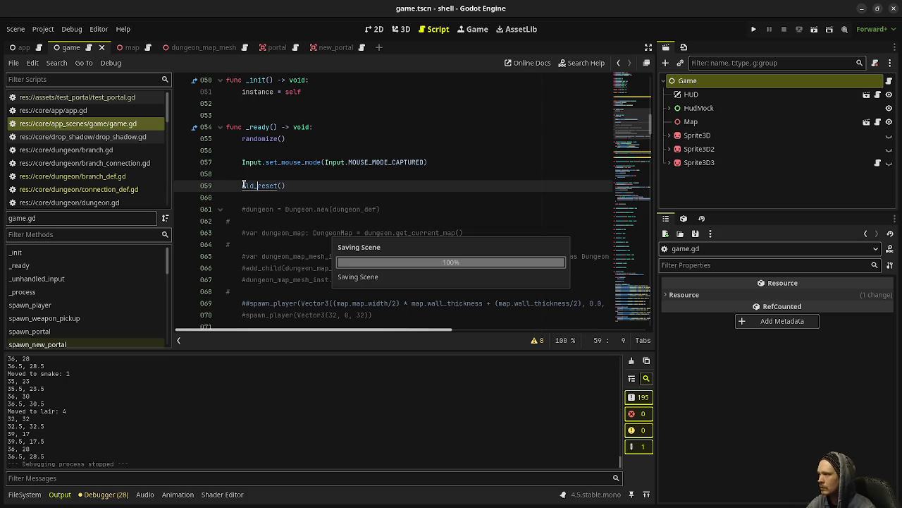
left_click(363, 202)
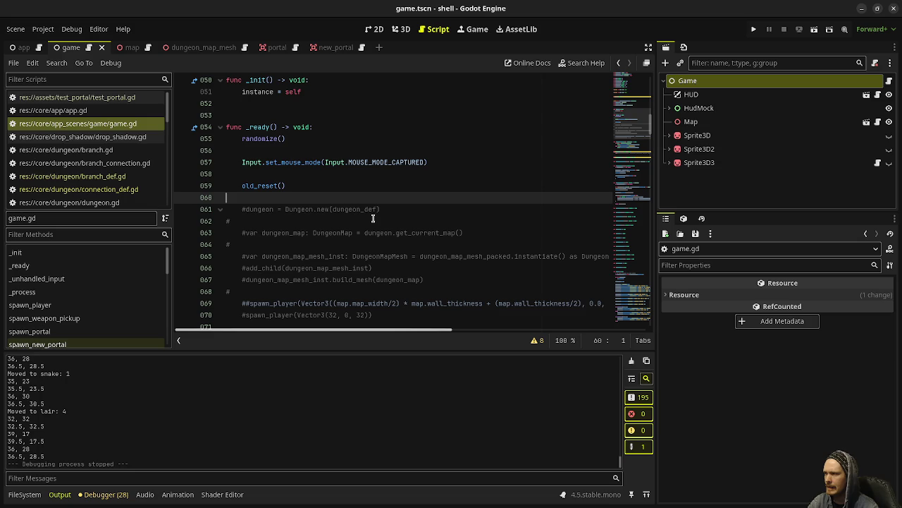
key("F5")
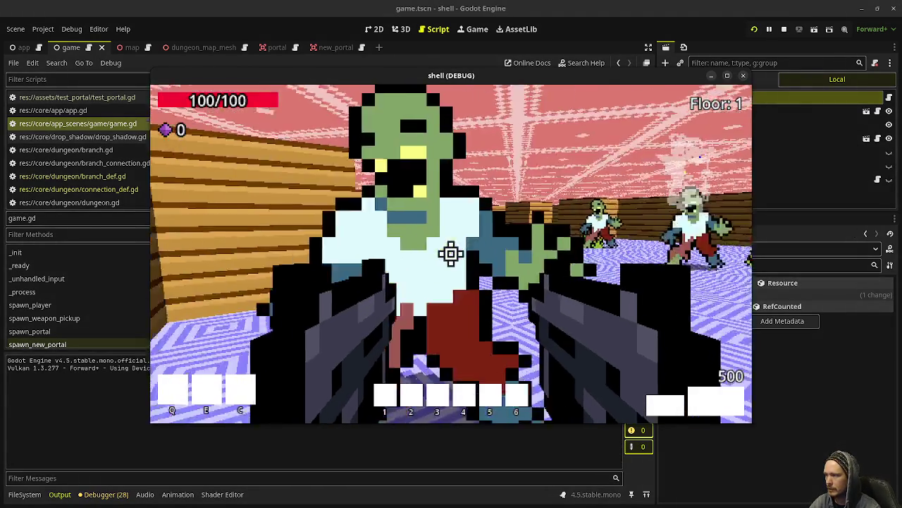
- Fire two shots at the zombie on Floor 1 to kill it
left_click(451, 254)
left_click(451, 254)
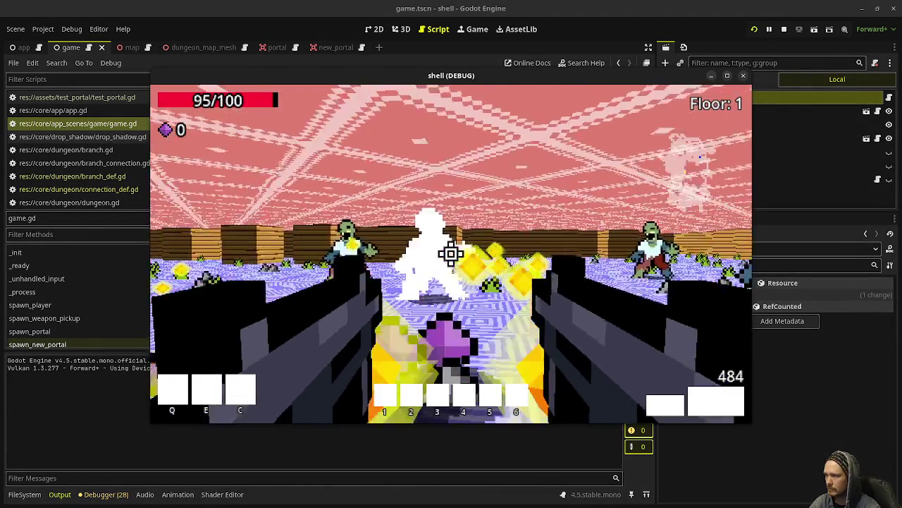
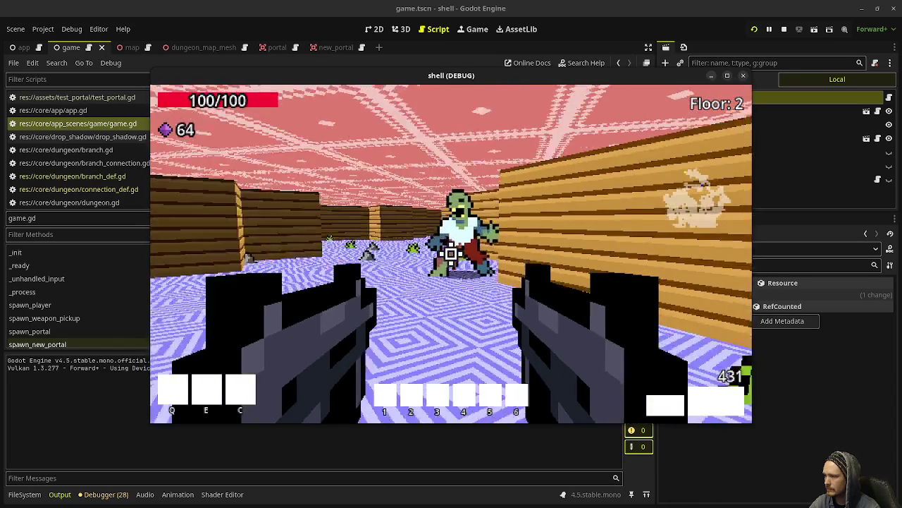
- Shoot the enemies on floor 2 and walk over the gems and ammo, then stop the game
left_click(451, 252)
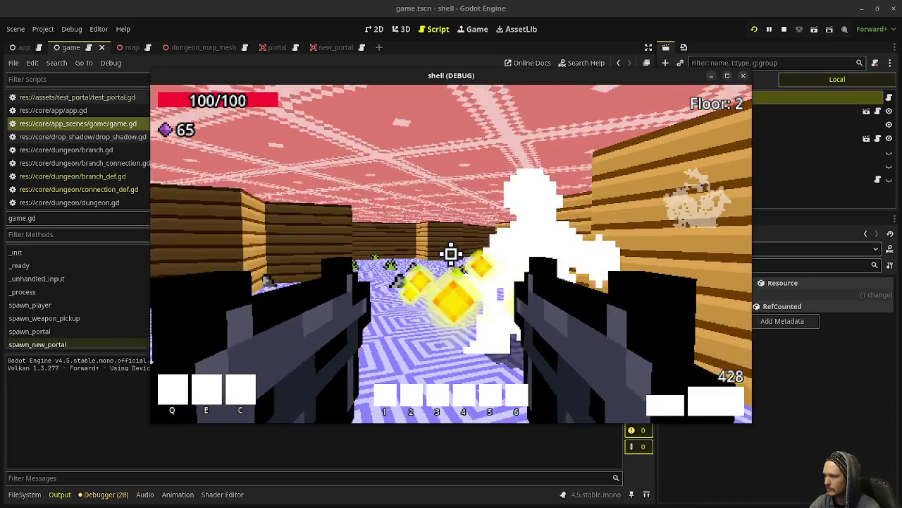
key("w")
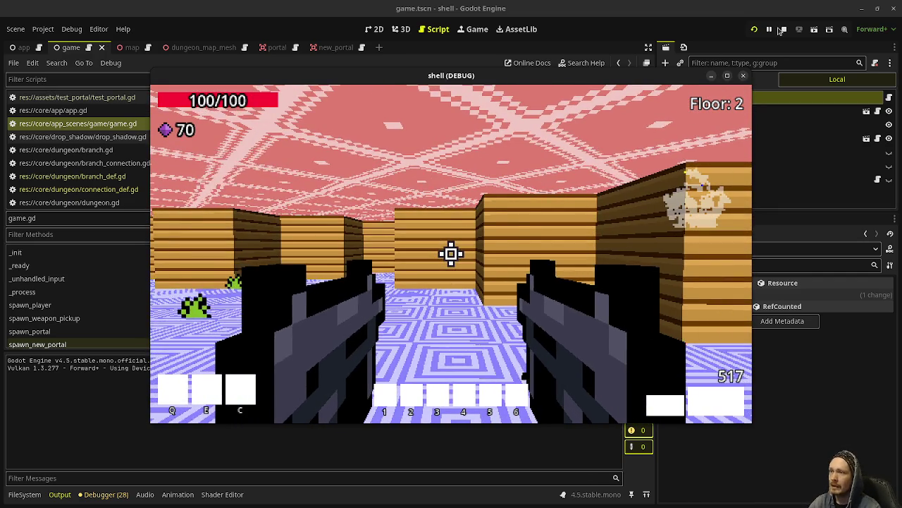
left_click(452, 252)
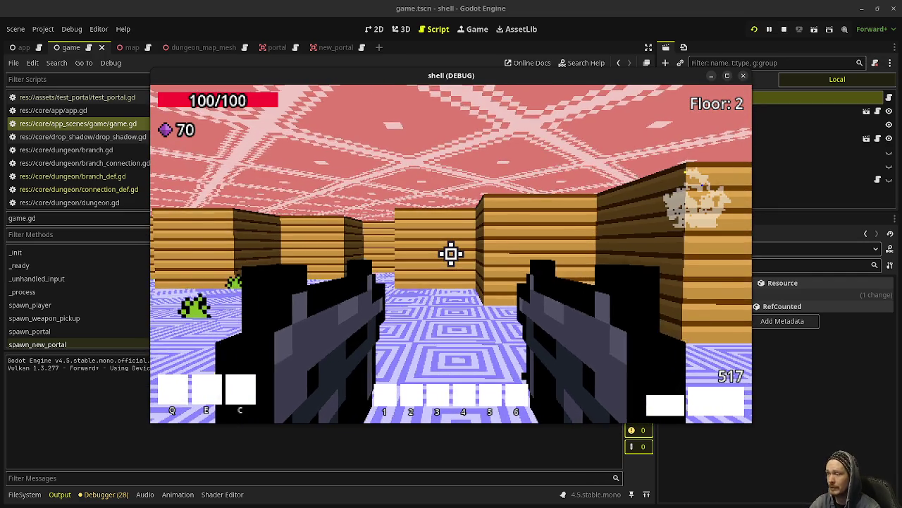
key("w")
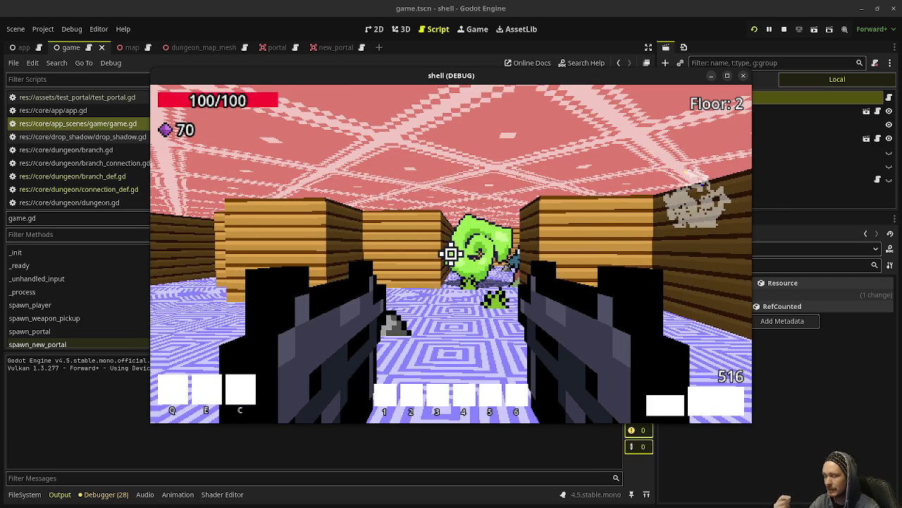
left_click_drag(451, 253, 451, 254)
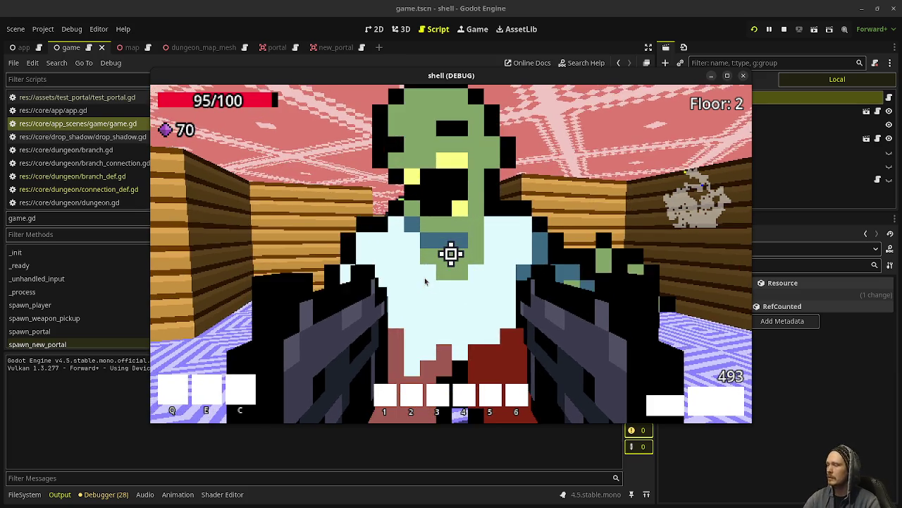
left_click(784, 31)
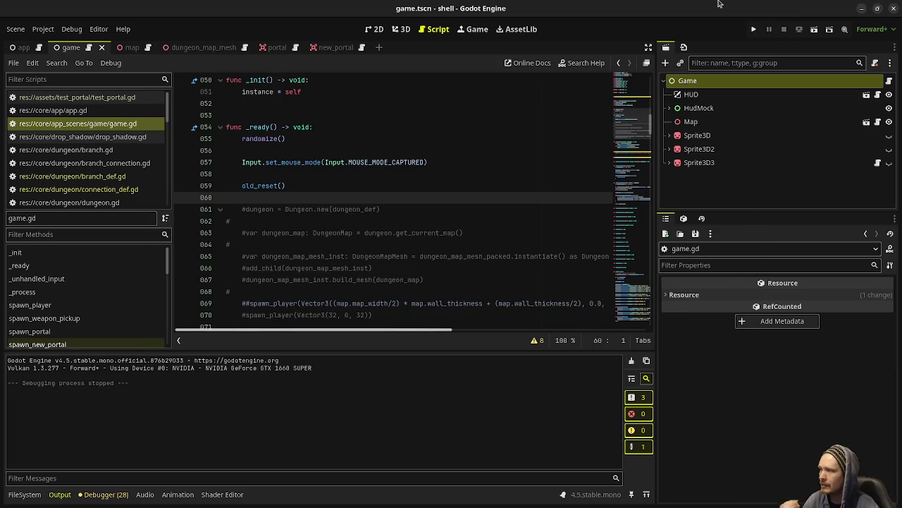
- Change the old_reset() call on line 59 of game.gd to reset() and save
key("Up")
key("Home")
key("Delete")
key("Delete")
key("Delete")
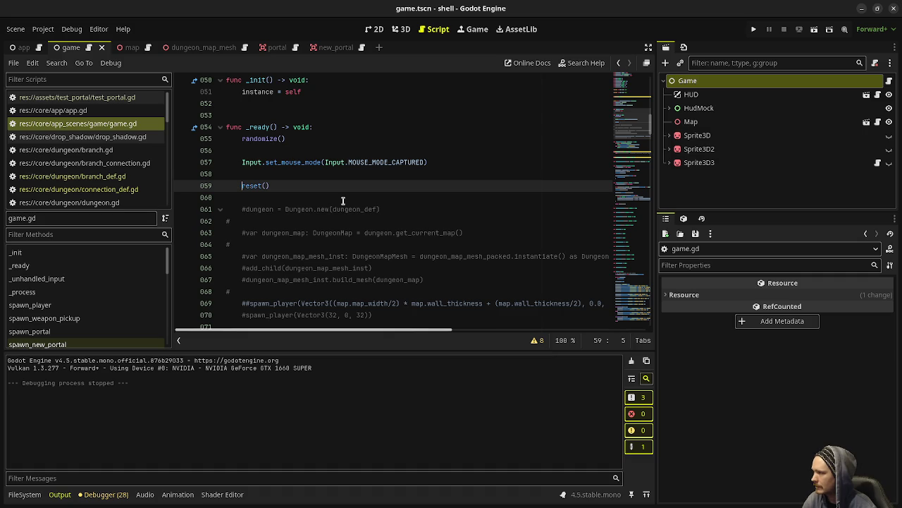
key("ctrl+s")
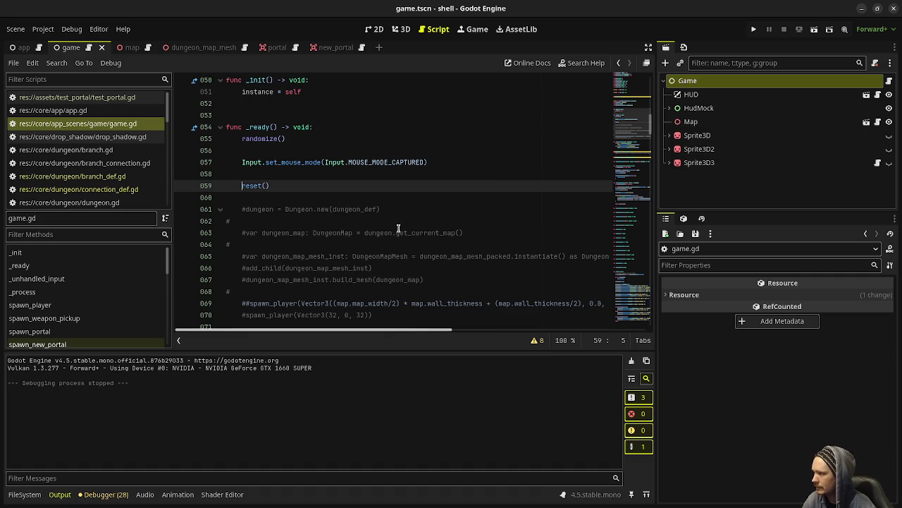
- Revert the DungeonMapMesh Wall Height to its default 1.0 and save the scene
left_click(201, 48)
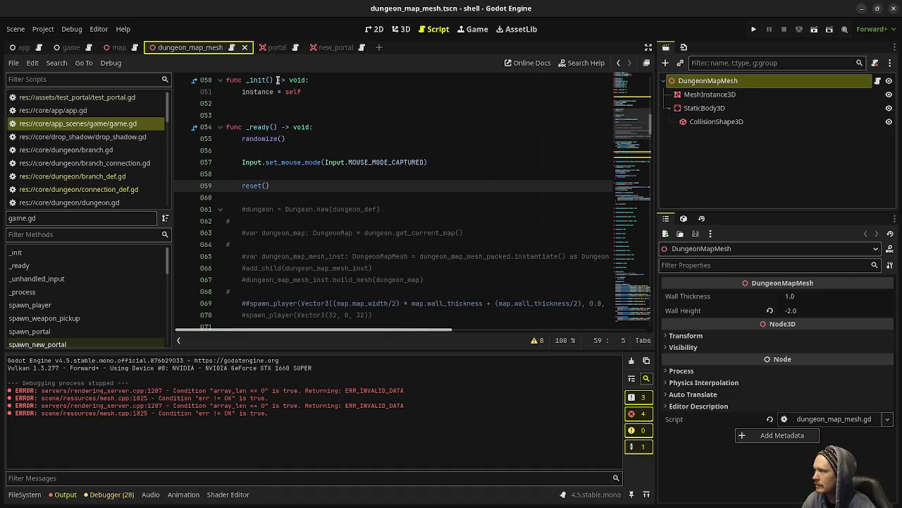
left_click(769, 311)
key("ctrl+s")
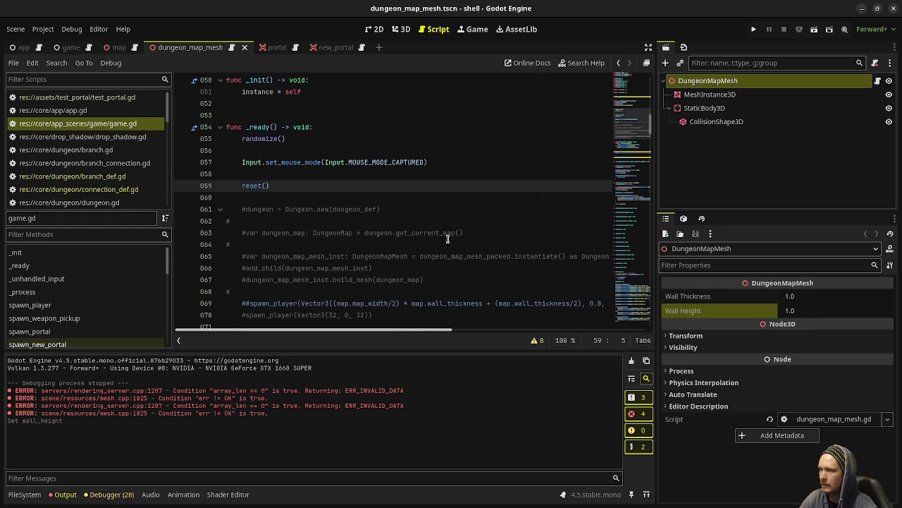
scroll(111, 179, "down", 5)
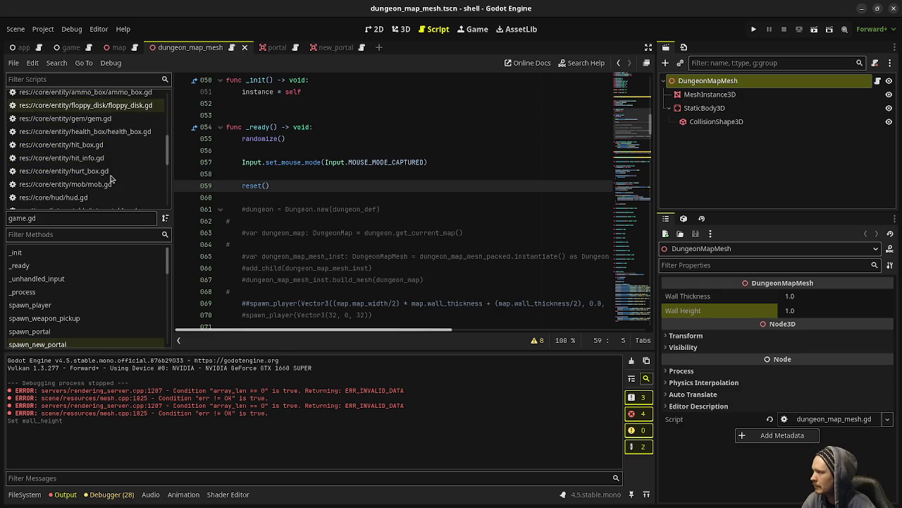
scroll(111, 179, "down", 3)
scroll(98, 178, "up", 4)
scroll(98, 178, "up", 4)
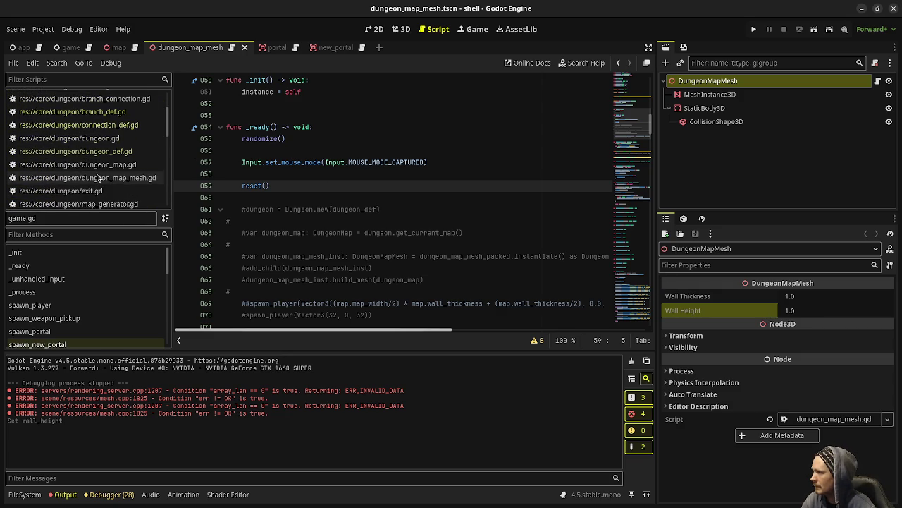
- Open dungeon_map_mesh.gd, look over the vertex-building code, and launch the project
left_click(106, 177)
left_click(446, 236)
scroll(446, 236, "down", 5)
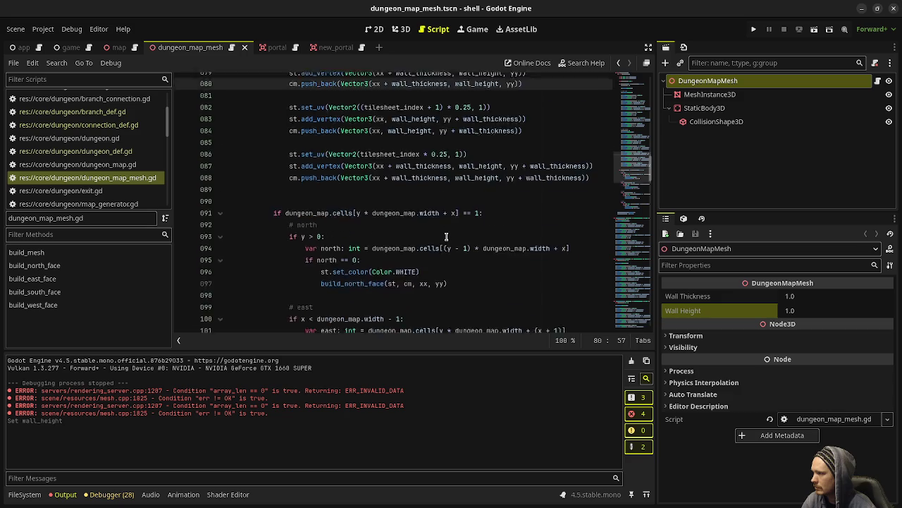
scroll(447, 237, "up", 8)
scroll(446, 236, "up", 10)
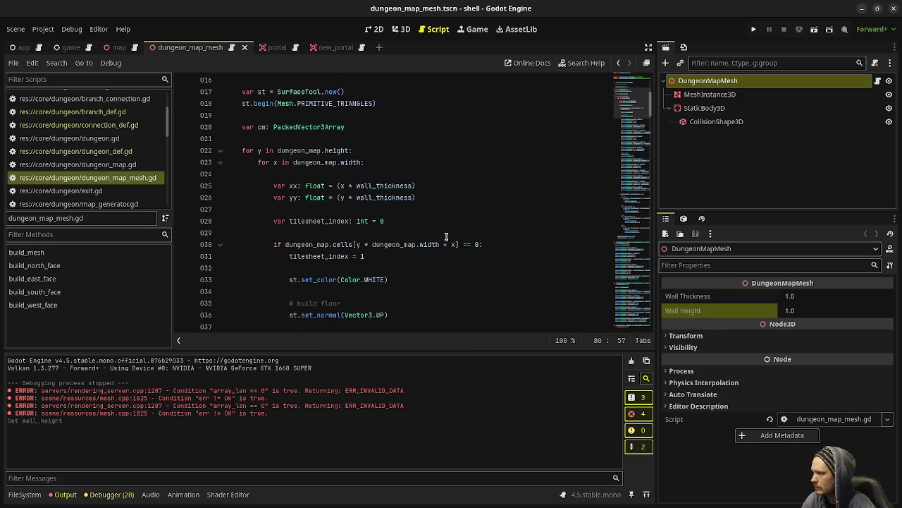
scroll(446, 236, "down", 7)
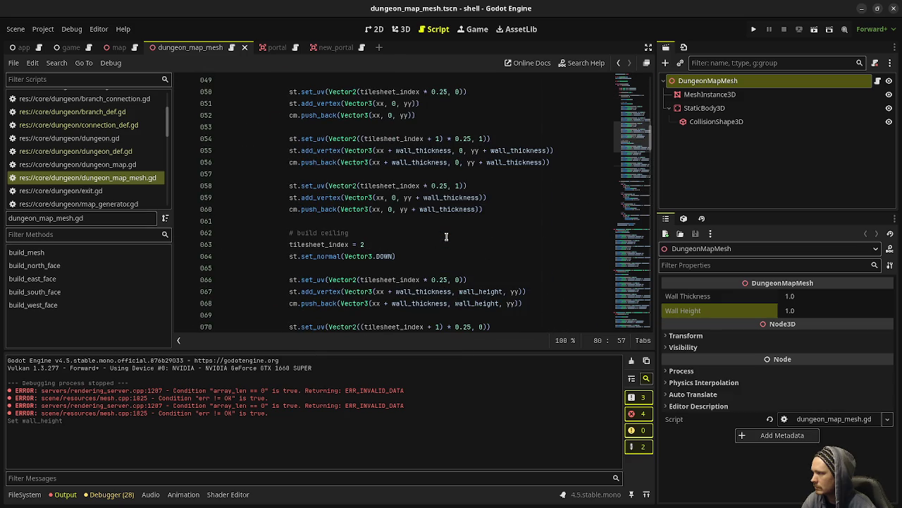
scroll(446, 236, "down", 5)
left_click(447, 232)
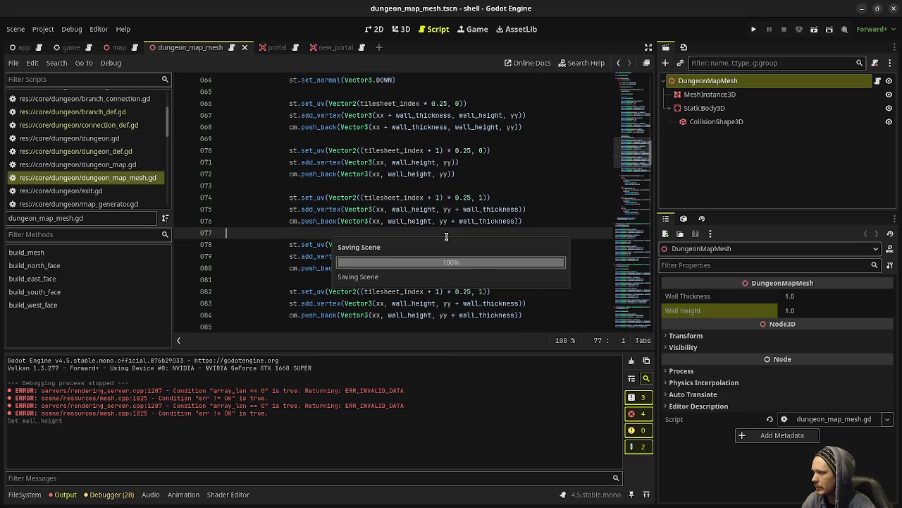
key("F5")
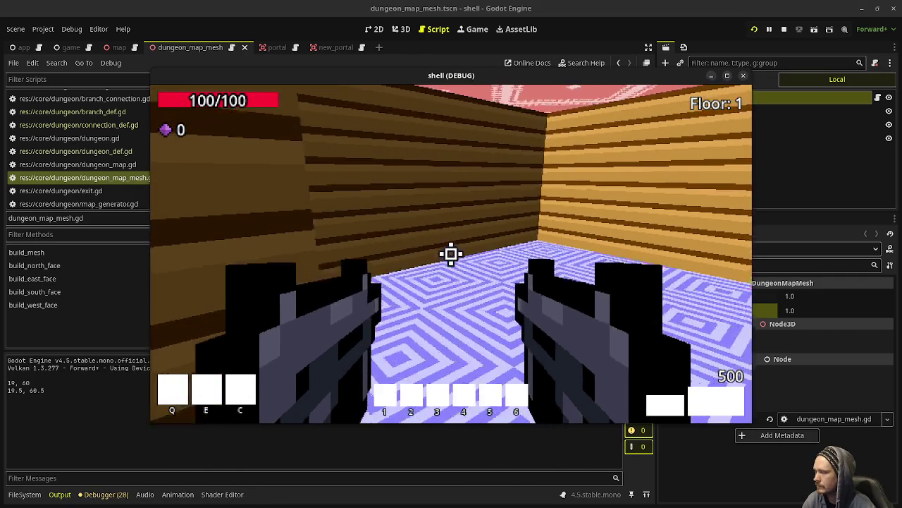
- Stop the blank test run and set the mesh's Wall Height to 2.0
mouse_move(451, 254)
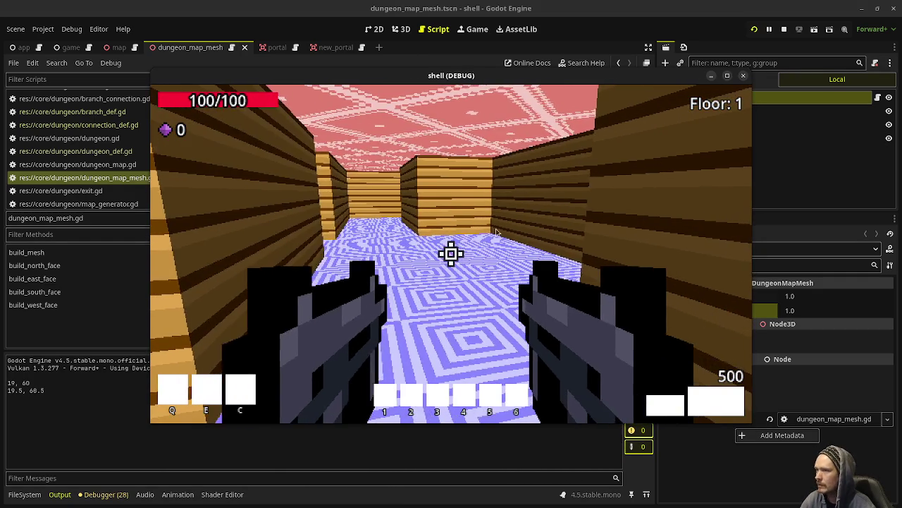
key("Escape")
left_click(806, 313)
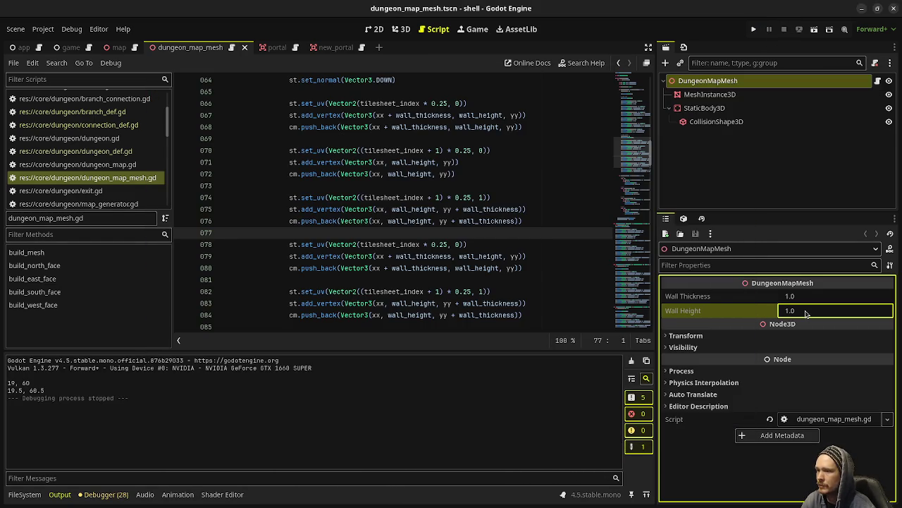
type("2")
key("Return")
- Run the game again, walk through the taller floor 1 corridors, then stop it
key("F5")
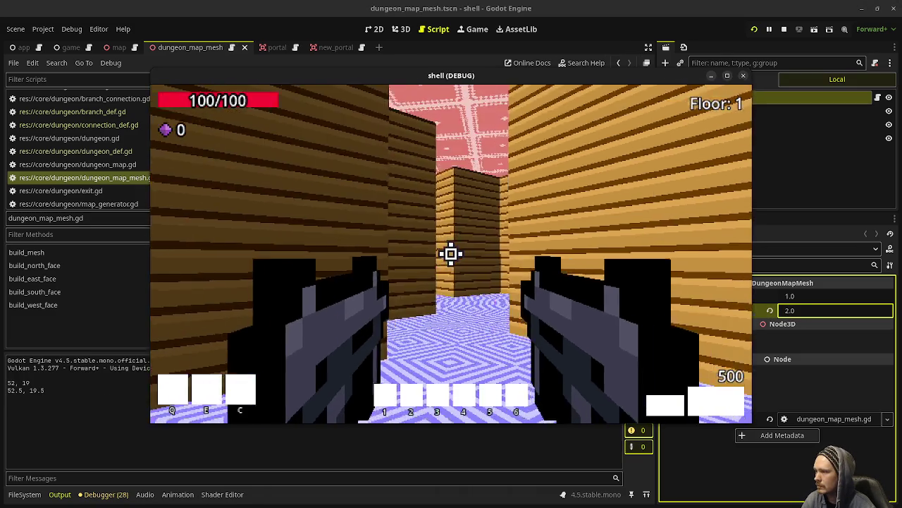
key("w")
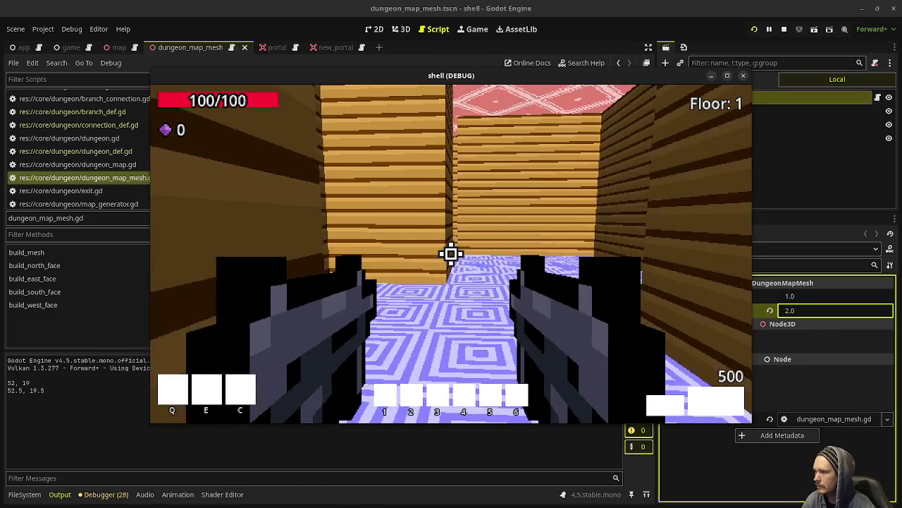
key("w")
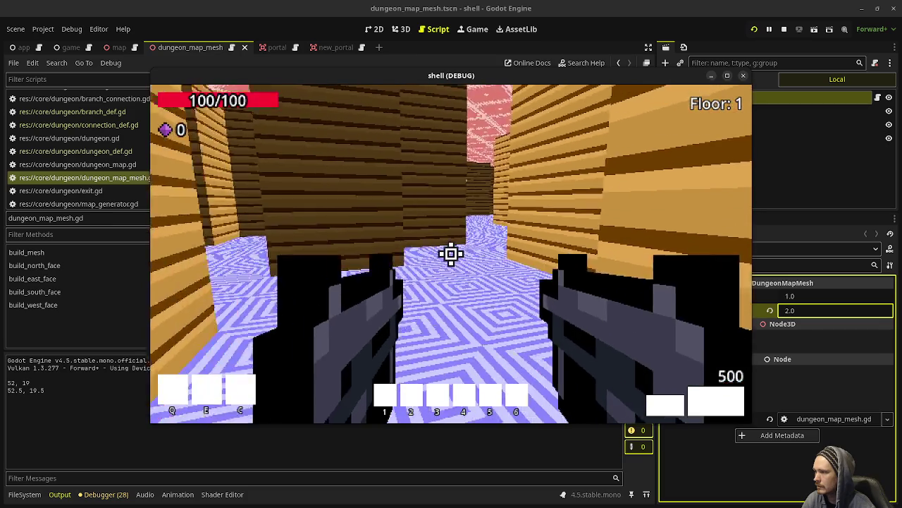
key("w")
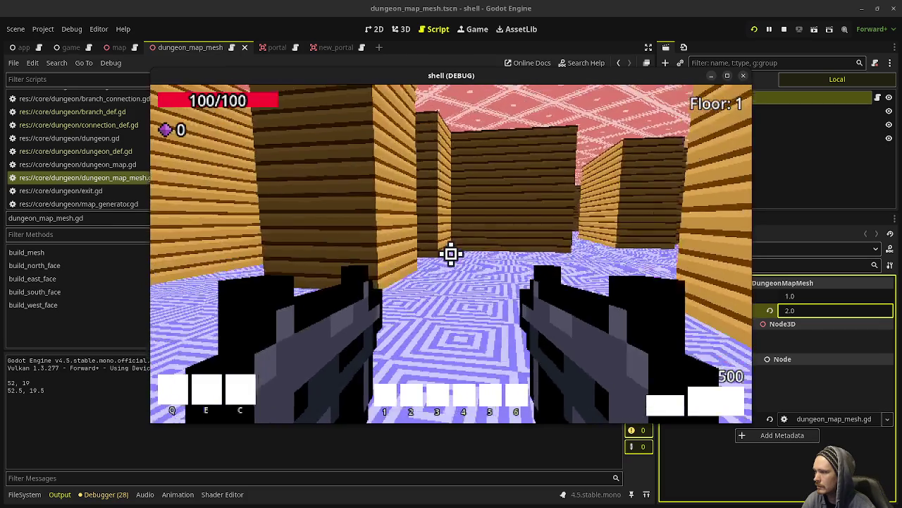
key("w")
key("Escape")
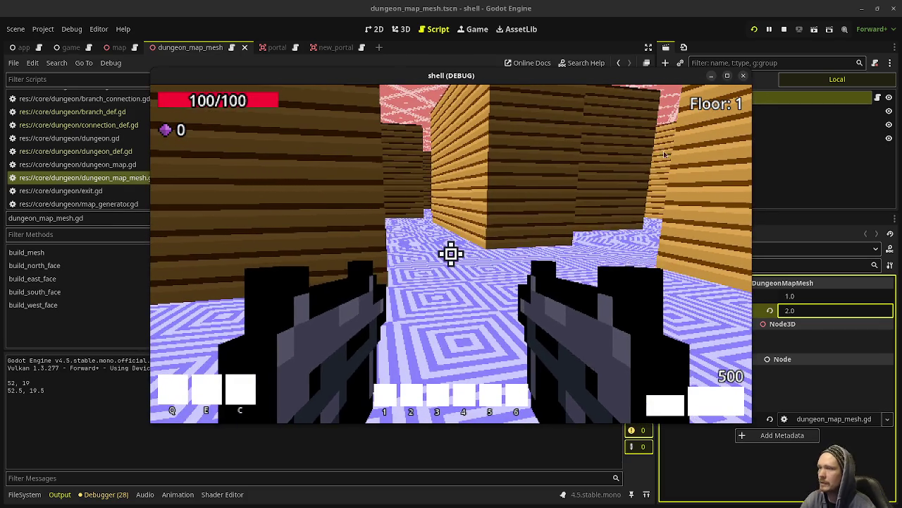
left_click(784, 29)
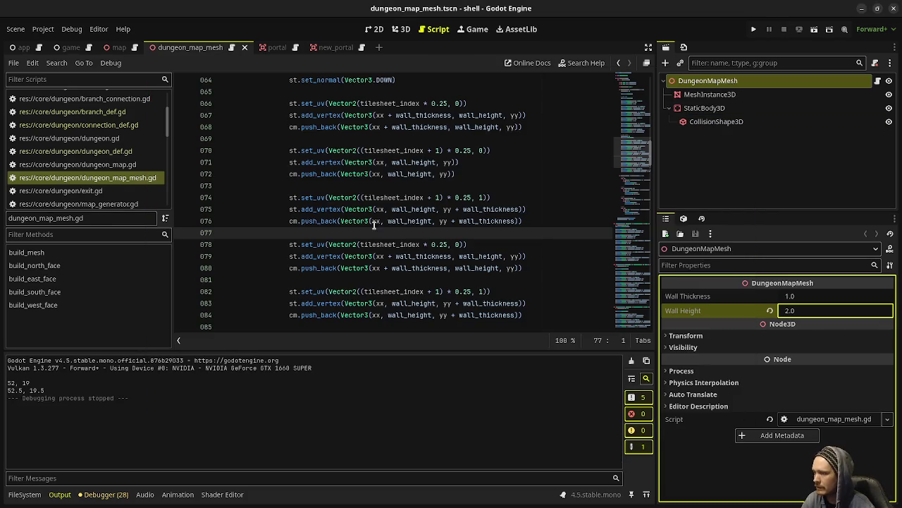
- In hud.gd, add the signature 'func new_update_minimap(dungeon_map: DungeomMap) -> void:' above update_minimap
scroll(102, 145, "down", 5)
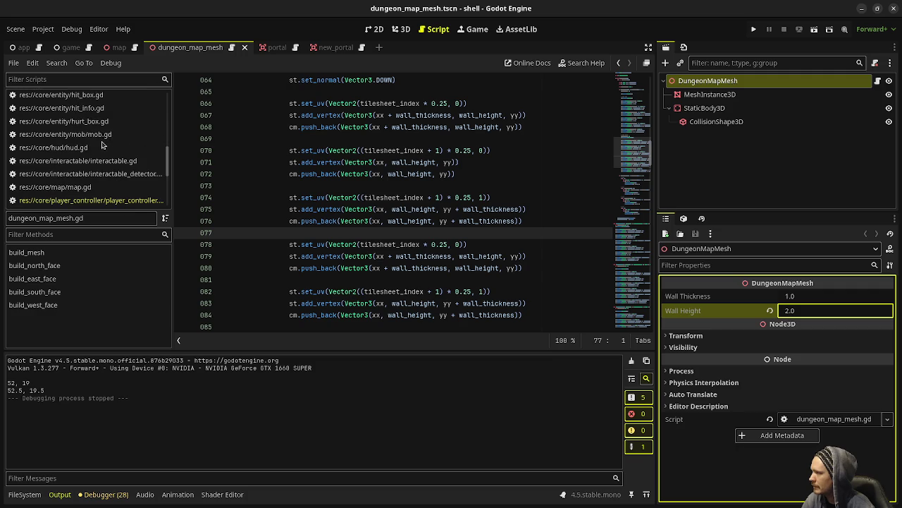
left_click(53, 148)
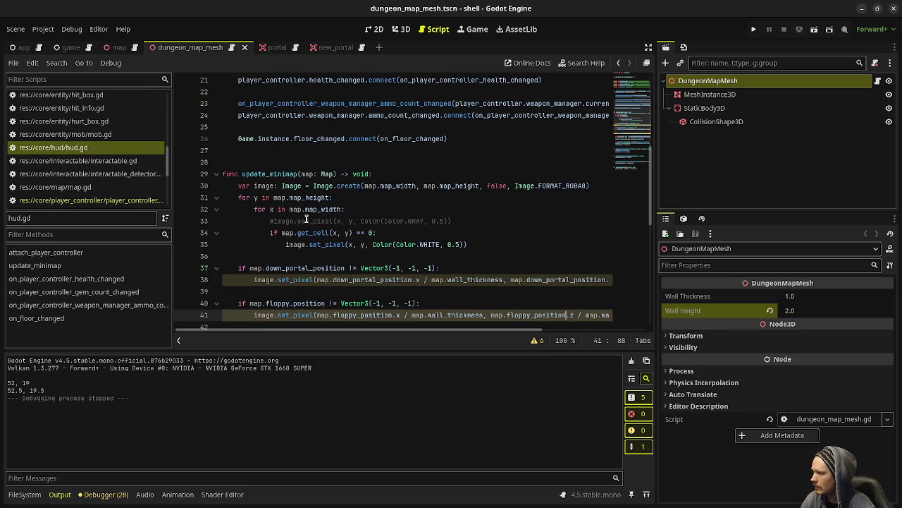
scroll(282, 176, "down", 5)
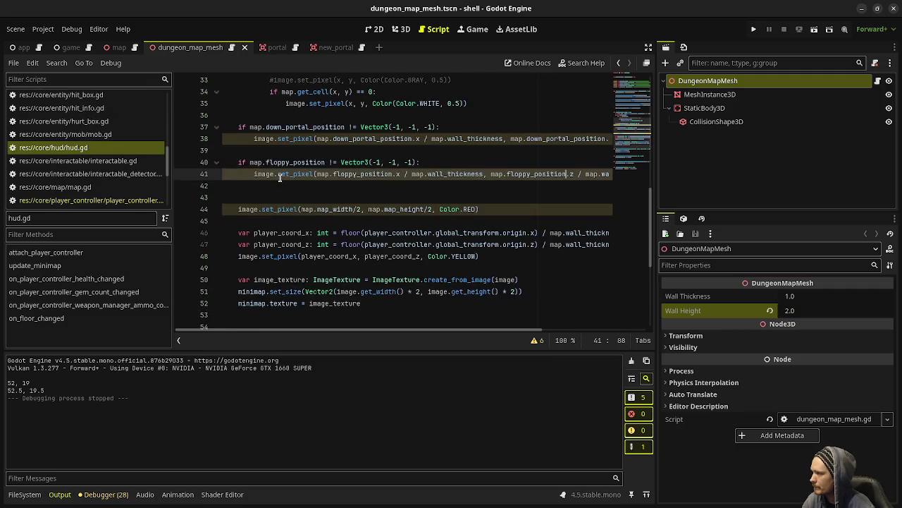
scroll(284, 204, "up", 5)
scroll(285, 213, "up", 3)
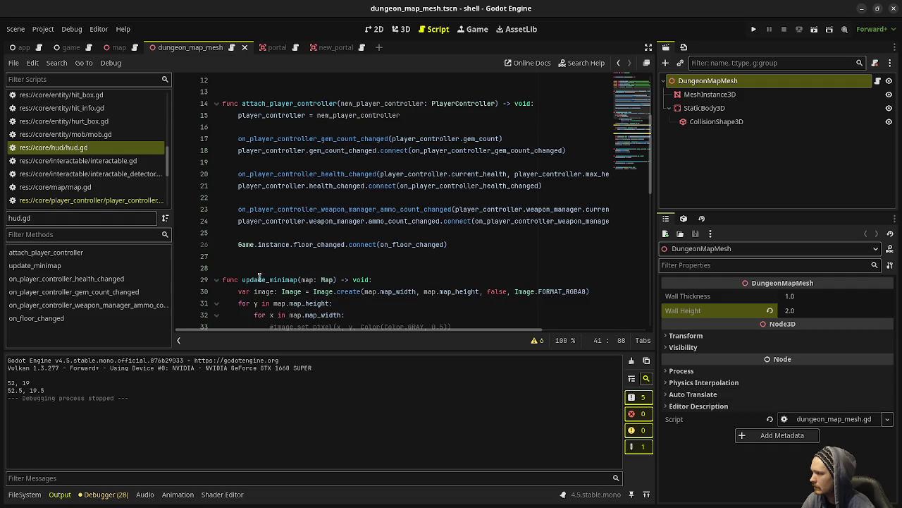
left_click(300, 267)
key("Return")
type("func new")
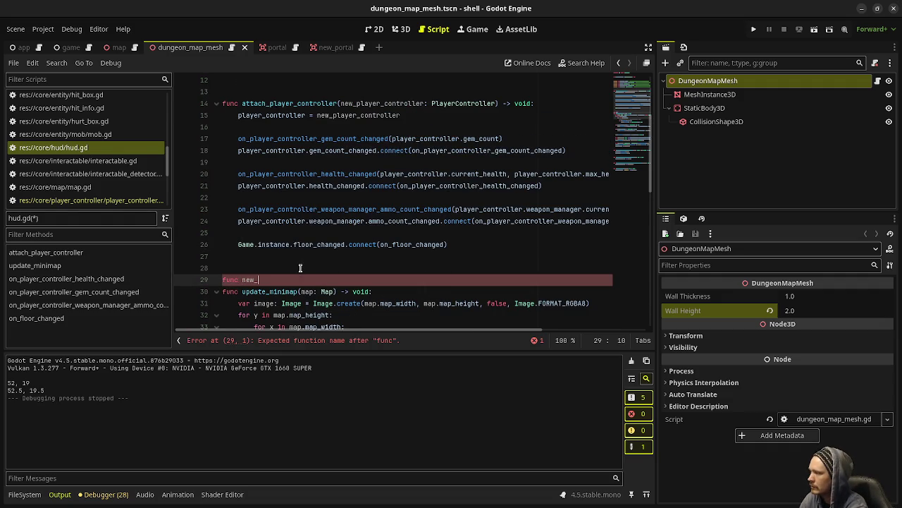
type("_update_minimap(du")
type("ngeon_map:")
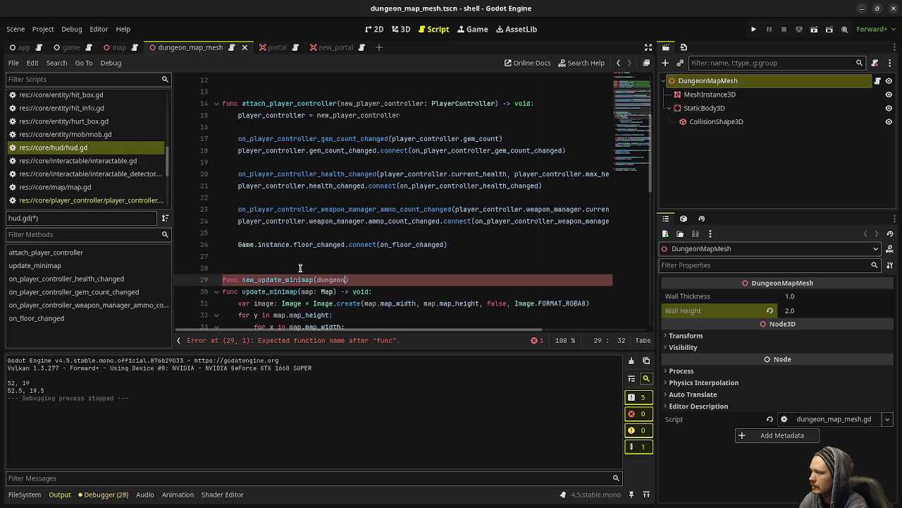
type(" DungeomMap")
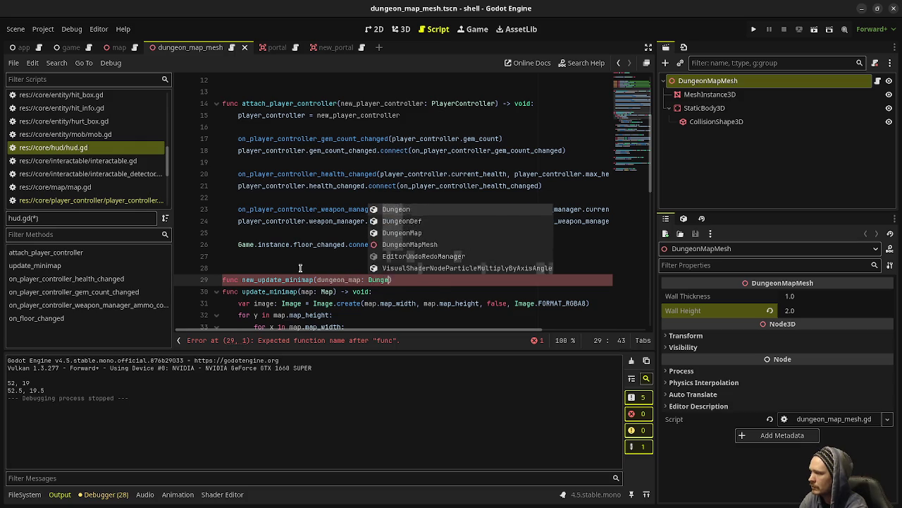
type(") -> void:")
key("Return")
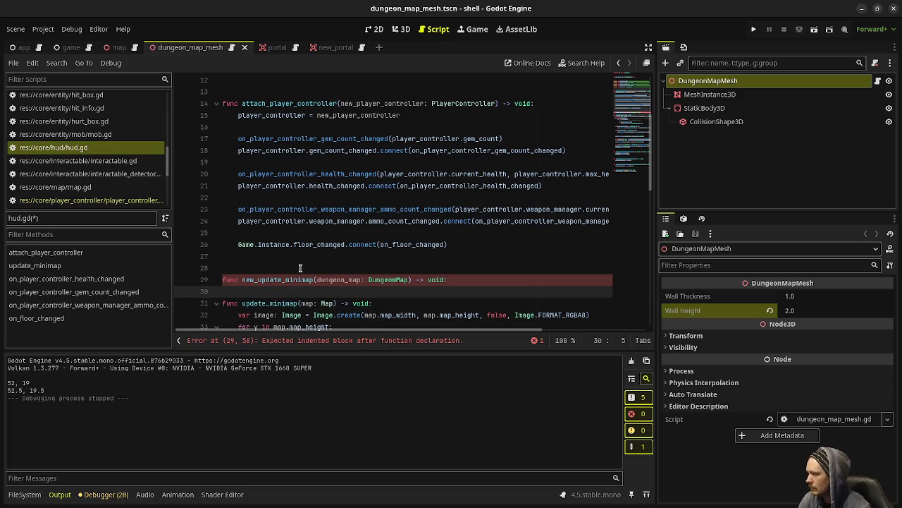
- Paste the existing minimap drawing code into the new function's body
scroll(236, 184, "down", 4)
mouse_move(236, 178)
left_mouse_down()
mouse_move(243, 251)
mouse_move(345, 244)
mouse_move(392, 255)
left_mouse_up()
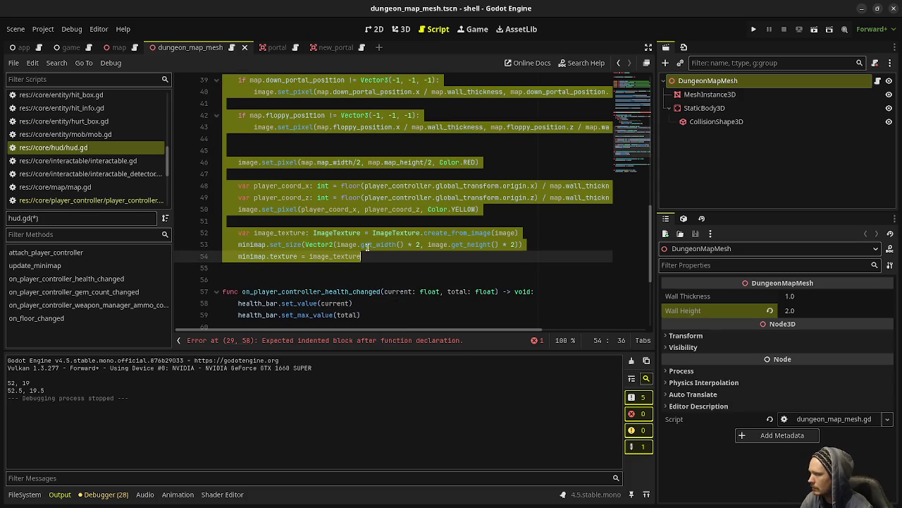
scroll(369, 246, "up", 8)
left_click(466, 244)
key("Return")
key("ctrl+v")
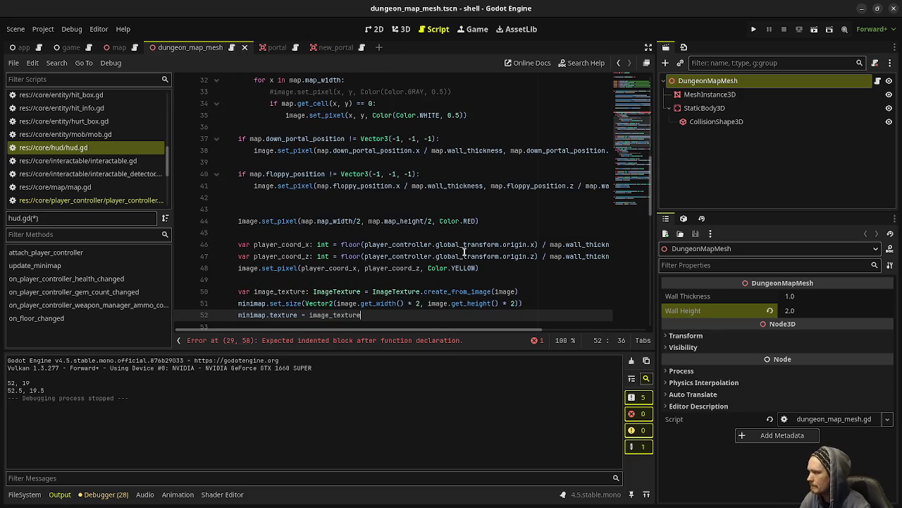
scroll(461, 248, "up", 4)
scroll(357, 199, "up", 2)
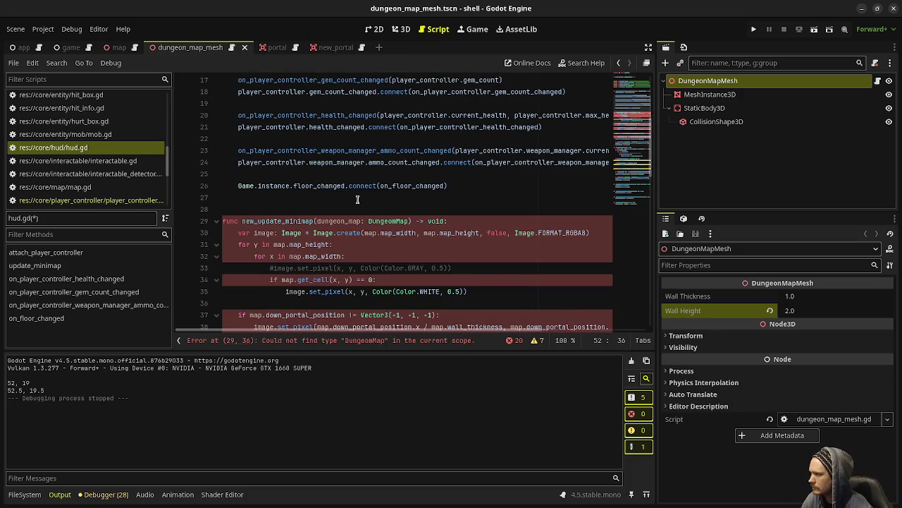
- Make Image.create use dungeon_map.width and dungeon_map.height instead of map.map_width/map_height
double_click(334, 220)
key("ctrl+c")
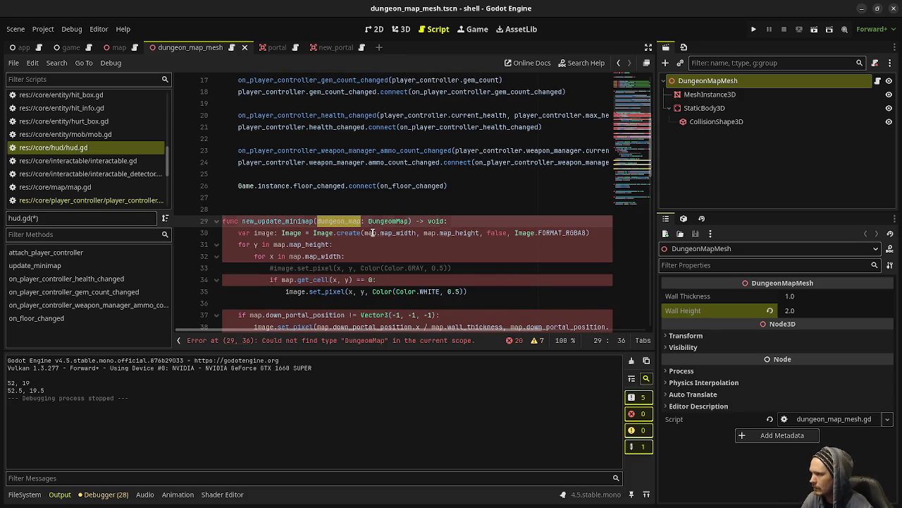
double_click(372, 233)
key("ctrl+v")
double_click(462, 233)
key("ctrl+v")
left_click(428, 232)
key("BackSpace")
key("BackSpace")
key("BackSpace")
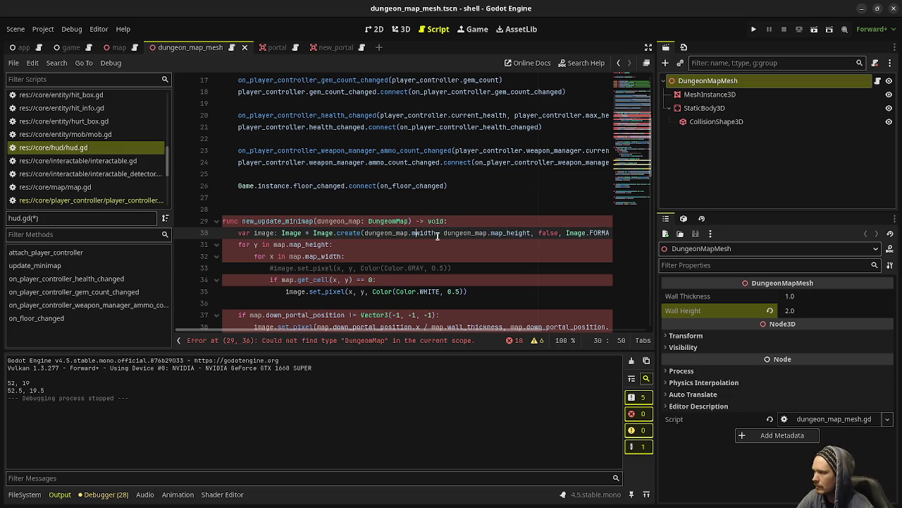
left_click(500, 233)
key("BackSpace")
key("BackSpace")
key("BackSpace")
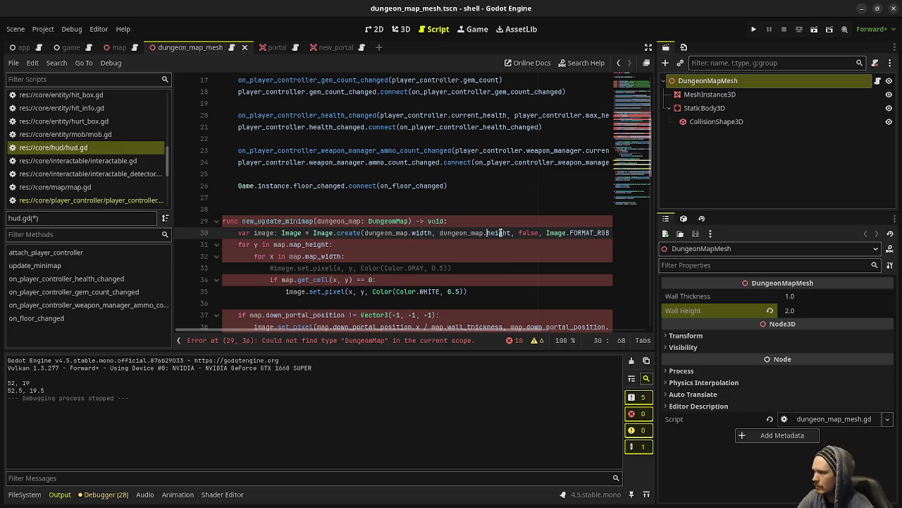
scroll(426, 326, "right", 3)
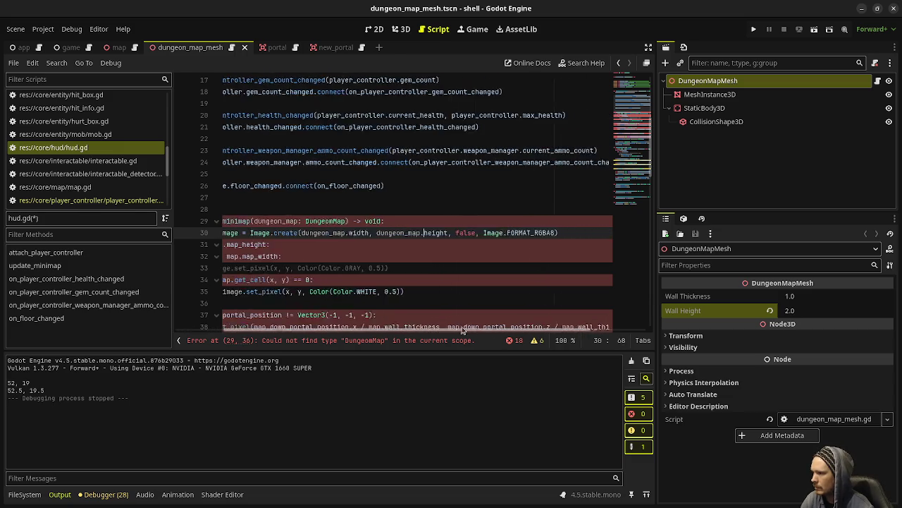
scroll(426, 327, "left", 3)
- Point the y and x loop bounds at dungeon_map.height and dungeon_map.width
mouse_move(274, 245)
left_mouse_down()
mouse_move(329, 245)
mouse_move(305, 247)
left_mouse_up()
type("dungeon_map.")
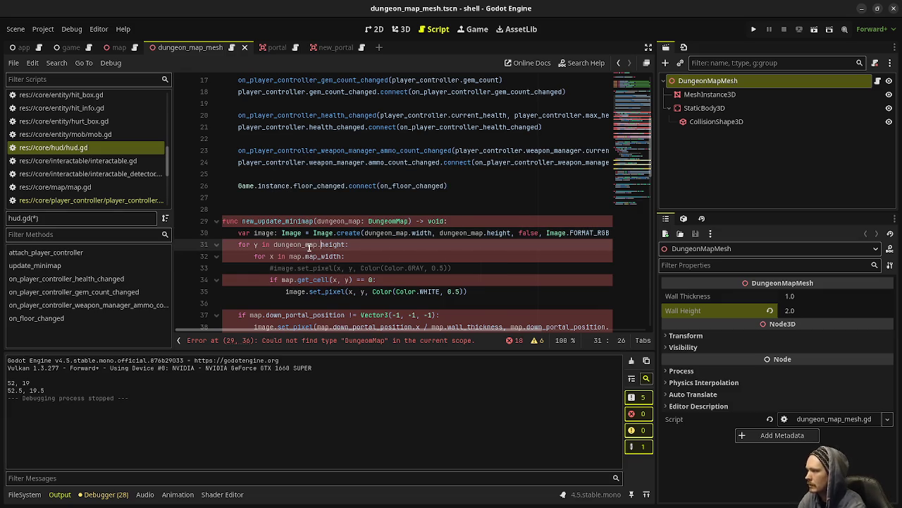
left_click_drag(290, 257, 321, 257)
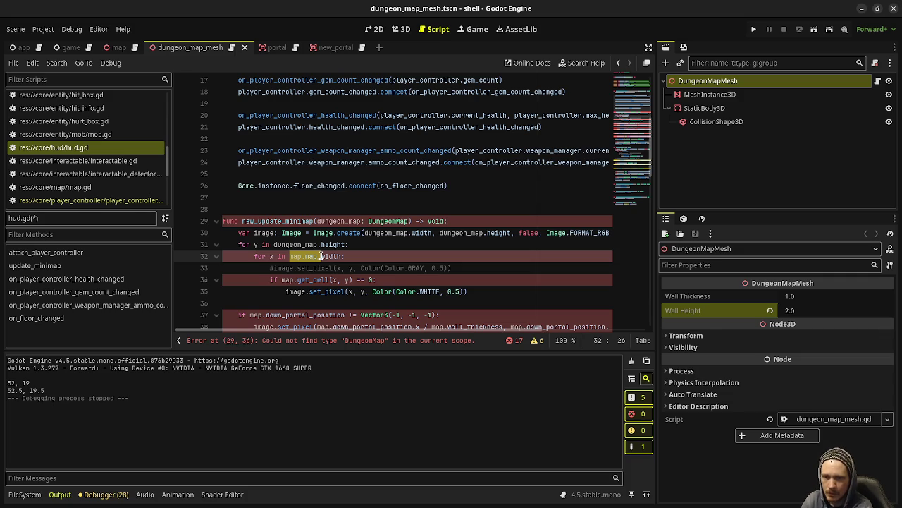
type("dungeon_ma")
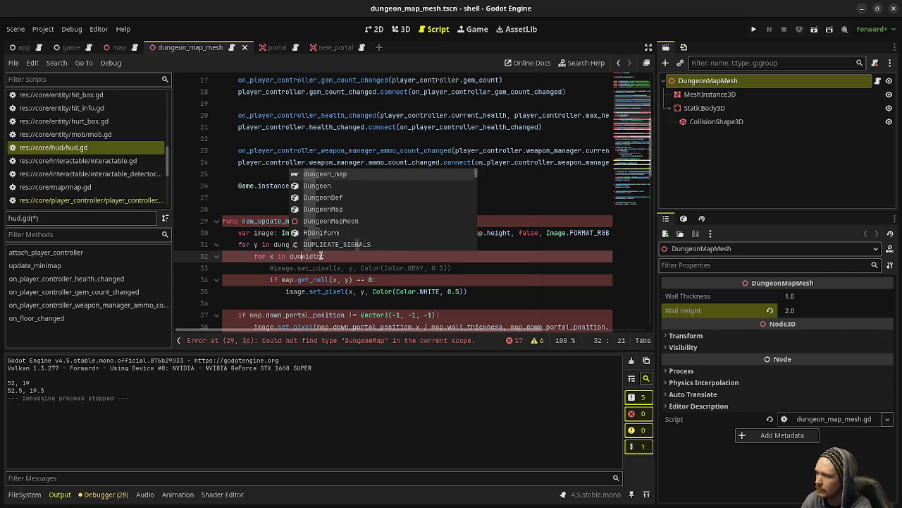
type("p.")
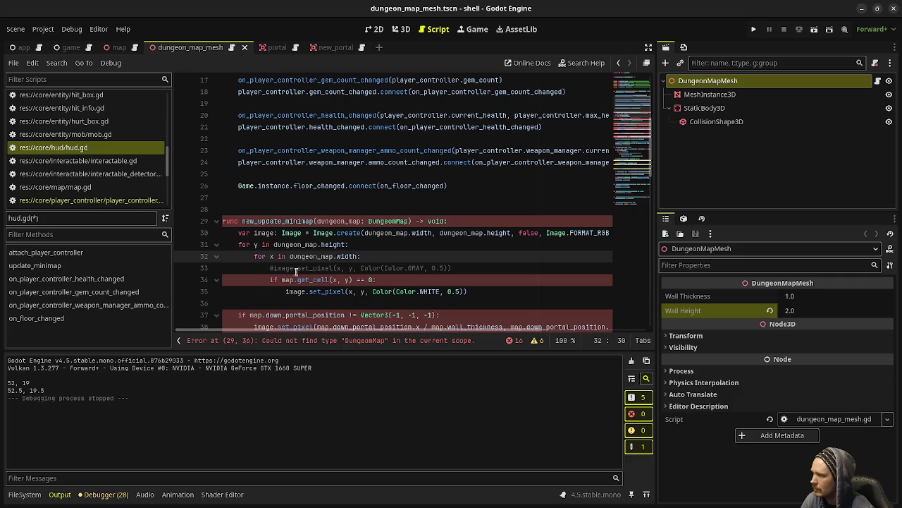
- Replace map.get_cell(x, y) with dungeon_map.cells[y * dungeon_map.width + x]
double_click(313, 256)
key("ctrl+c")
double_click(288, 279)
key("ctrl+v")
left_click_drag(384, 279, 329, 280)
type("cells[")
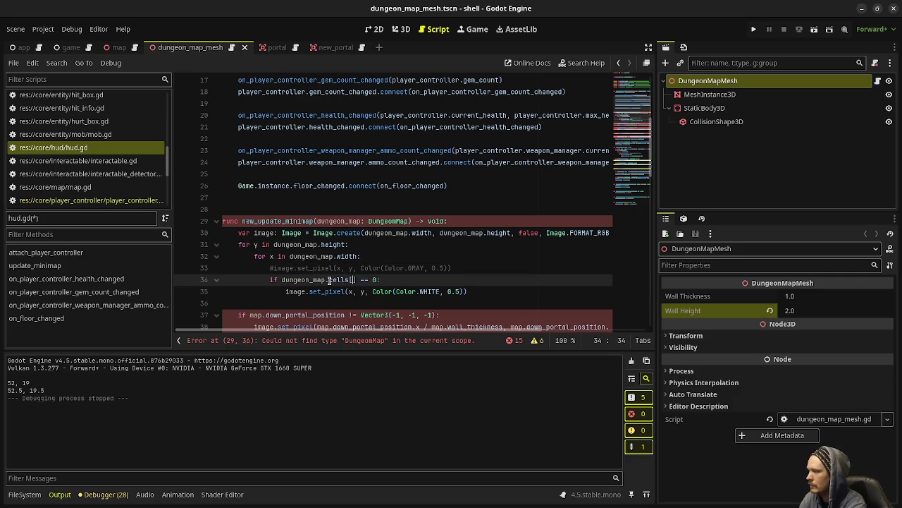
type("y * du")
key("Return")
type(".width +")
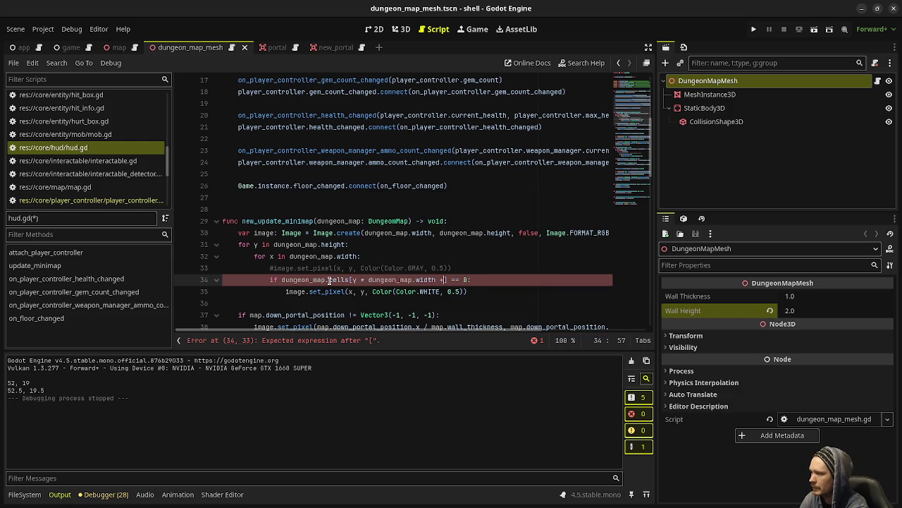
type(" x")
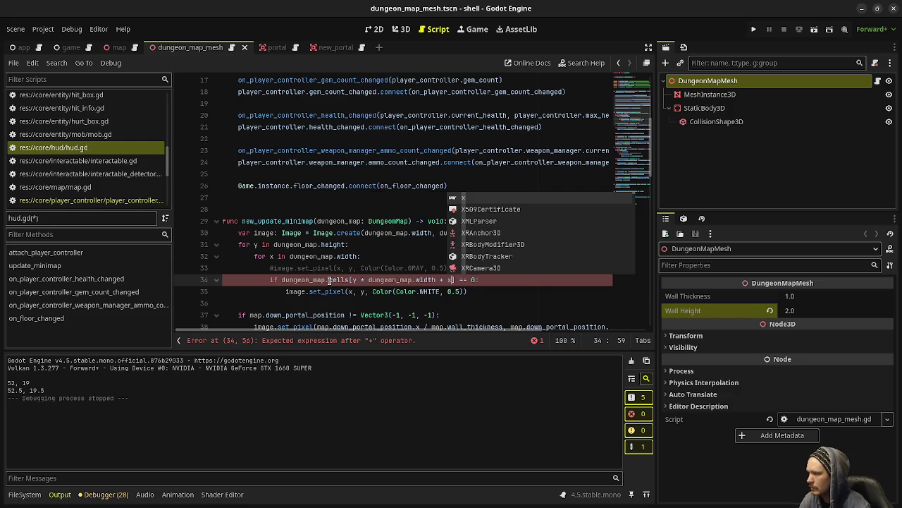
left_click(341, 268)
scroll(410, 240, "down", 2)
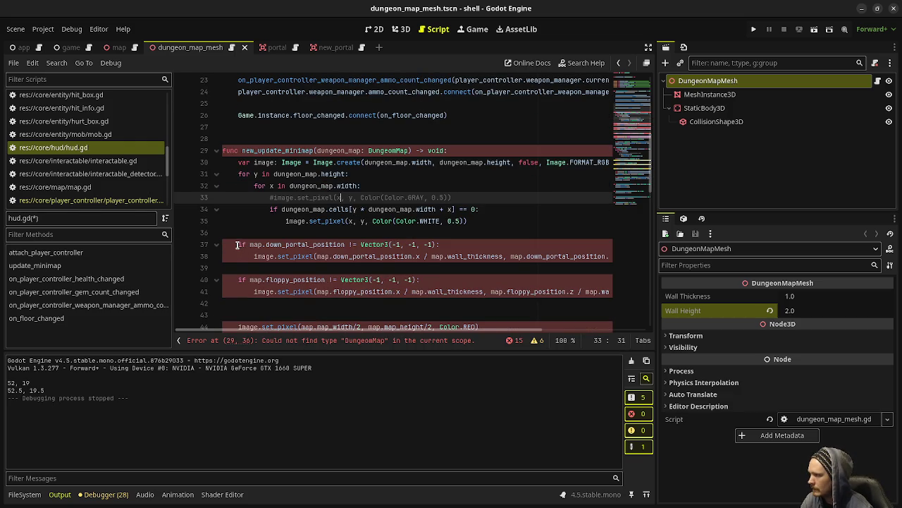
- Select the portal and floppy marker drawing lines below the loop
left_click_drag(236, 245, 322, 292)
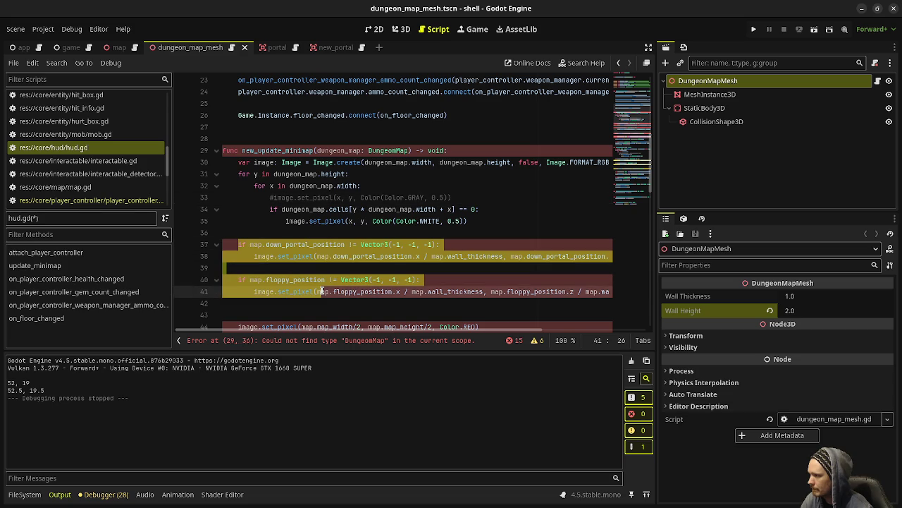
scroll(321, 291, "down", 2)
scroll(327, 284, "up", 1)
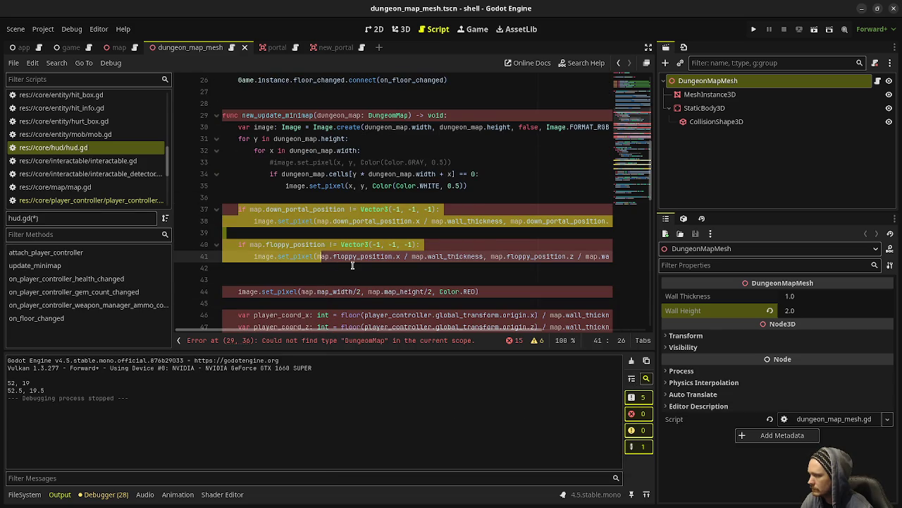
scroll(353, 265, "down", 1)
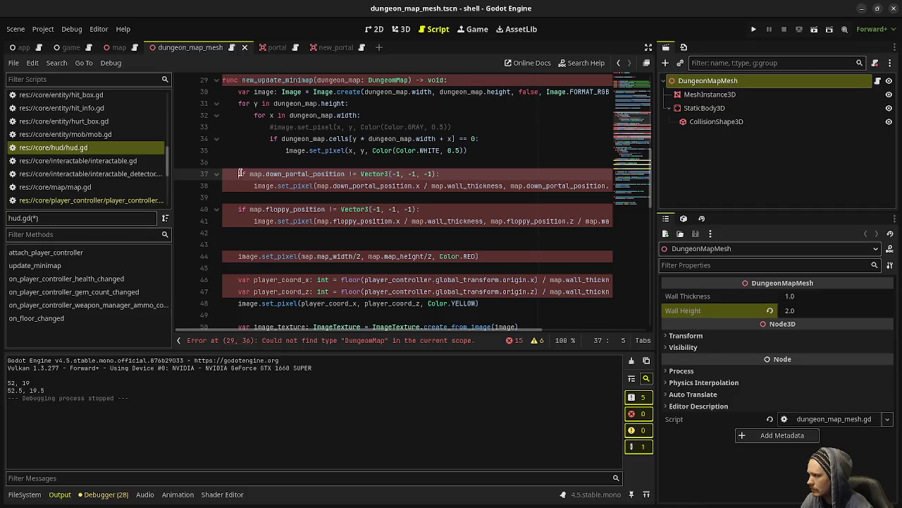
- Comment out the portal, floppy and red centre-pixel marker lines
left_click(280, 259, "shift")
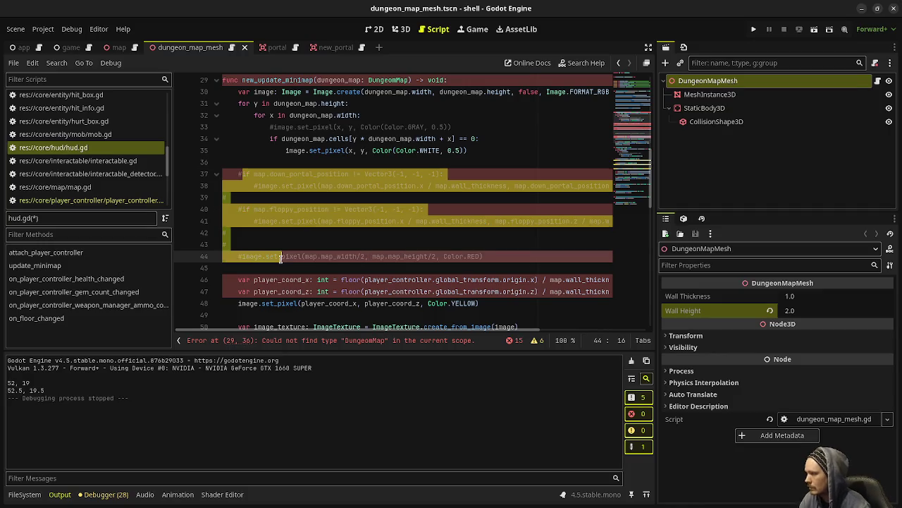
key("ctrl+k")
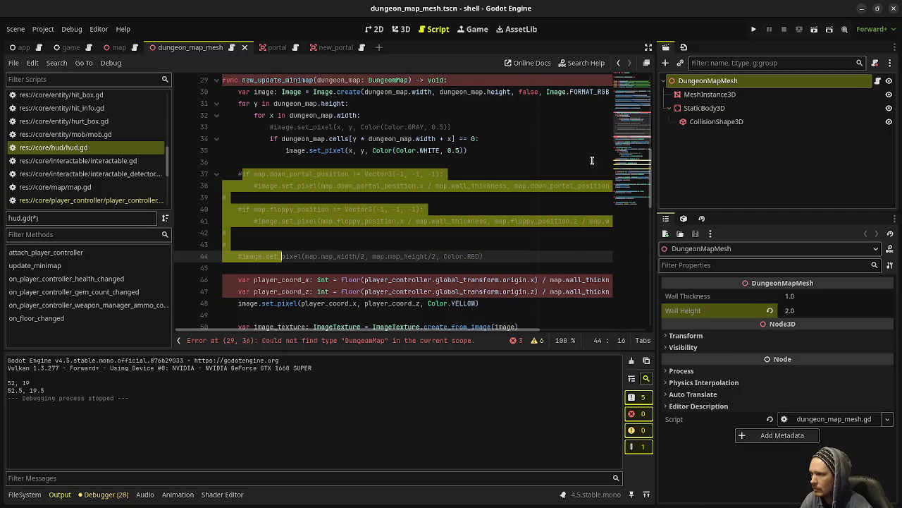
left_click(648, 47)
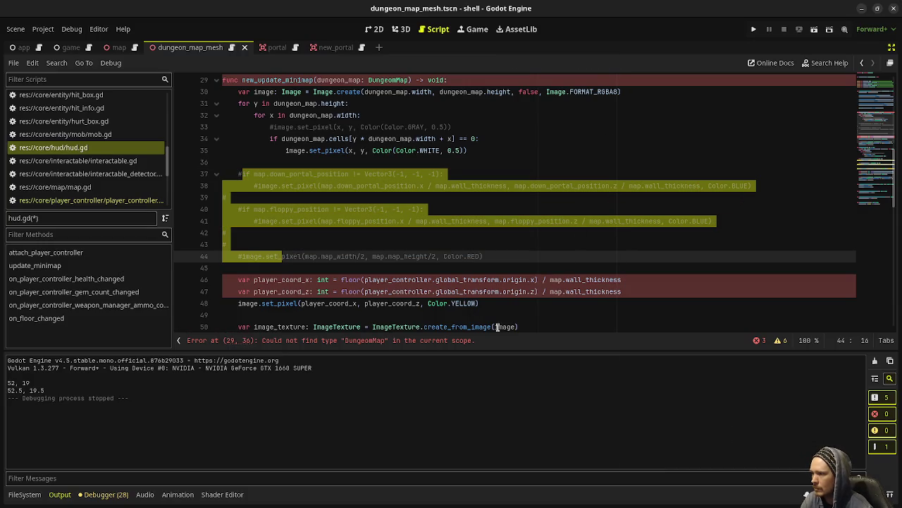
- Replace map.wall_thickness with 1.0 in the player coordinate lines 46–47
double_click(554, 280)
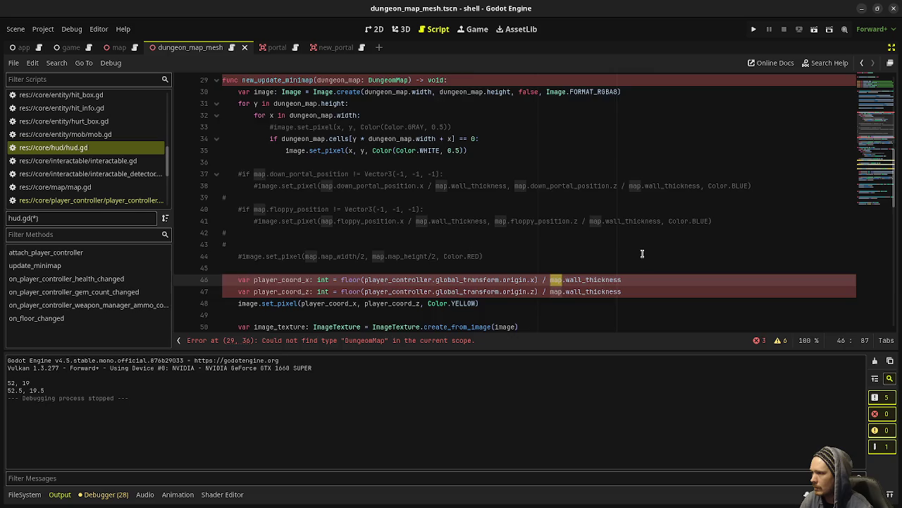
scroll(646, 260, "up", 2)
scroll(640, 254, "down", 2)
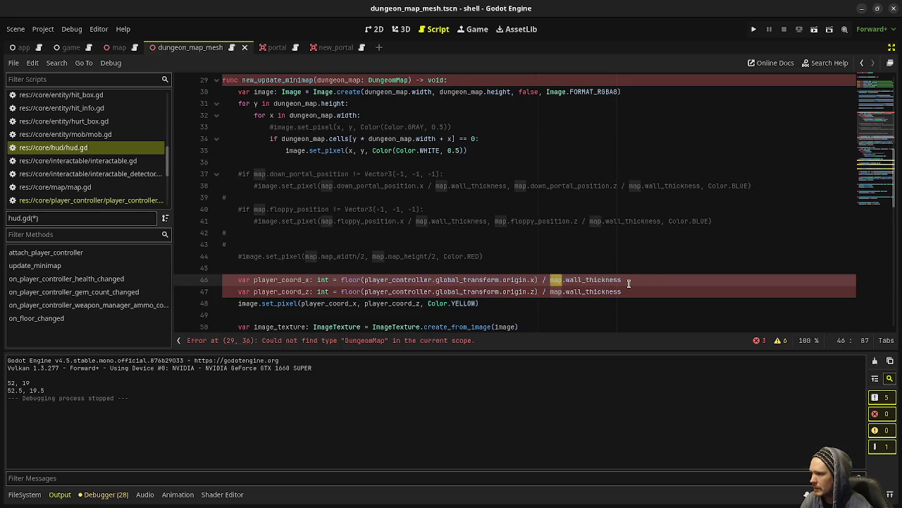
mouse_move(651, 280)
left_mouse_down()
mouse_move(548, 280)
mouse_move(553, 291)
mouse_move(623, 292)
left_mouse_up()
type("1.01.0")
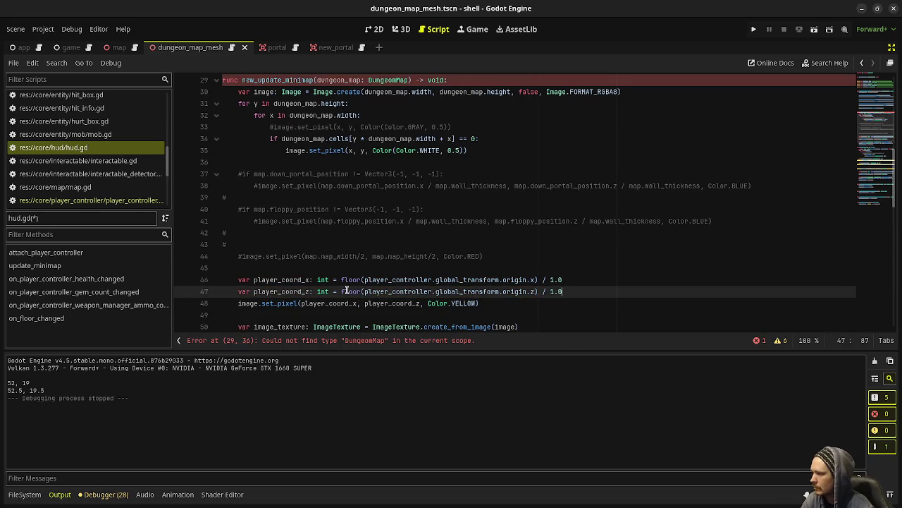
- Add a FIXME comment about the hardcoded wall thickness and save hud.gd
scroll(345, 291, "down", 1)
left_click(613, 243)
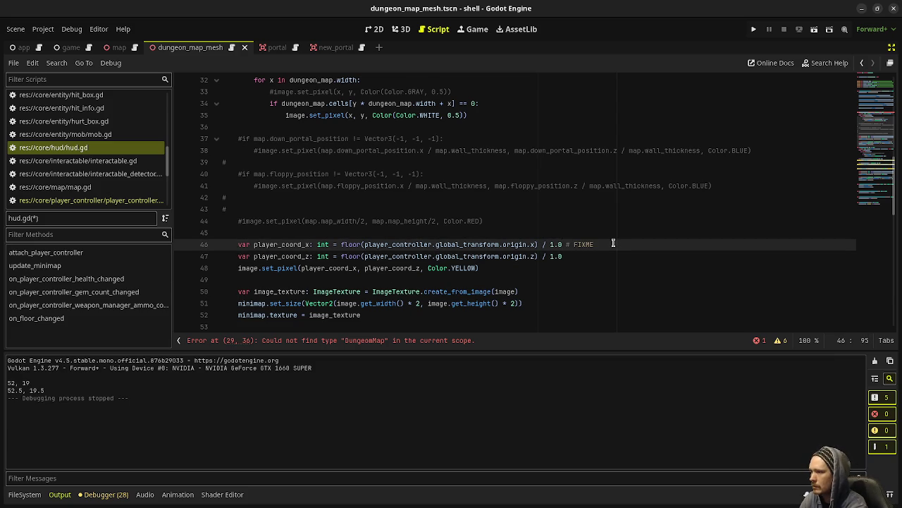
type(": don't hard")
type("code the wall thickness, do")
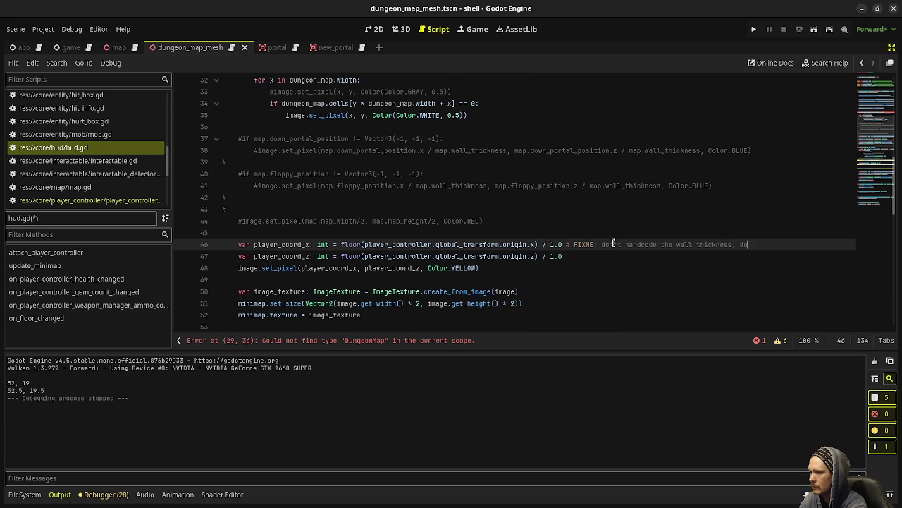
type("rk")
key("ctrl+s")
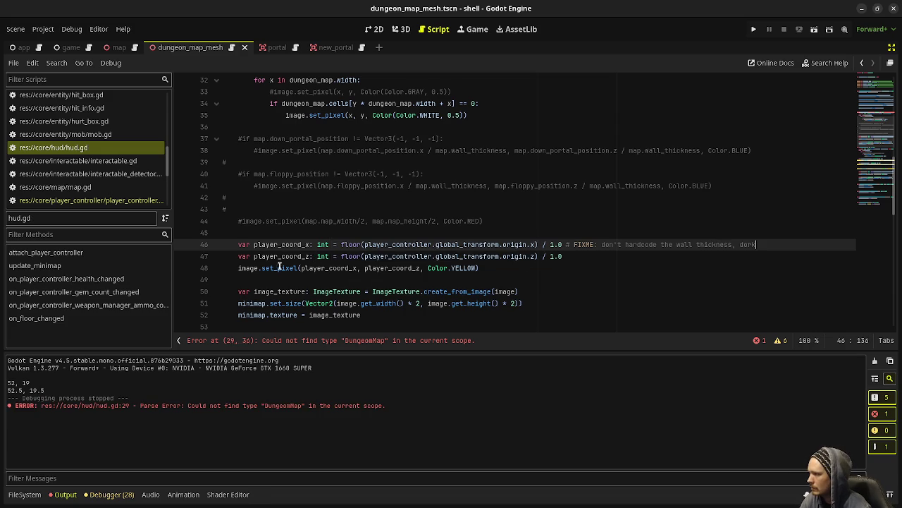
scroll(296, 268, "down", 4)
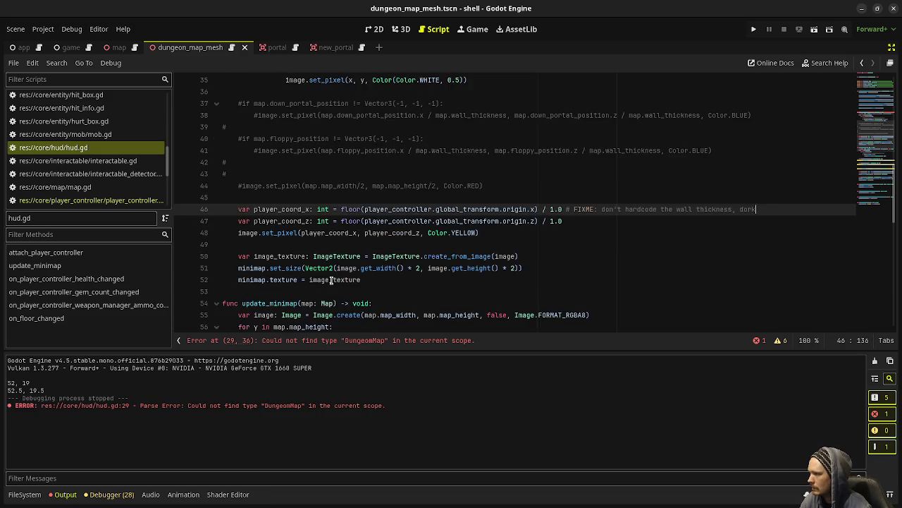
scroll(327, 260, "up", 3)
left_click(295, 292)
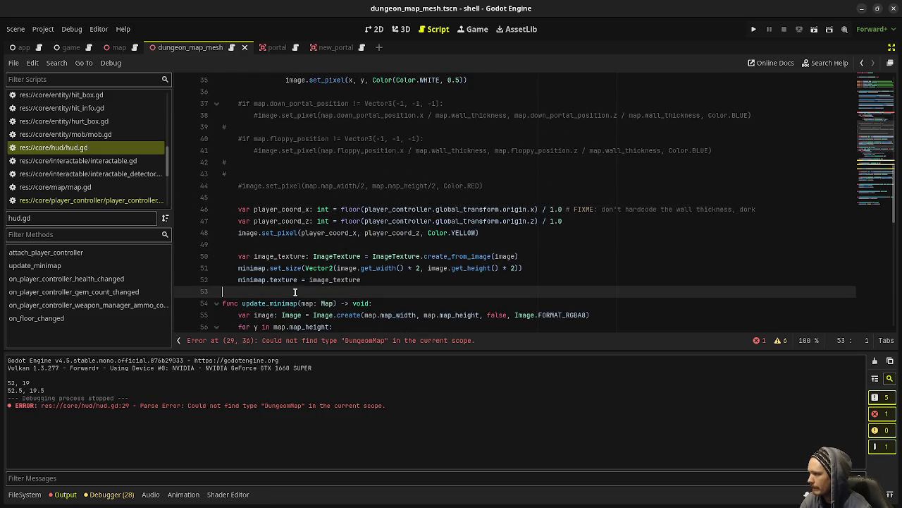
key("ctrl+s")
- Correct the parameter type DungeomMap to DungeonMap and save
scroll(364, 211, "up", 4)
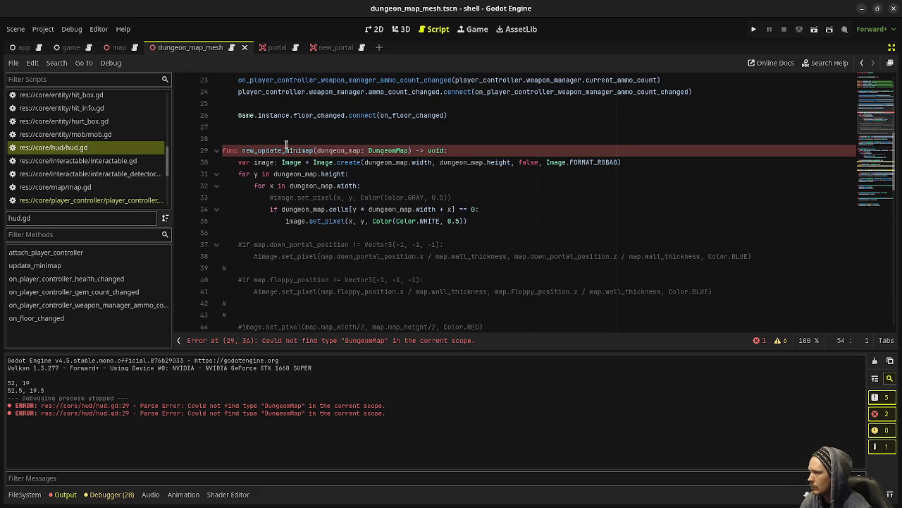
left_click(397, 150)
key("BackSpace")
type("n")
key("ctrl+s")
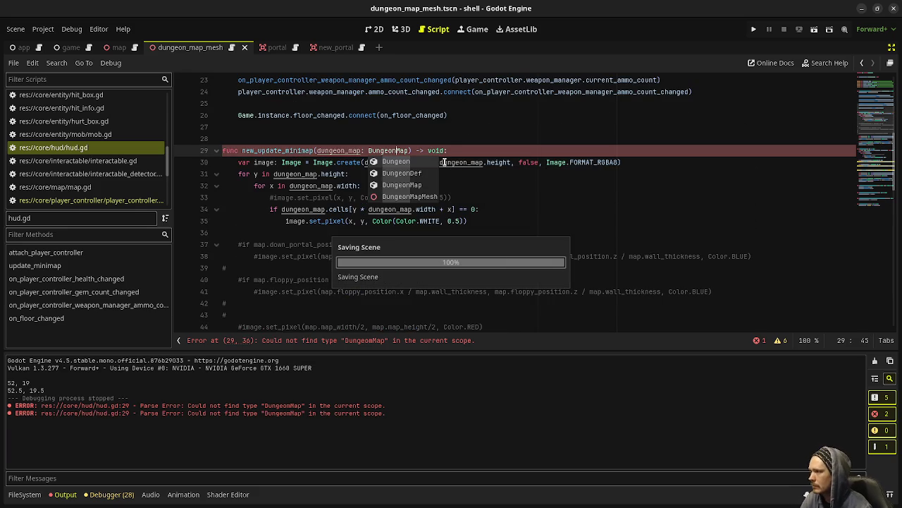
left_click(463, 140)
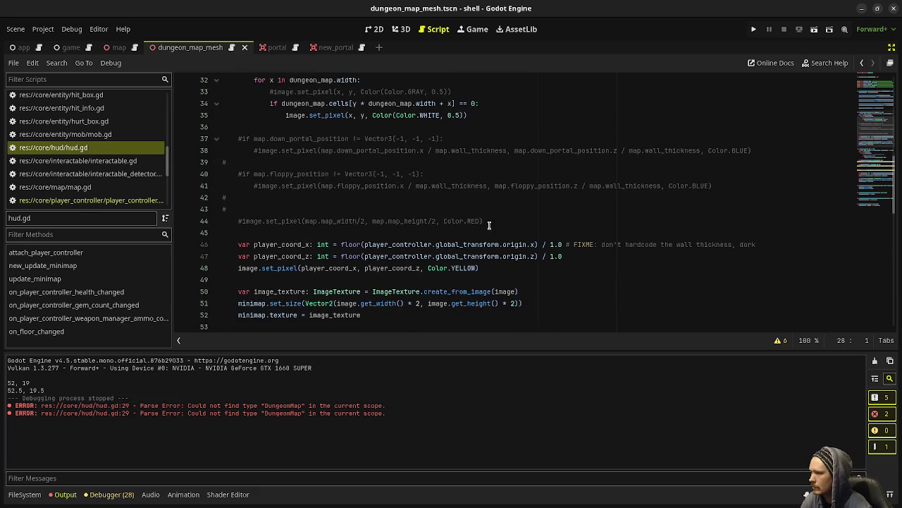
- Add a 'for e in dungeon_map.exits:' loop containing the blue set_pixel call
left_click(490, 221)
key("Return")
type("fo")
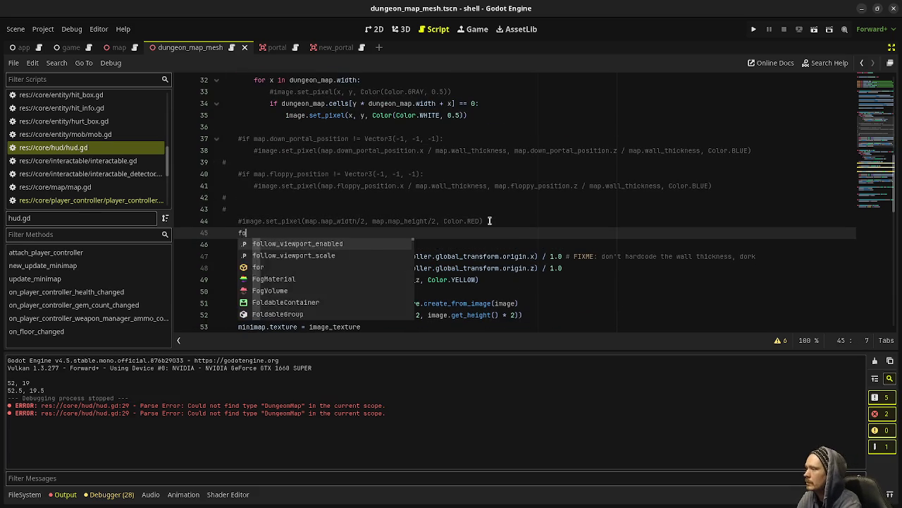
type("r e i")
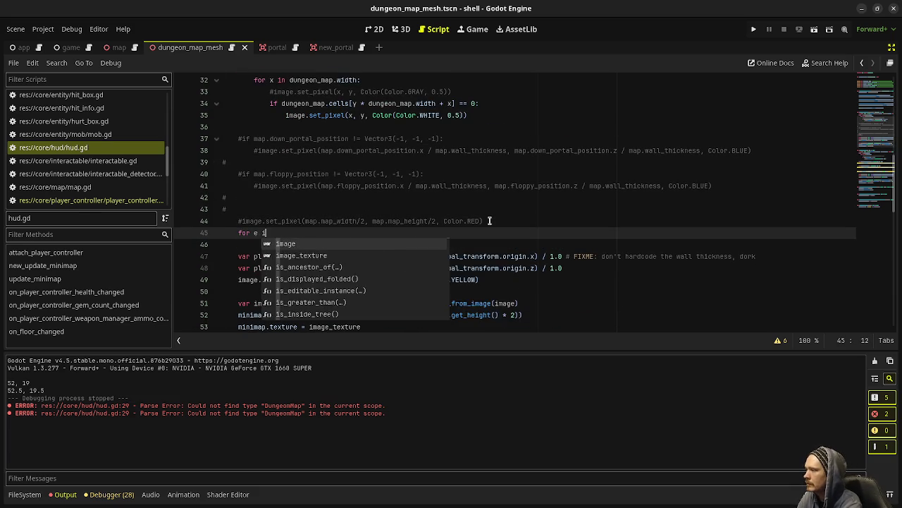
type("n dungeon_map.exits:")
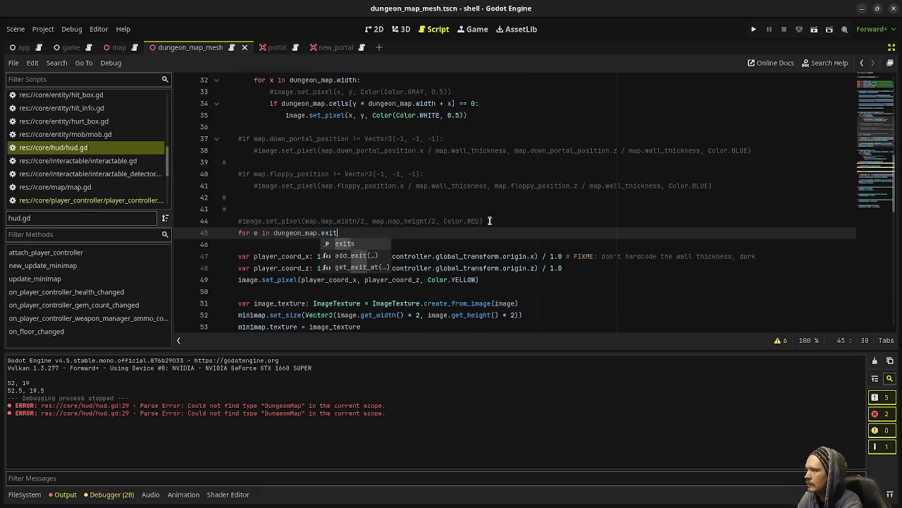
key("Return")
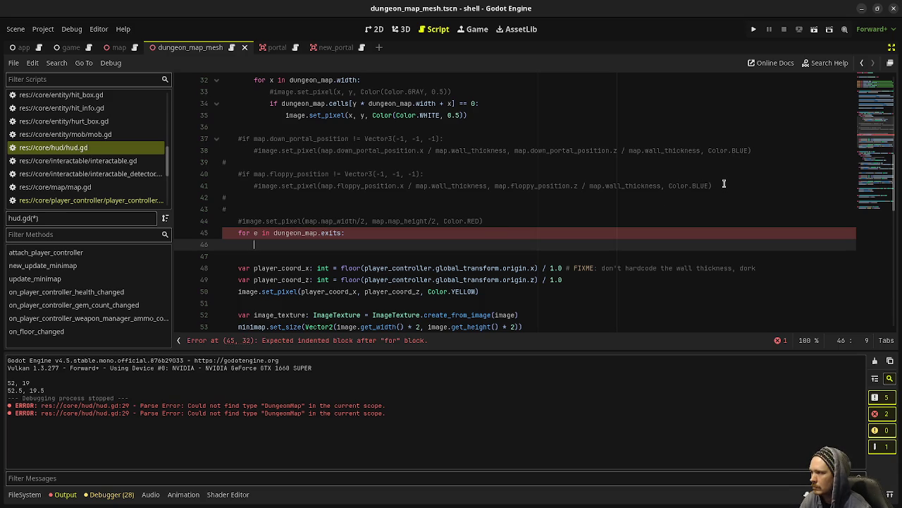
left_click(349, 163)
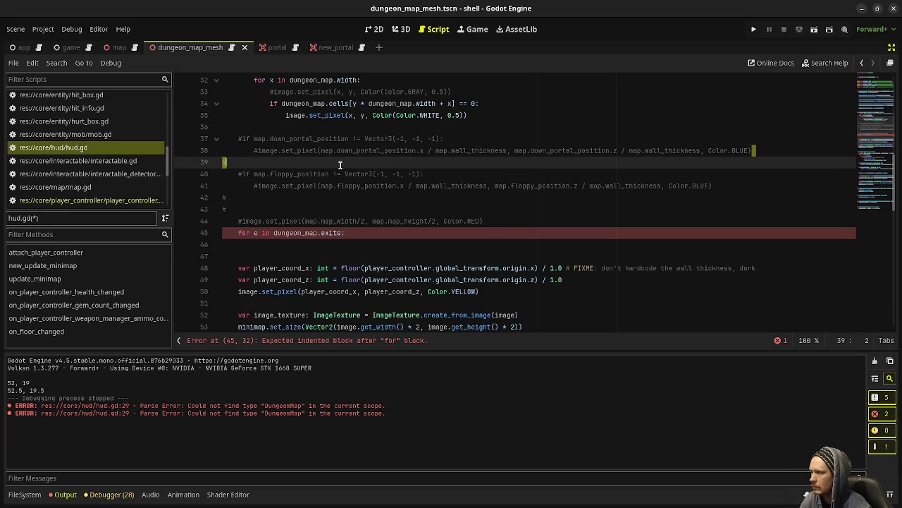
left_click_drag(349, 163, 258, 150)
key("ctrl+c")
left_click(329, 240)
key("ctrl+v")
- Set the blue pixel position to e.coord_x / 1.0, e.coord_y / 1.0, then show game.tscn
left_click_drag(315, 245, 416, 244)
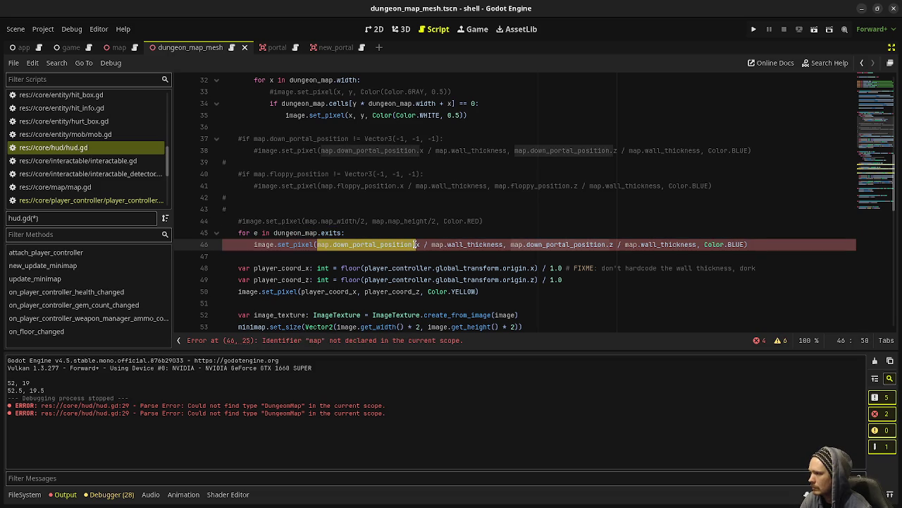
type("e.coord_x")
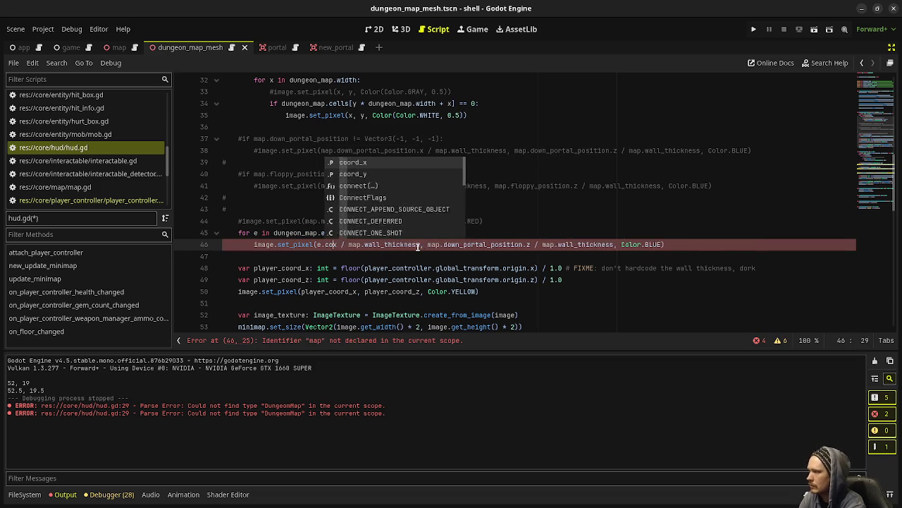
left_click_drag(364, 245, 436, 244)
type("1.0")
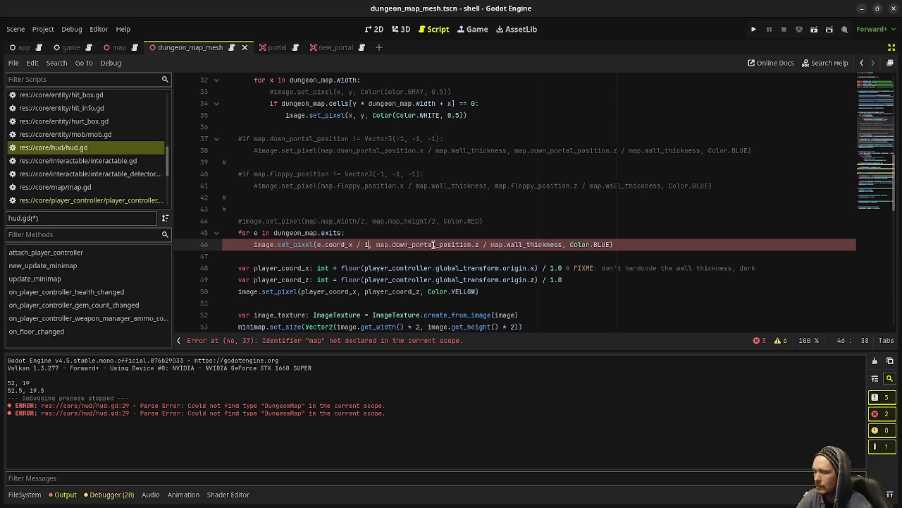
left_click_drag(384, 245, 486, 244)
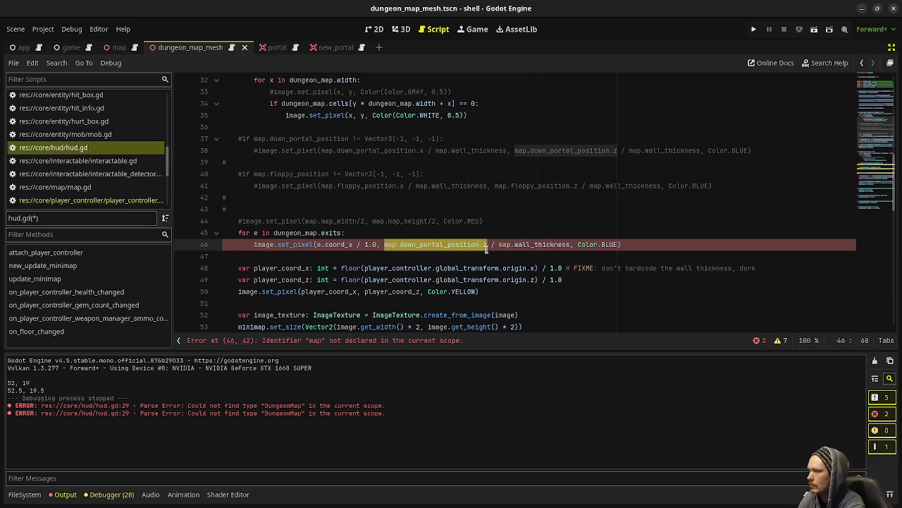
type("e.coord_y")
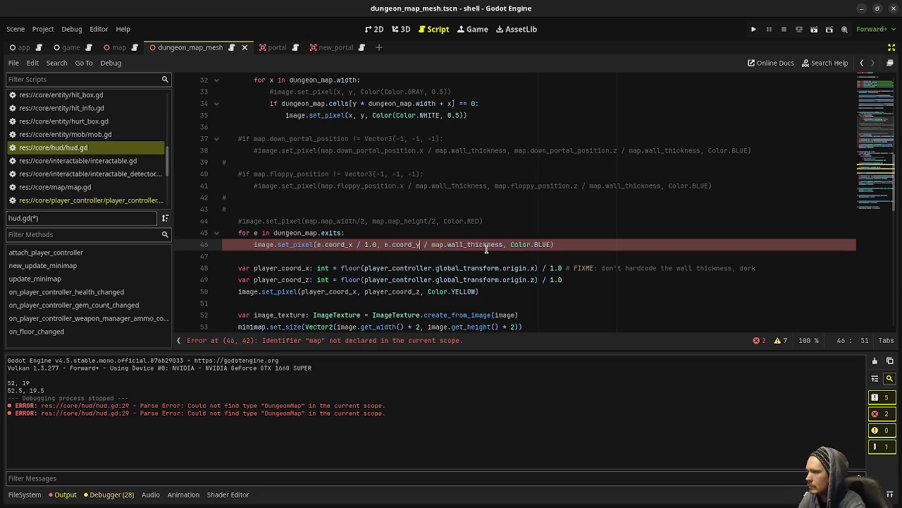
key("shift+Right")
key("shift+Right")
key("shift+Right")
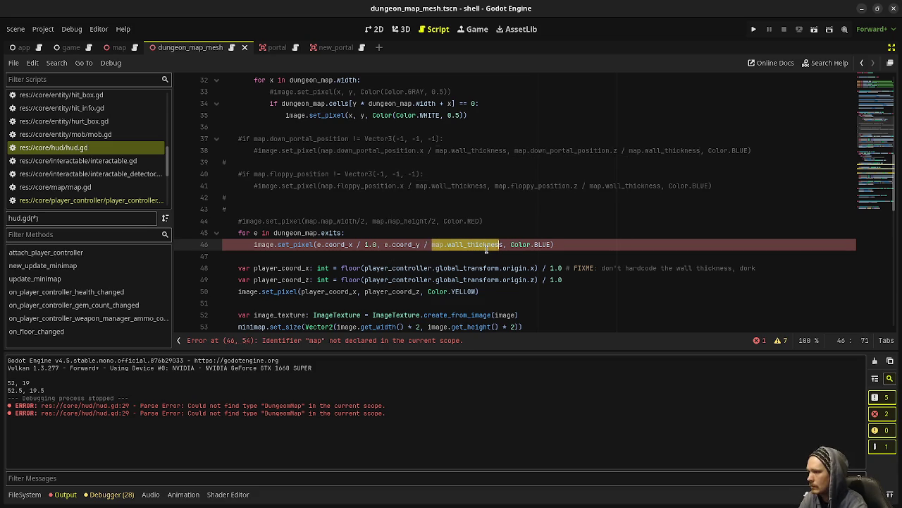
type("11")
key("BackSpace")
type(".0")
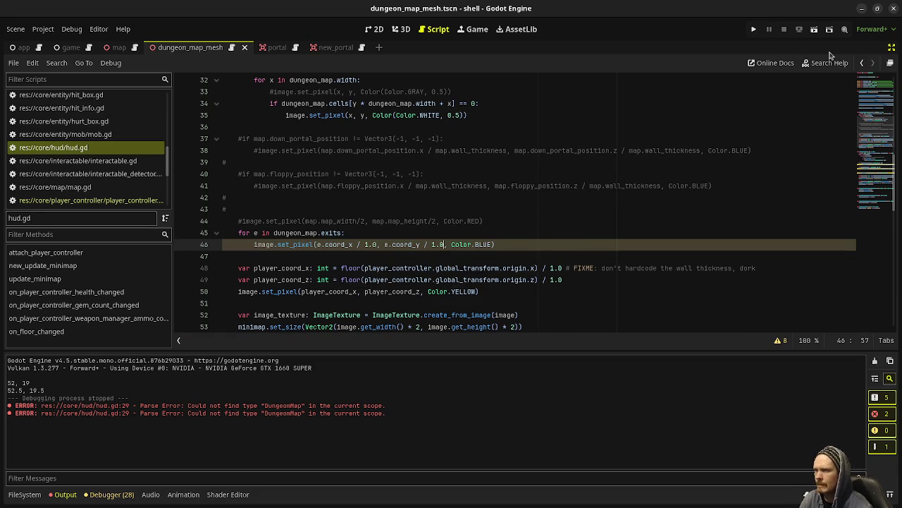
left_click(892, 51)
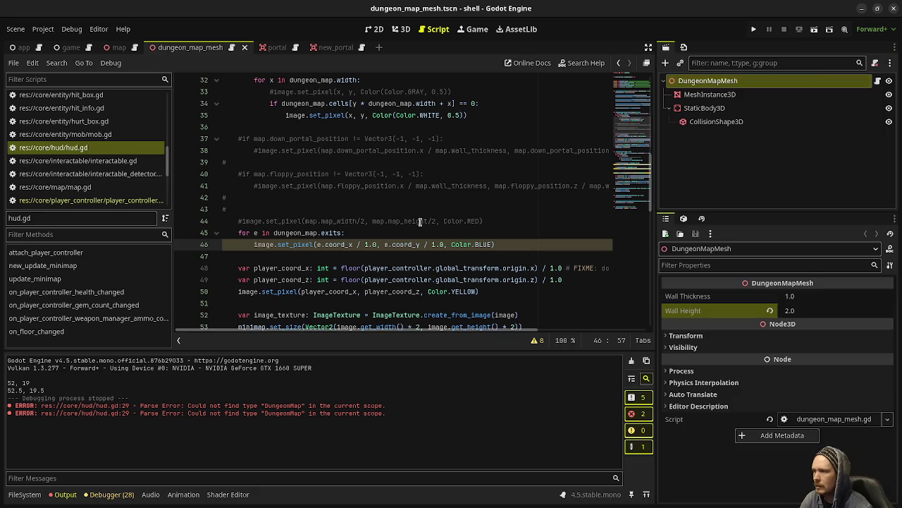
left_click(73, 49)
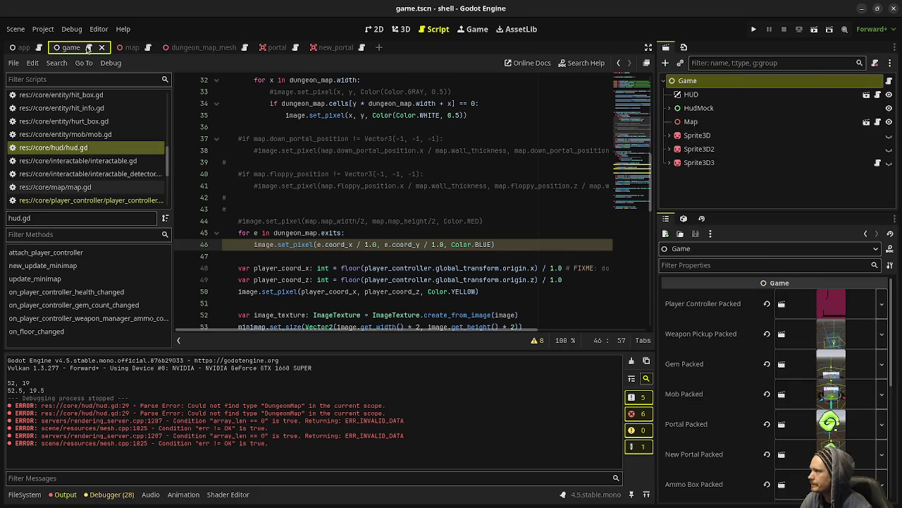
- Uncomment the minimap update call on line 81 and start rewriting its map argument
scroll(353, 197, "down", 4)
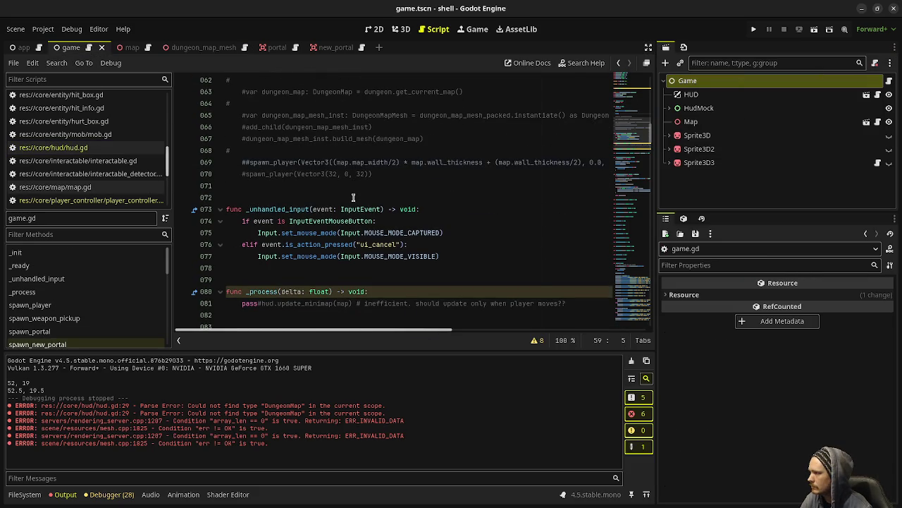
scroll(353, 197, "down", 5)
scroll(353, 197, "up", 2)
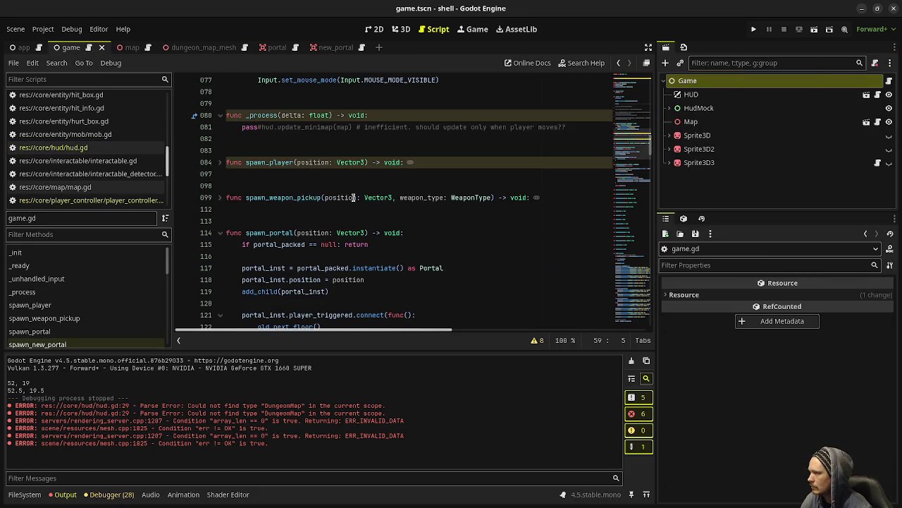
left_click(261, 127)
key("BackSpace")
key("BackSpace")
key("BackSpace")
key("BackSpace")
double_click(321, 127)
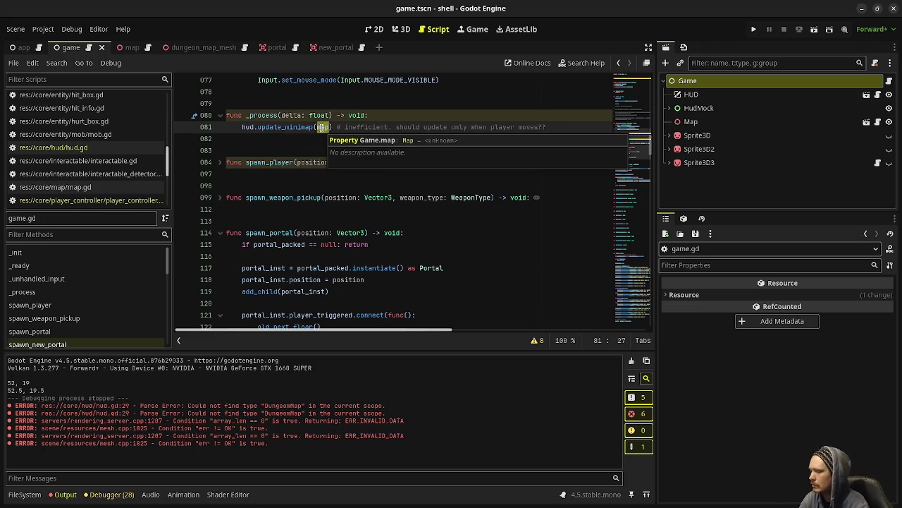
left_click(259, 128)
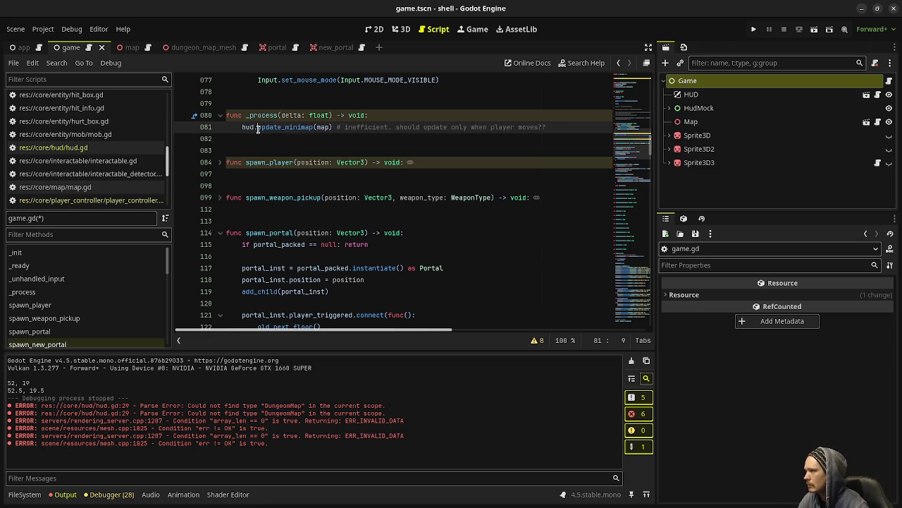
type("new_")
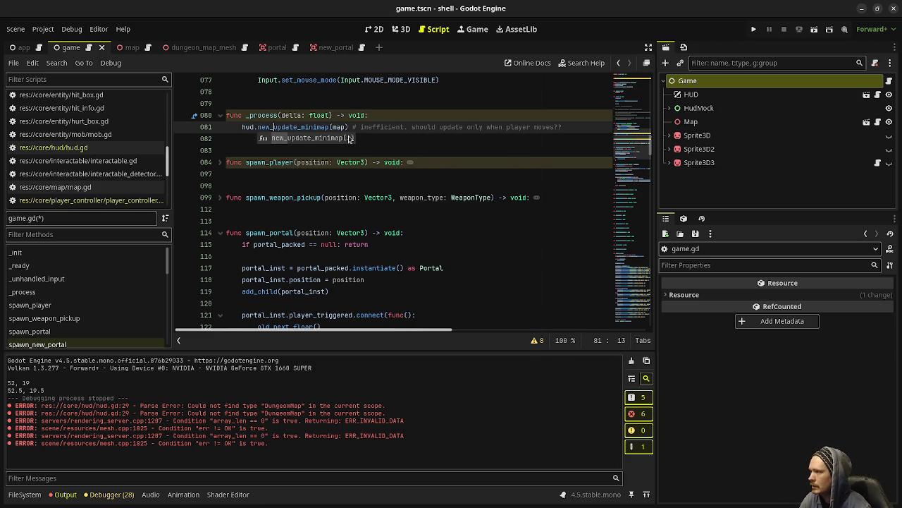
left_click(333, 127)
type("dungeon_")
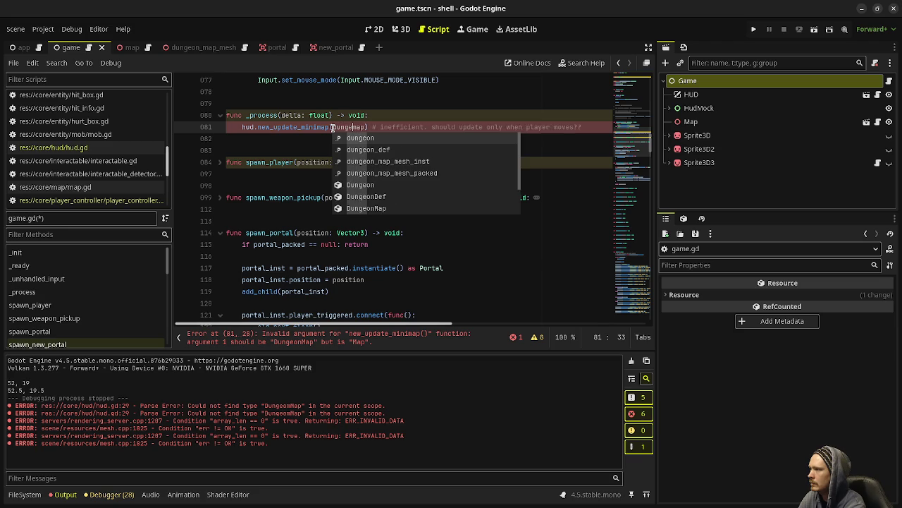
key("BackSpace")
left_click(482, 136)
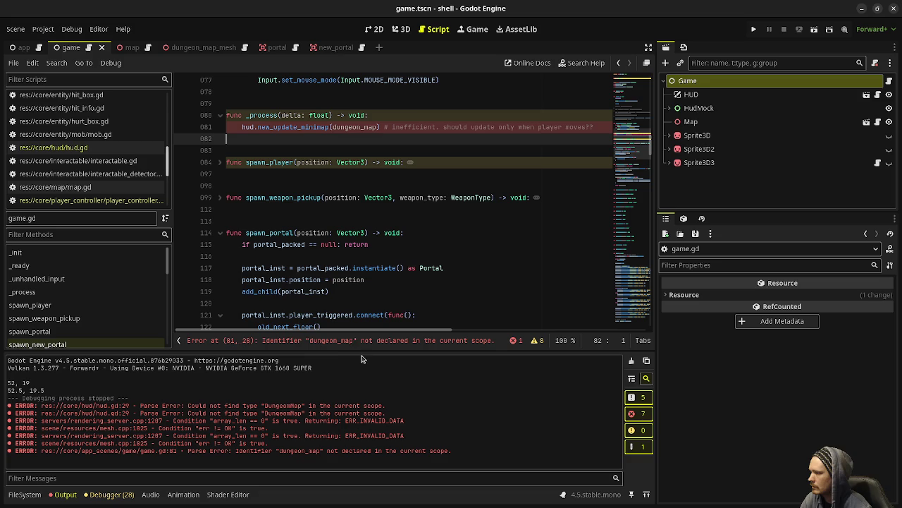
- Complete the line 81 argument as dungeon.get_current_map() from autocomplete
scroll(345, 177, "up", 10)
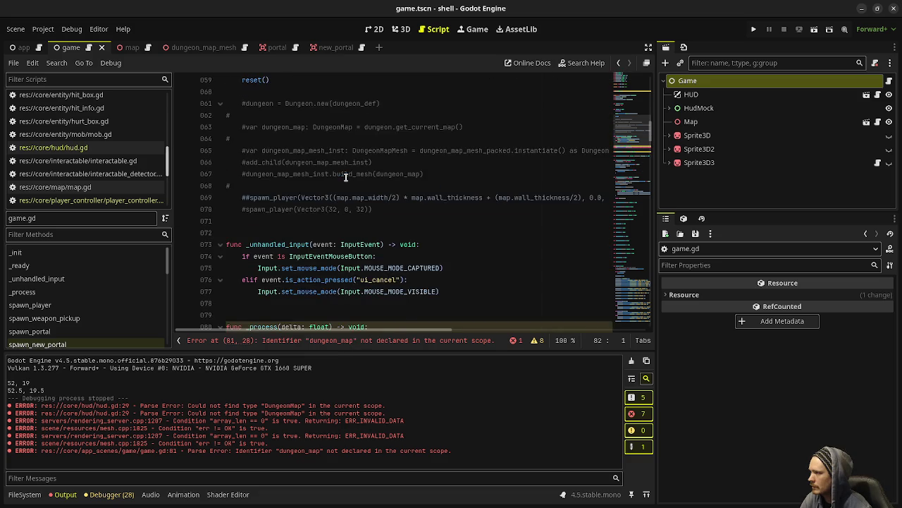
scroll(345, 177, "up", 3)
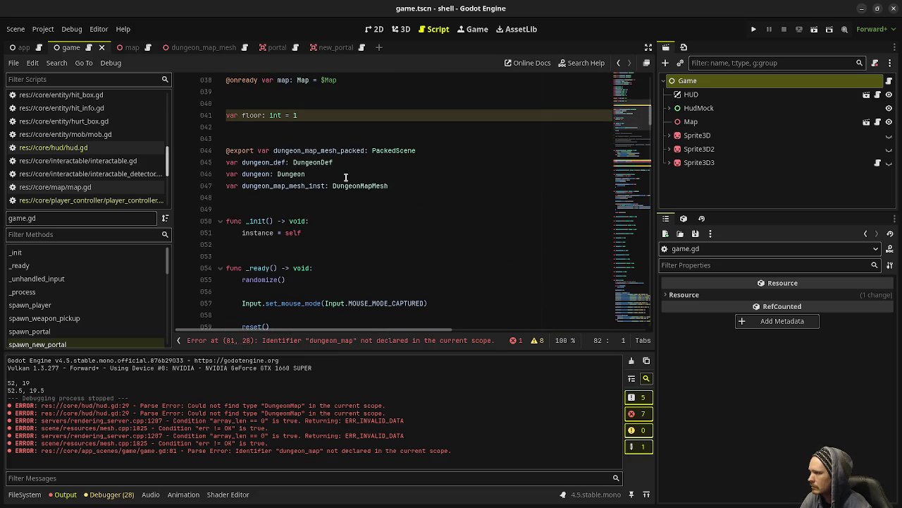
scroll(346, 177, "down", 10)
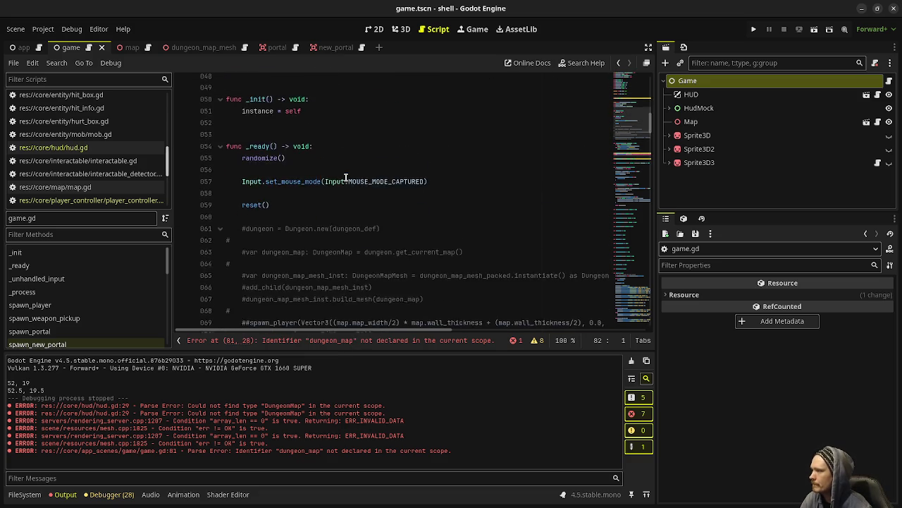
left_click(360, 234)
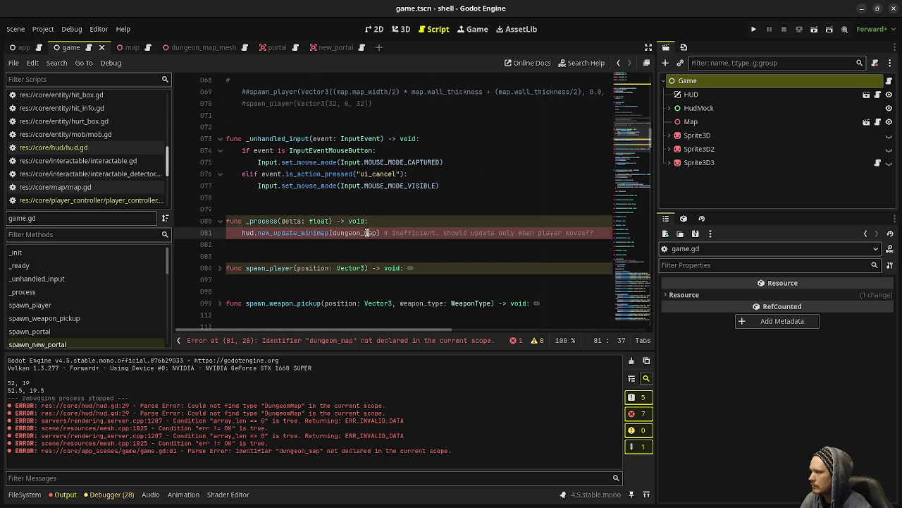
type(".get")
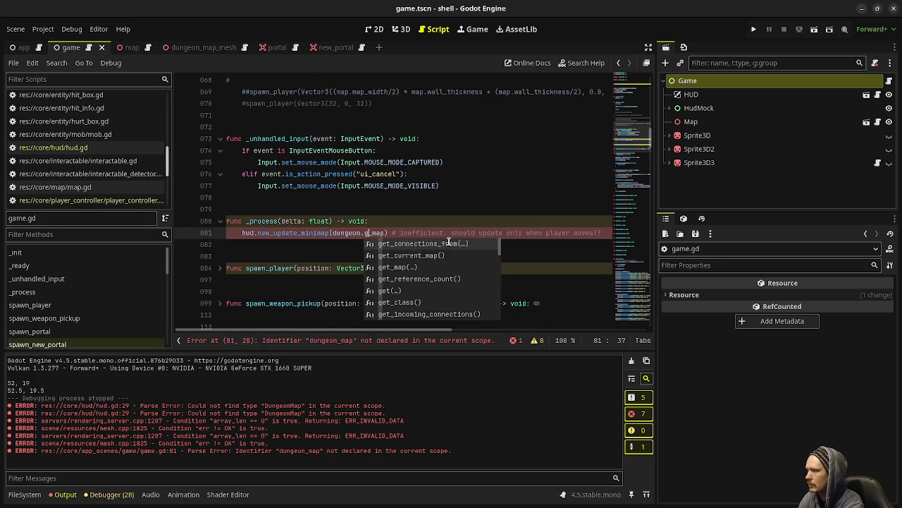
type("_current")
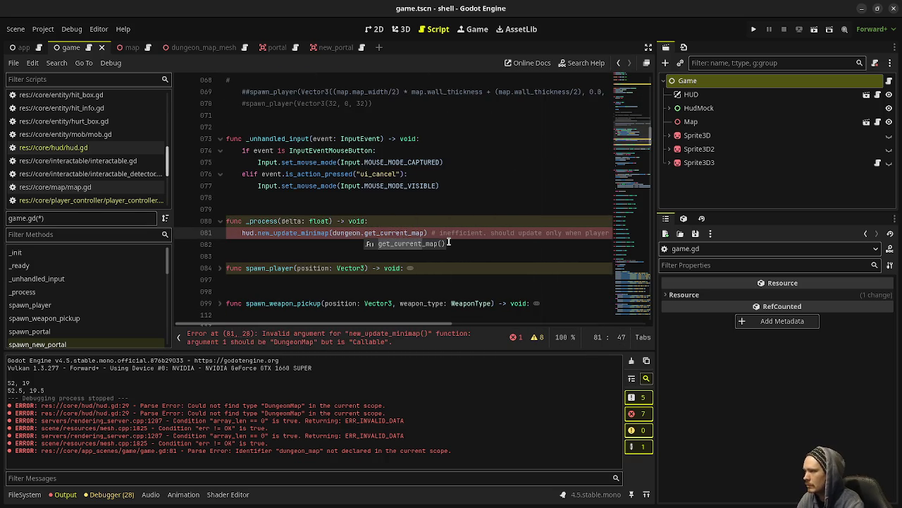
key("Return")
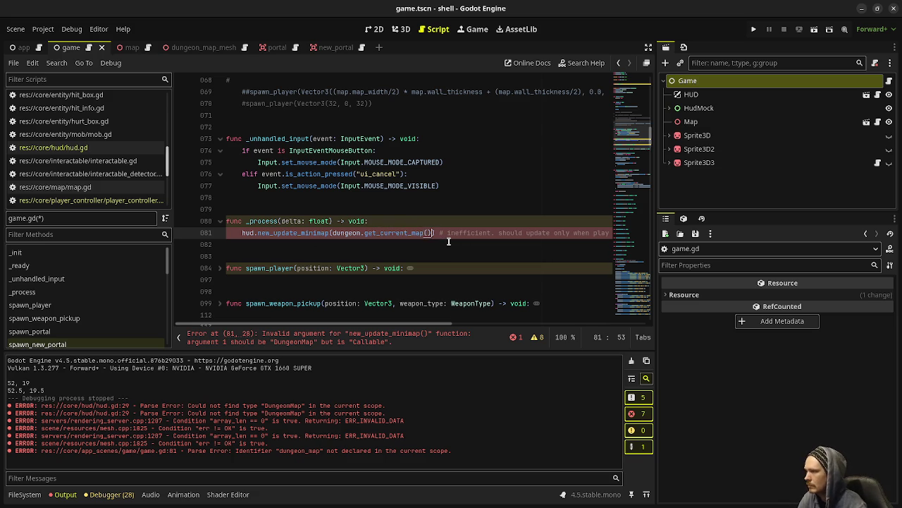
- Review the old_reset and old_next_floor functions, then run the project with F5
scroll(395, 197, "down", 12)
scroll(377, 179, "down", 20)
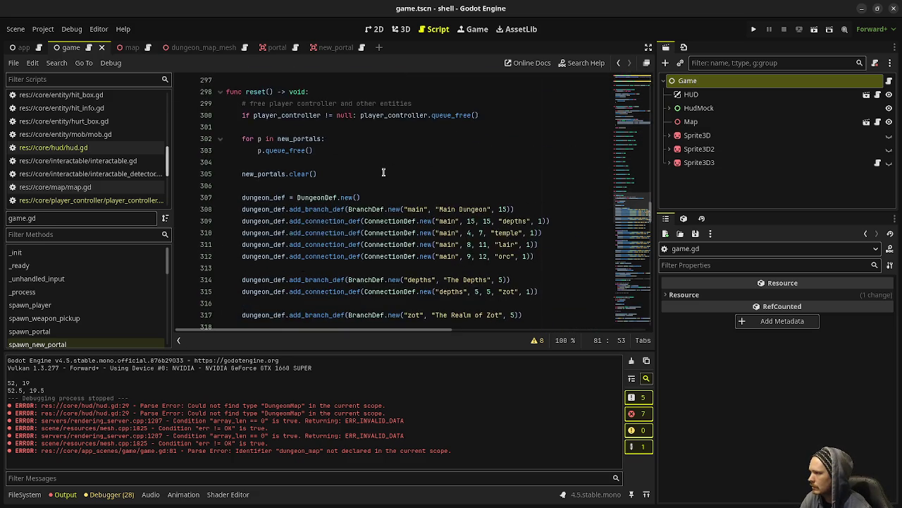
scroll(384, 172, "down", 10)
scroll(384, 172, "down", 15)
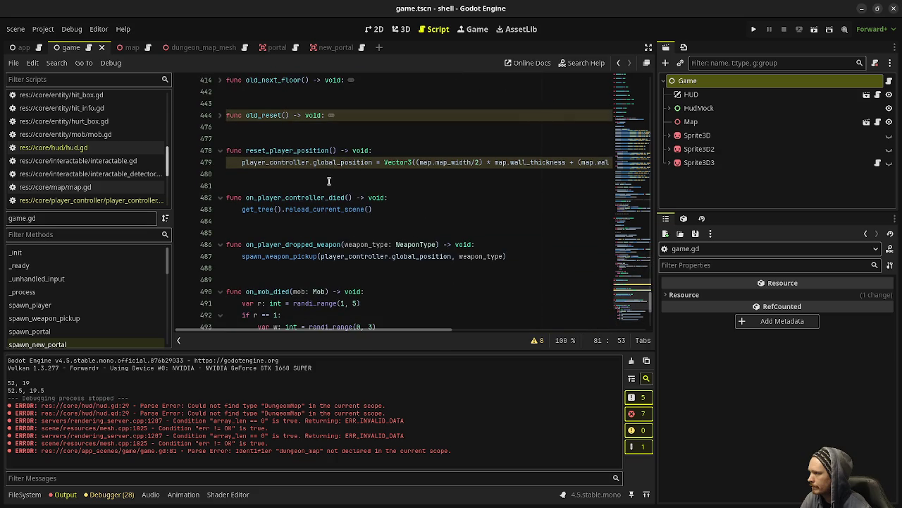
left_click(220, 115)
scroll(288, 223, "down", 4)
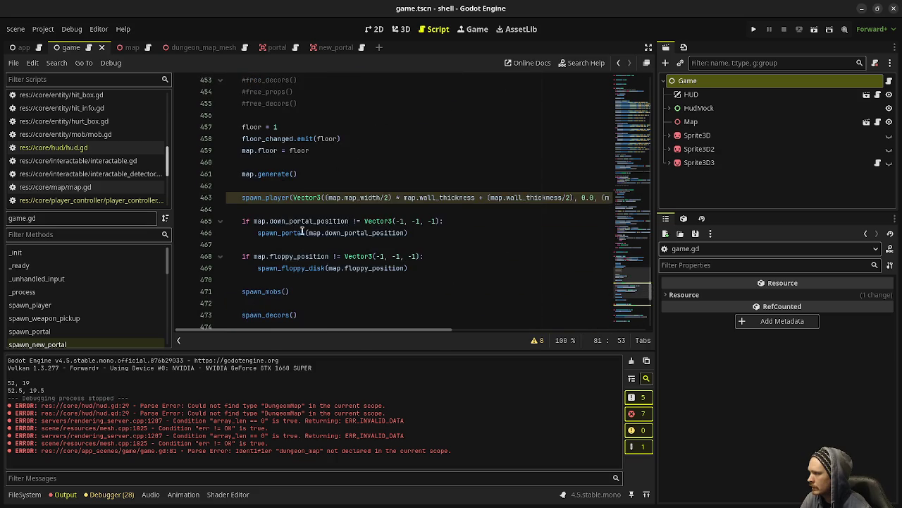
scroll(288, 223, "down", 2)
scroll(311, 265, "up", 10)
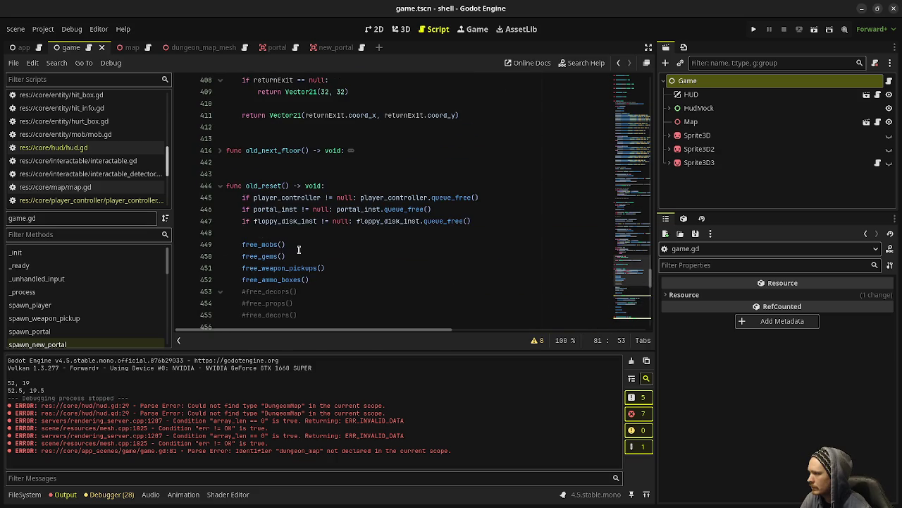
left_click(220, 185)
left_click(220, 150)
scroll(279, 258, "down", 5)
scroll(279, 258, "down", 1)
left_click(363, 246)
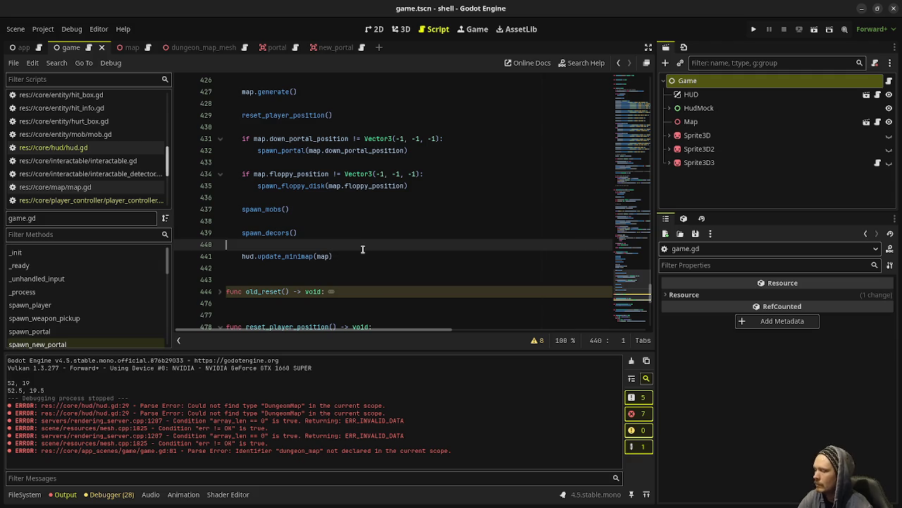
key("F5")
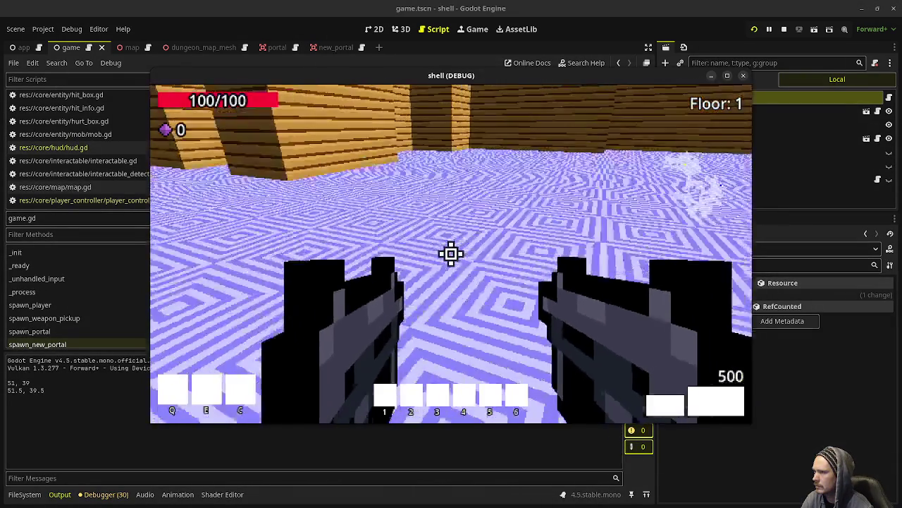
- Walk through green portals across several main floors into temple 1, following the Output log
key("w")
key("w")
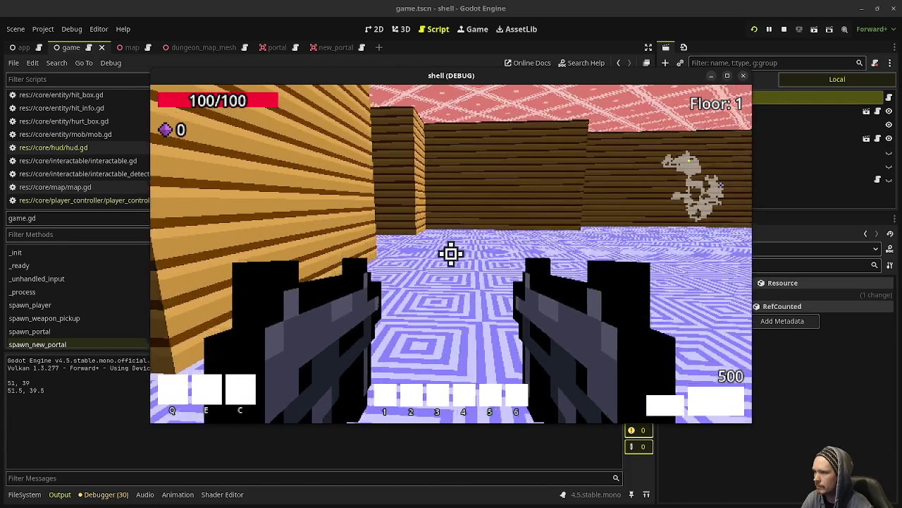
key("w")
key("w")
key("w")
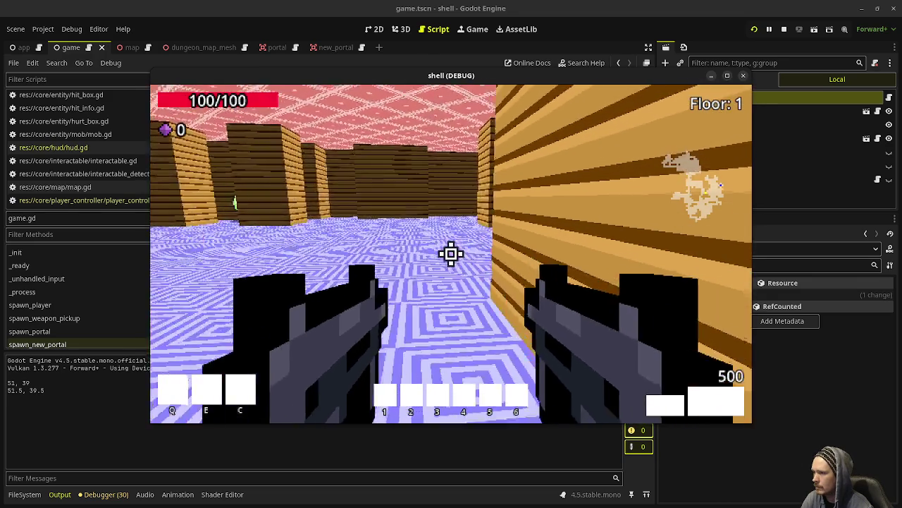
key("w")
key("w")
key("w")
key("w")
key("w")
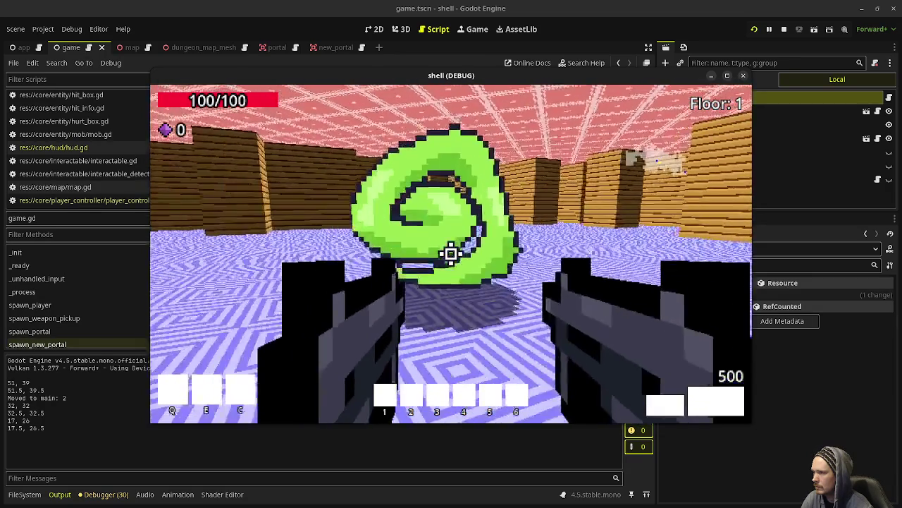
key("w")
key("w")
key("w")
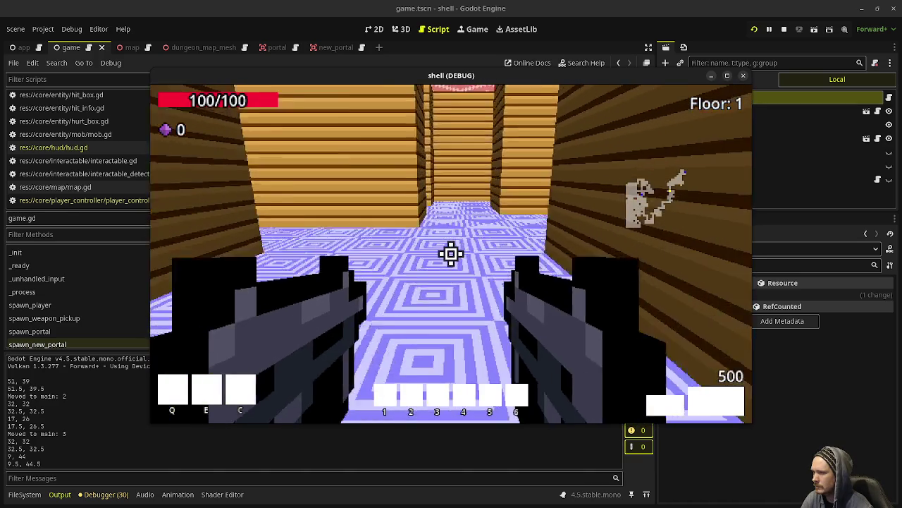
key("w")
key("w")
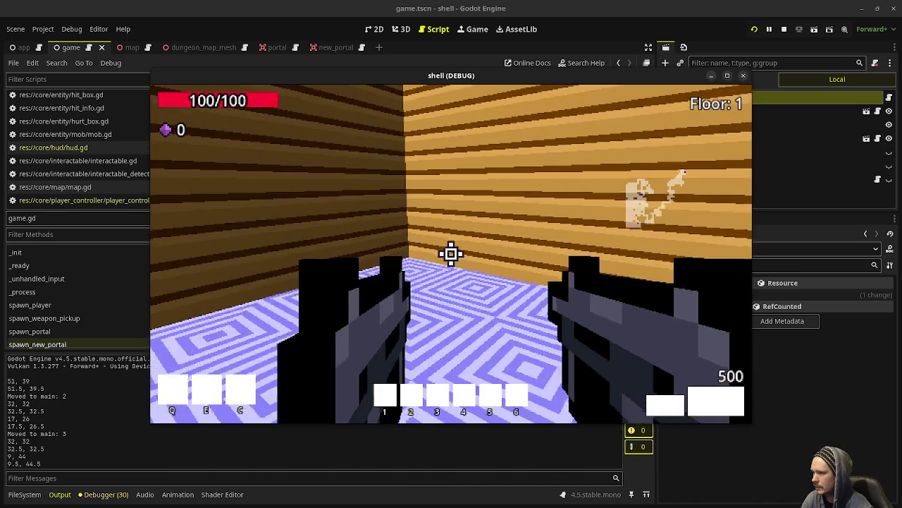
key("w")
key("w")
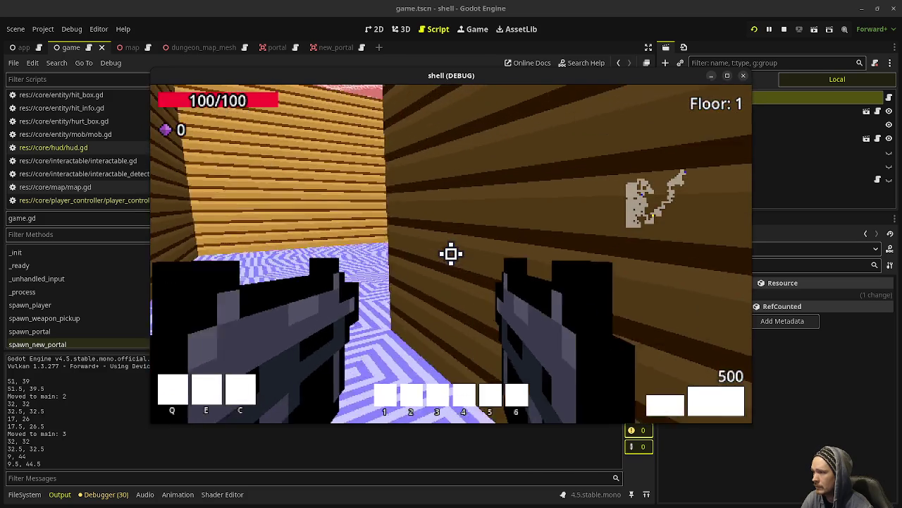
key("w")
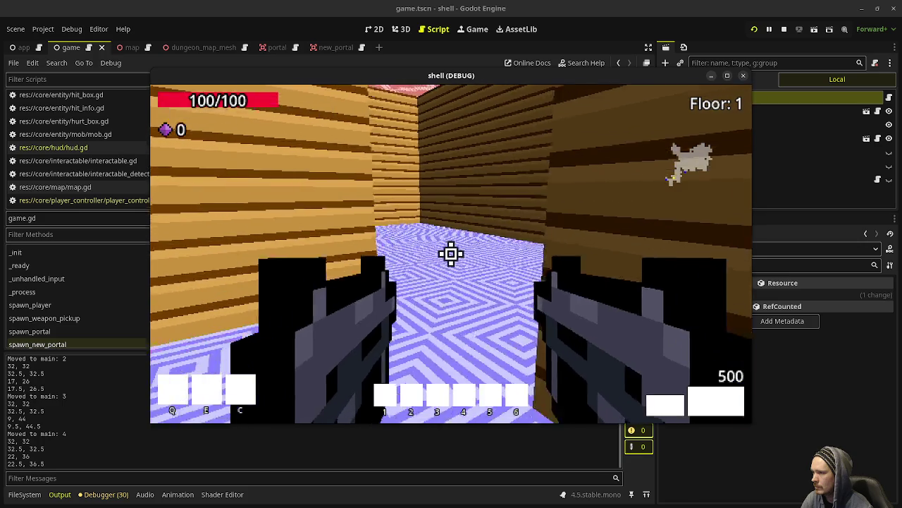
key("w")
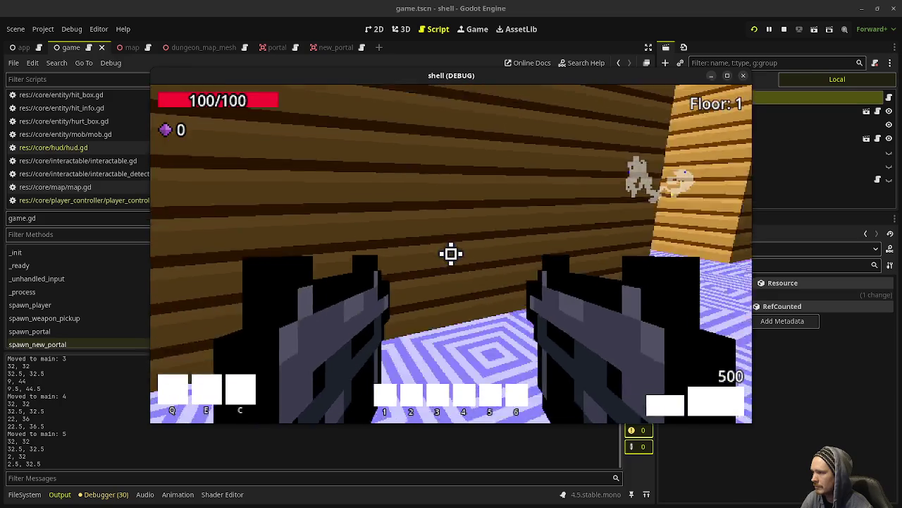
mouse_move(452, 254)
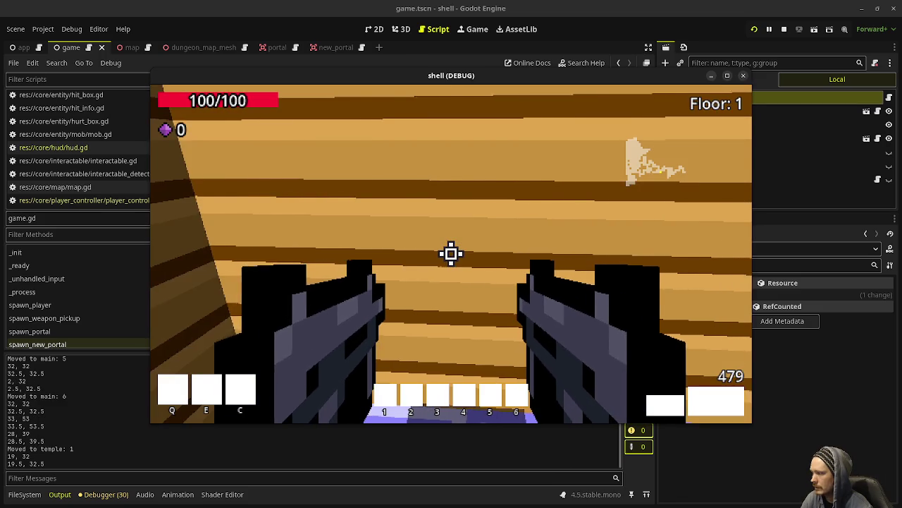
- Walk through floor 1's wooden corridors, past main rooms 7 and 8, into the pink-ceilinged room
key("w")
key("w")
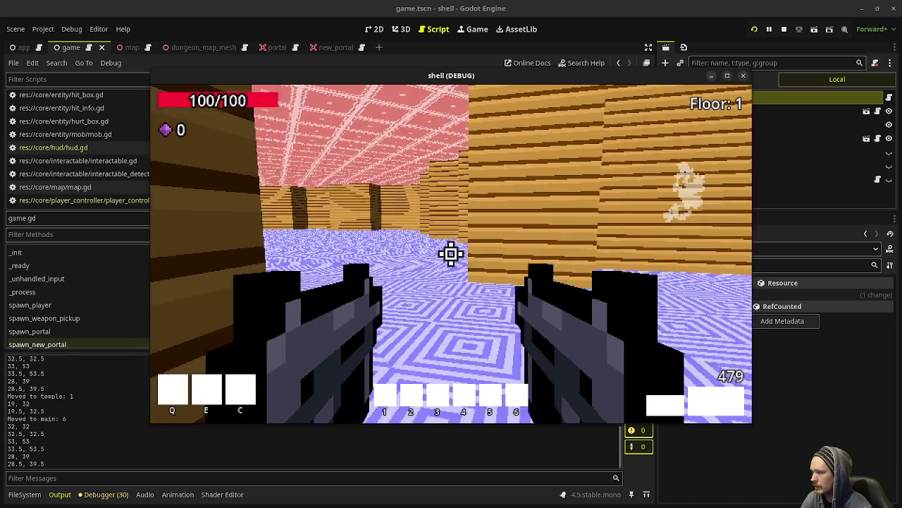
key("w")
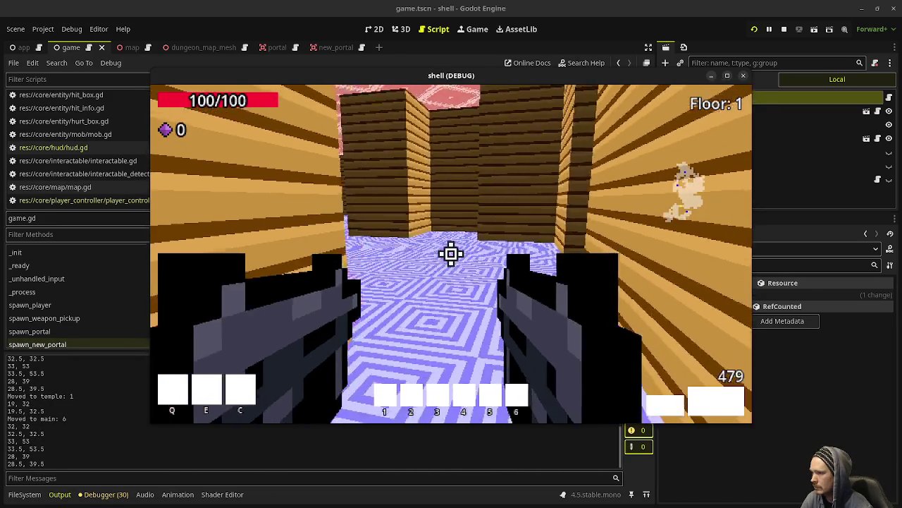
key("w")
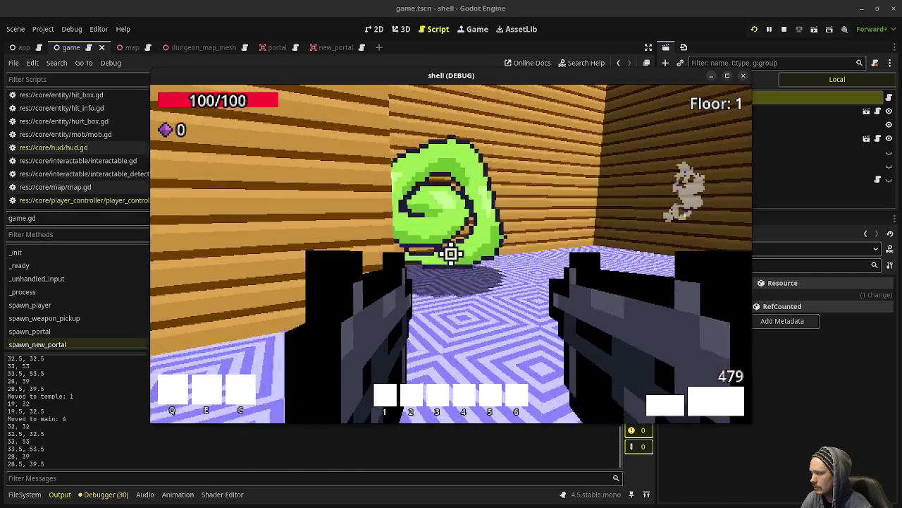
key("w")
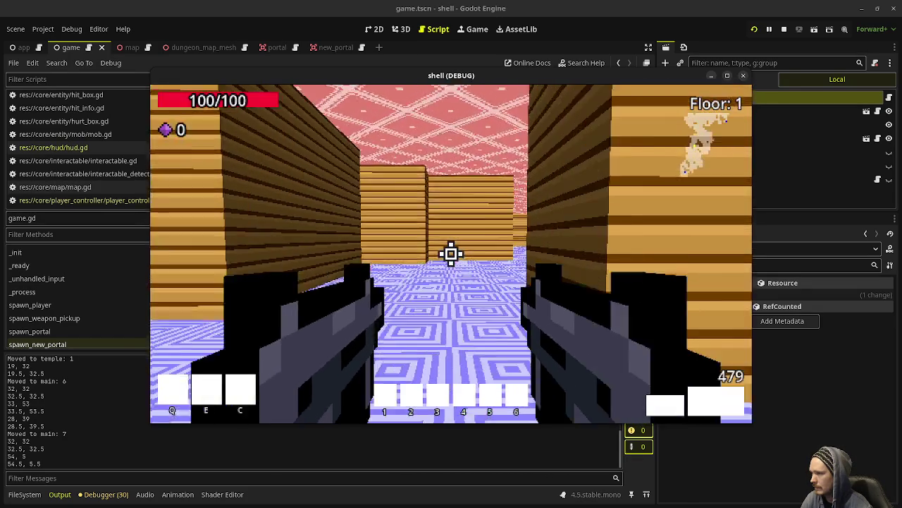
key("w")
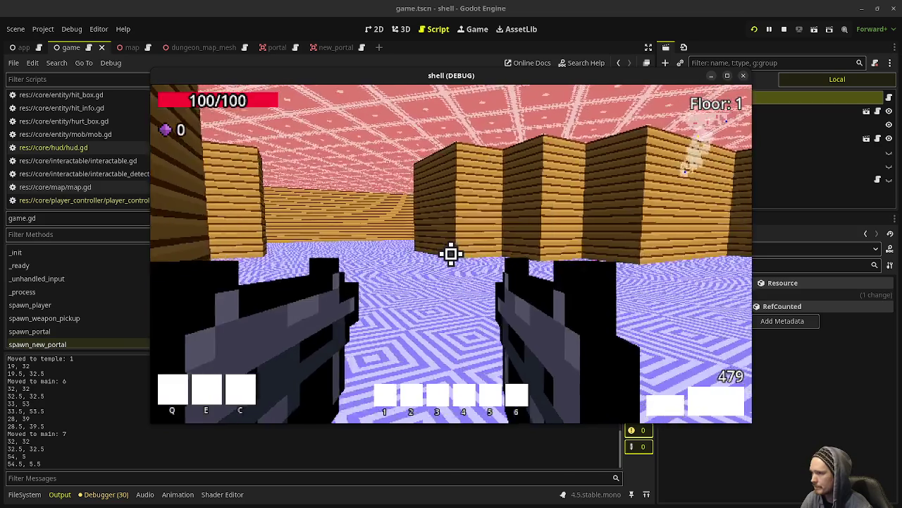
key("w")
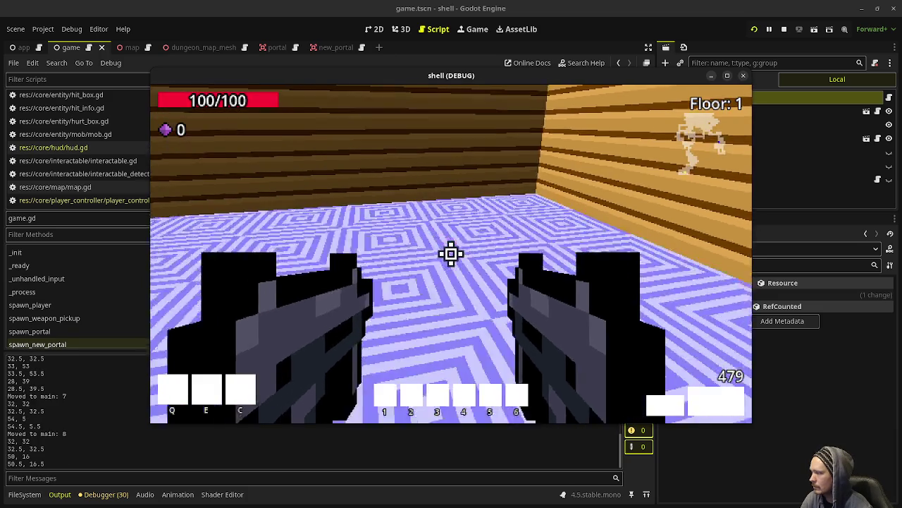
mouse_move(452, 254)
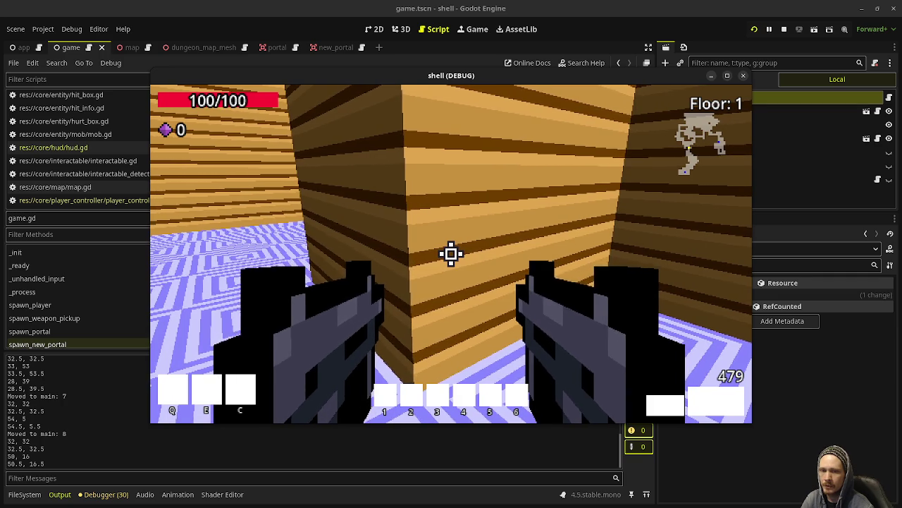
key("w")
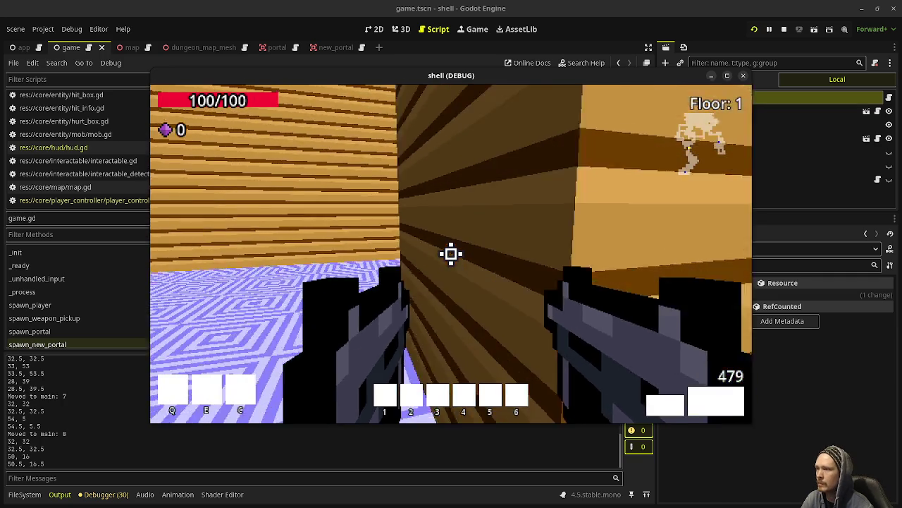
key("w")
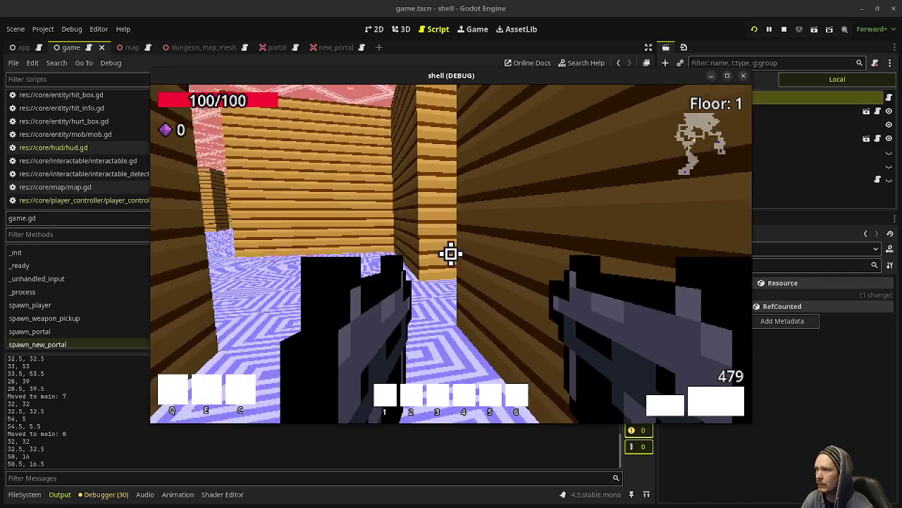
key("w")
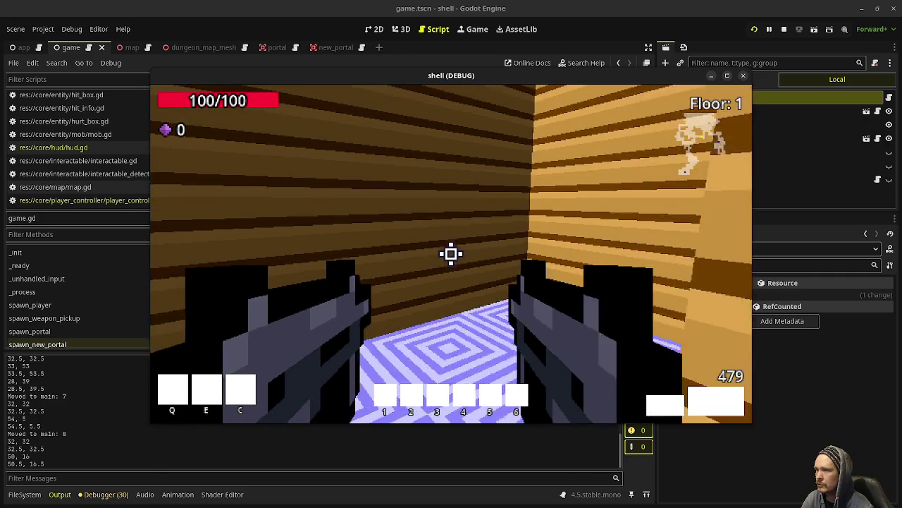
key("w")
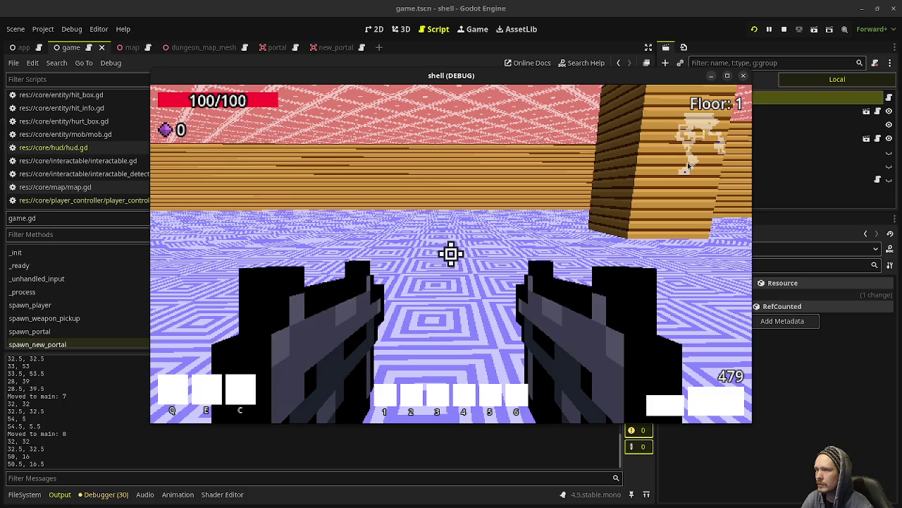
- Fire one shot, then walk through main 9 up to the green portal into lair 1
left_click(648, 148)
key("w")
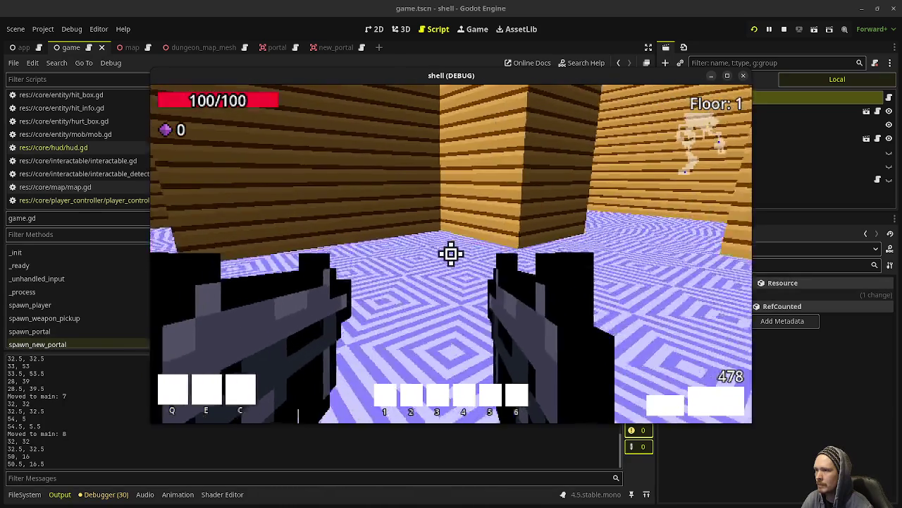
key("d")
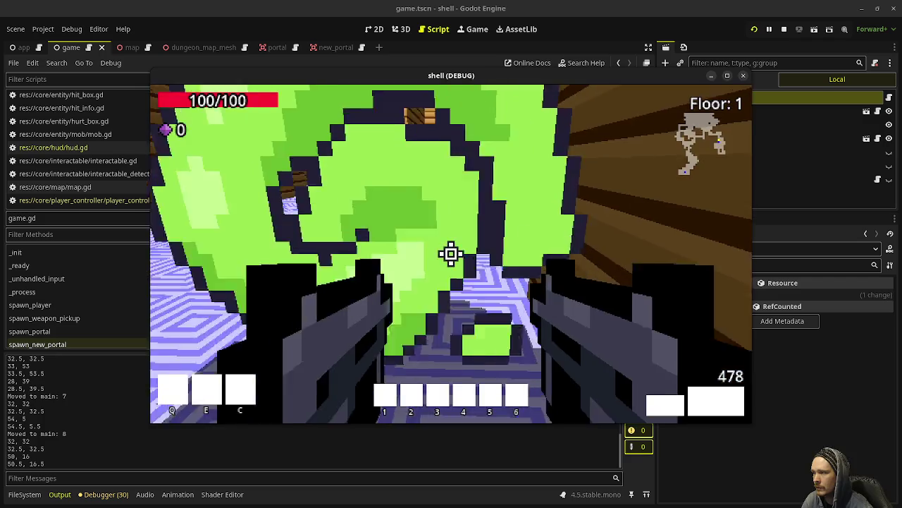
key("w")
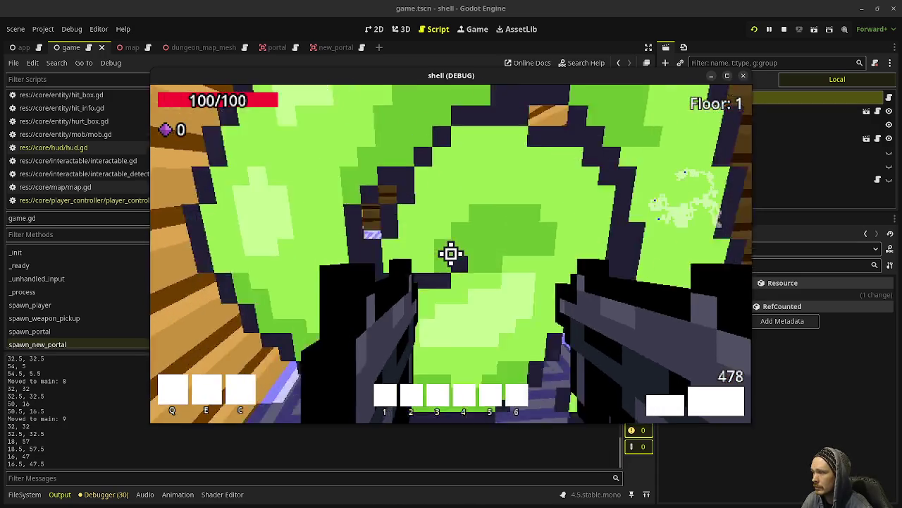
key("w")
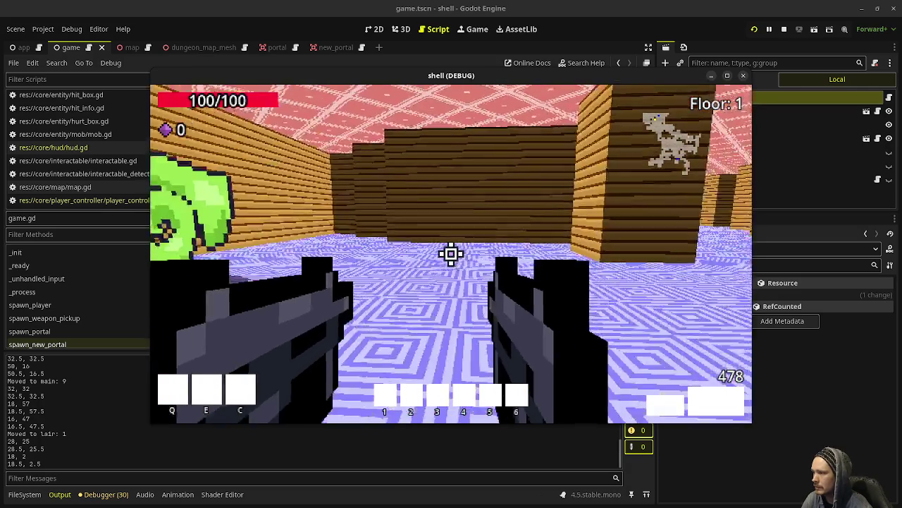
- Return from lair 1 to main 9, then stop the running game
key("w")
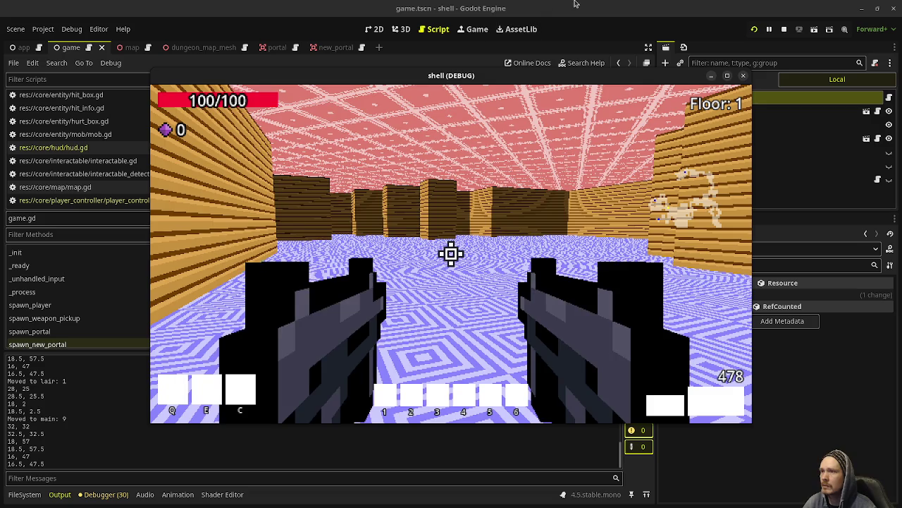
left_click(784, 29)
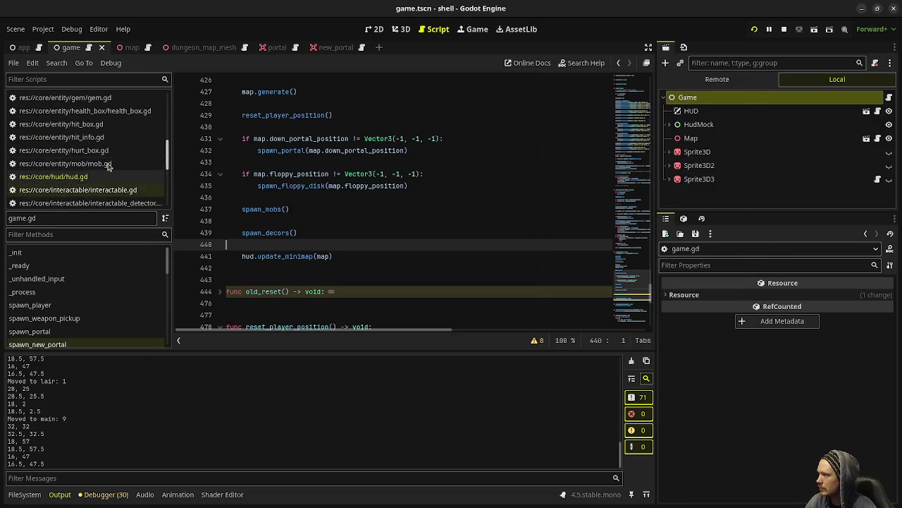
- Open map_generator.gd from the script list and scroll to its first lines
scroll(113, 173, "down", 3)
scroll(118, 179, "down", 5)
scroll(121, 179, "up", 10)
scroll(121, 179, "up", 5)
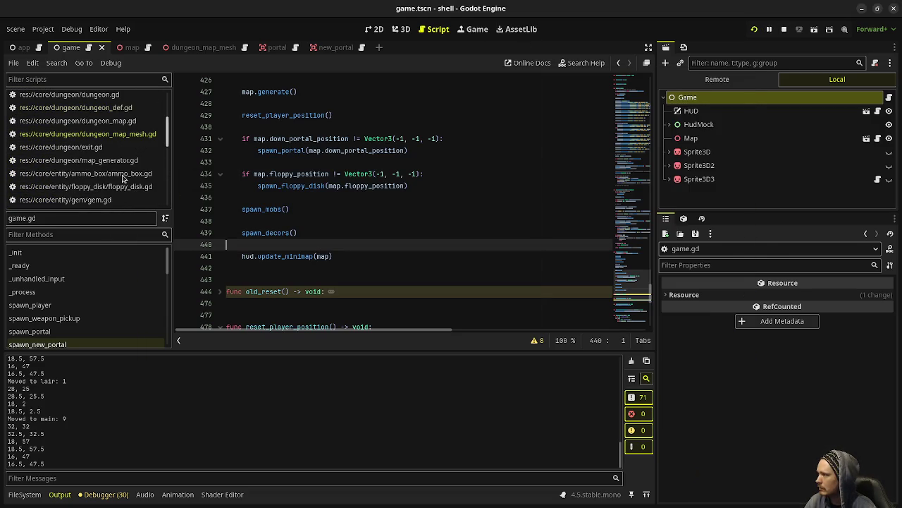
scroll(120, 152, "up", 6)
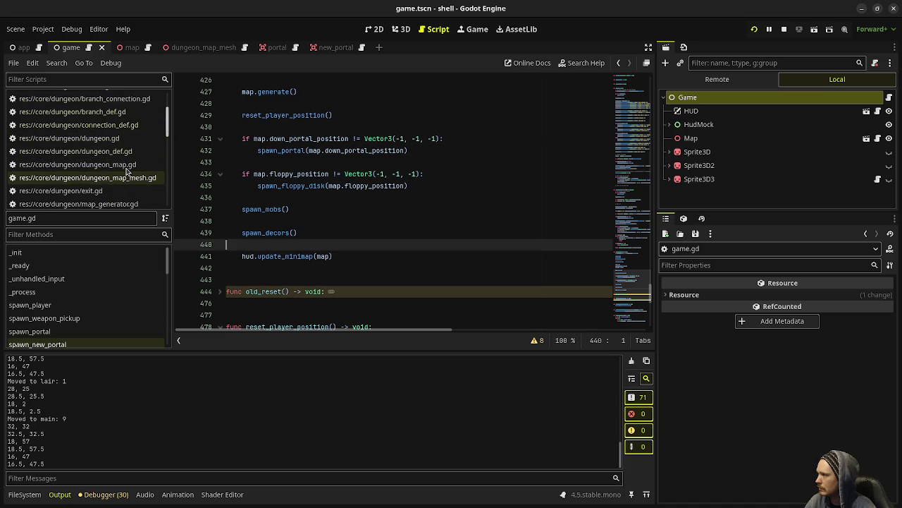
scroll(127, 173, "down", 4)
scroll(128, 180, "up", 3)
scroll(128, 181, "down", 3)
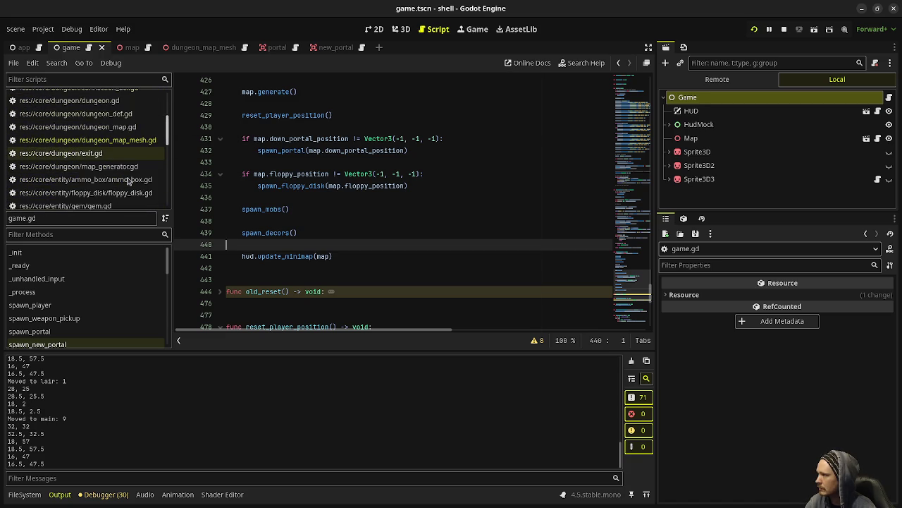
left_click(124, 168)
scroll(403, 218, "up", 10)
scroll(403, 219, "up", 6)
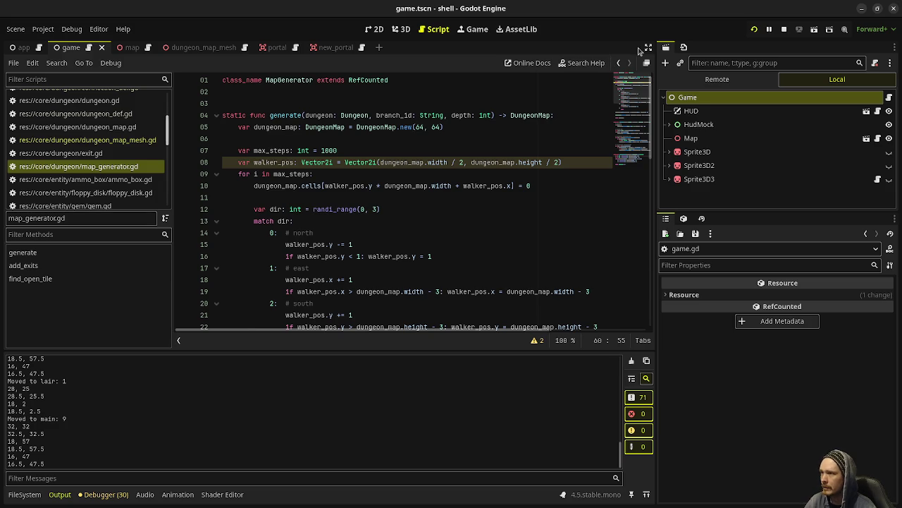
left_click(648, 48)
left_click(500, 209)
left_click(61, 496)
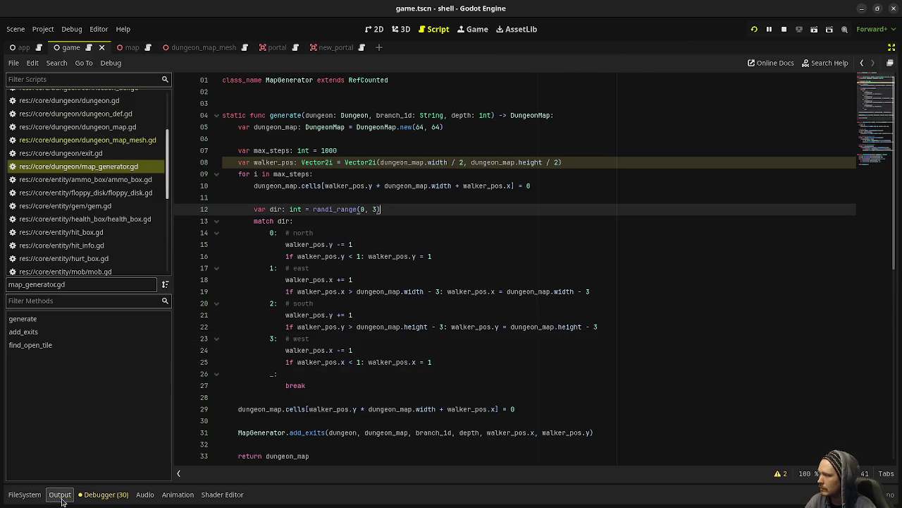
left_click(311, 163)
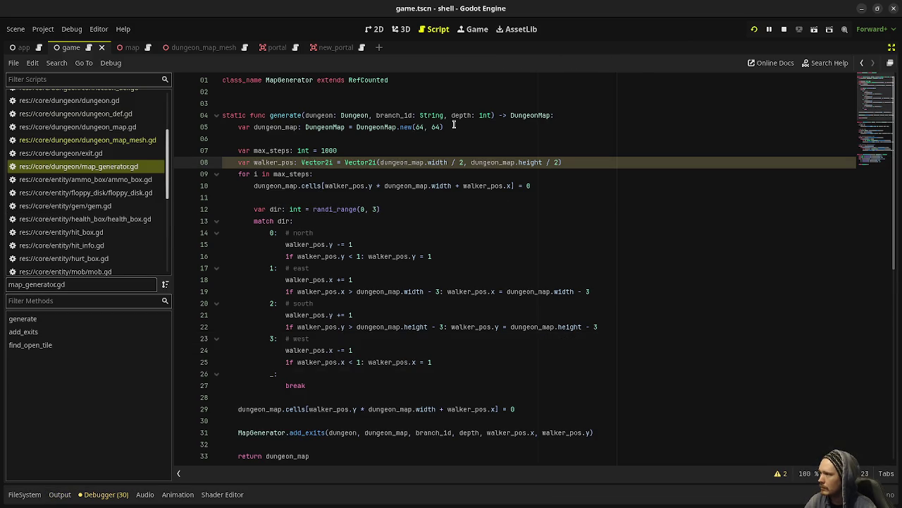
left_click_drag(454, 127, 353, 128)
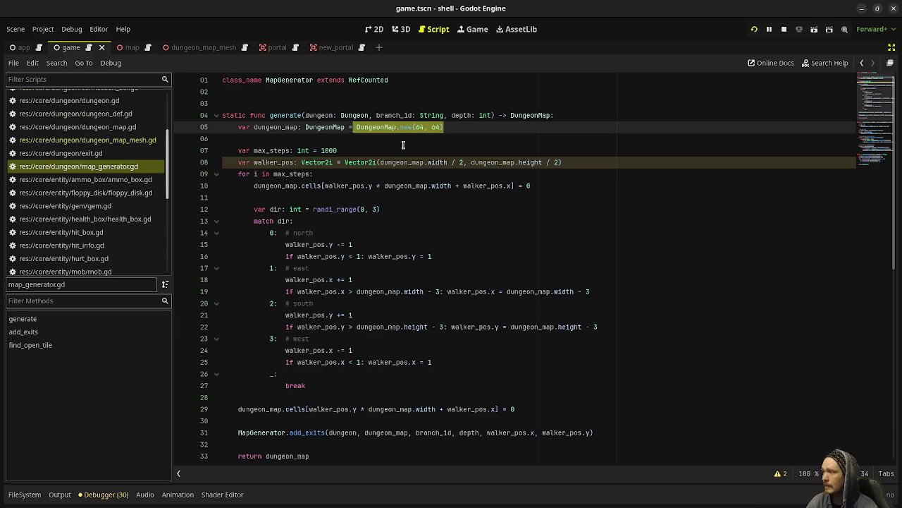
left_click_drag(338, 151, 253, 150)
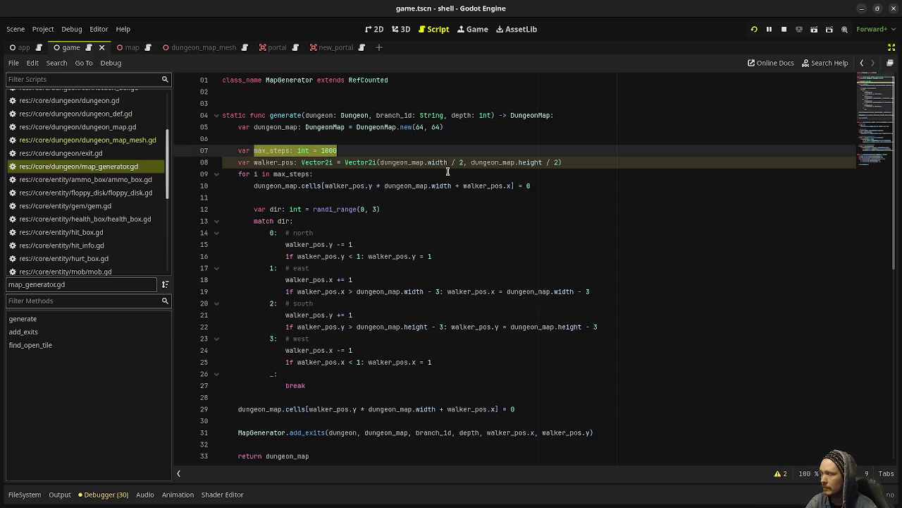
left_click_drag(572, 162, 254, 162)
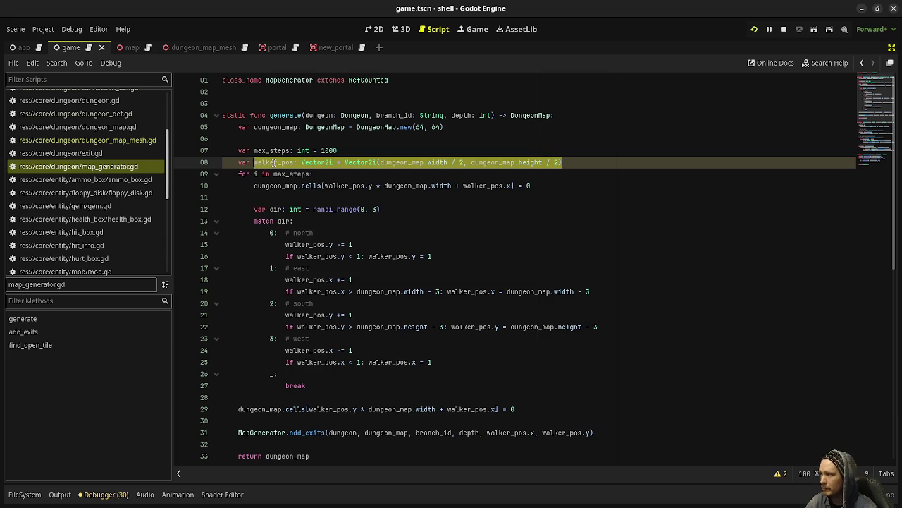
key("Left")
key("ctrl+shift+Right")
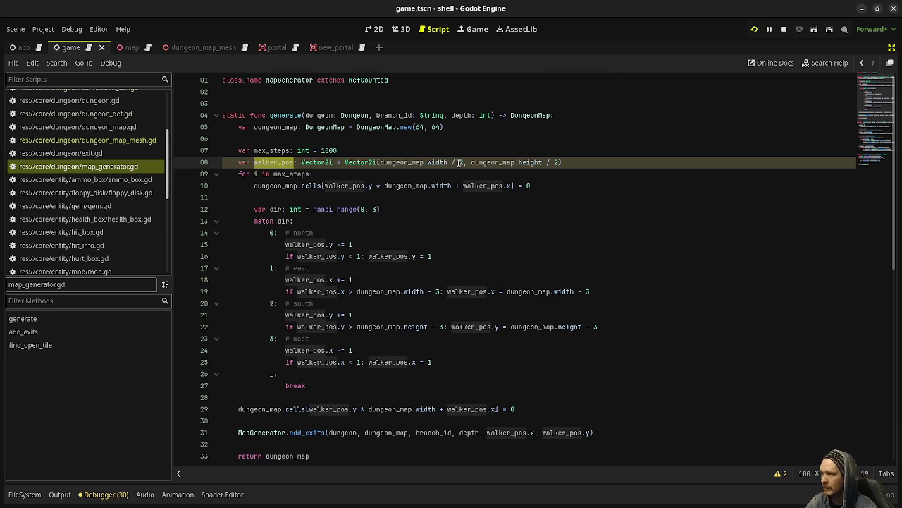
mouse_move(482, 166)
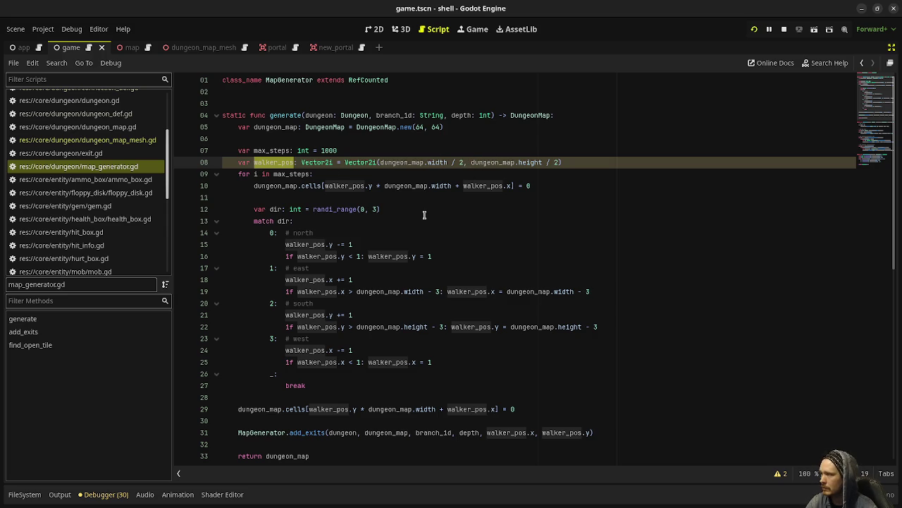
left_click_drag(238, 174, 321, 179)
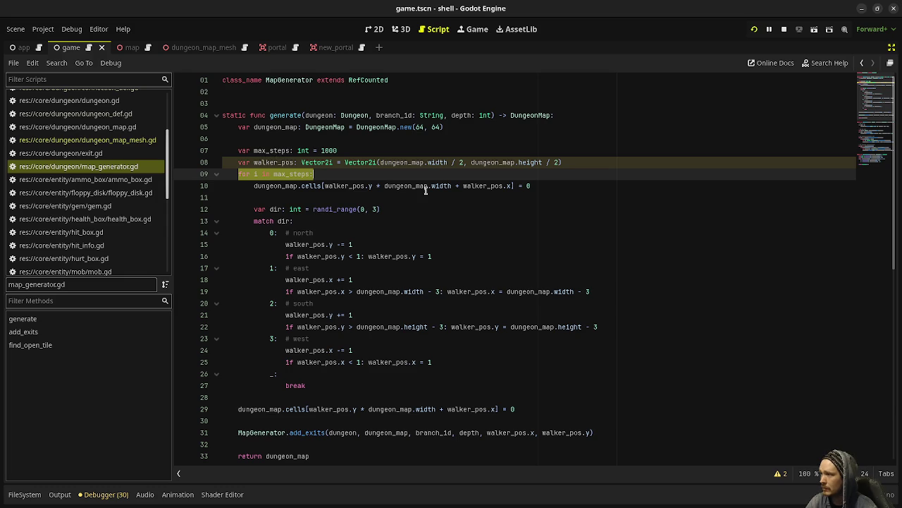
left_click_drag(540, 186, 252, 185)
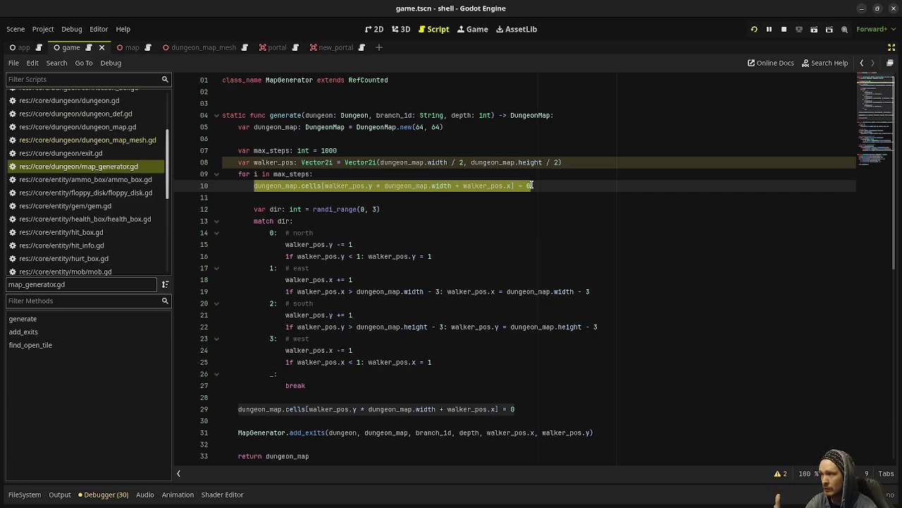
mouse_move(537, 186)
left_mouse_down()
mouse_move(259, 186)
mouse_move(255, 212)
mouse_move(331, 262)
mouse_move(385, 383)
left_mouse_up()
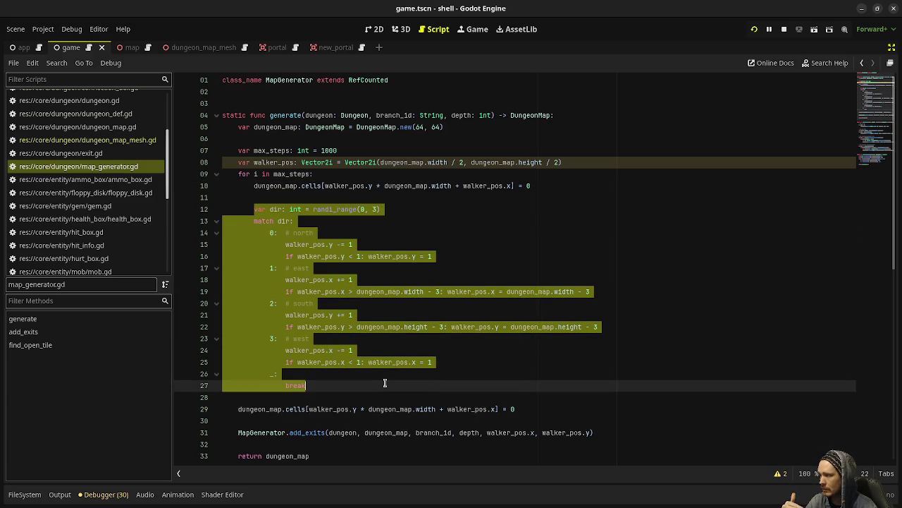
left_click(336, 383)
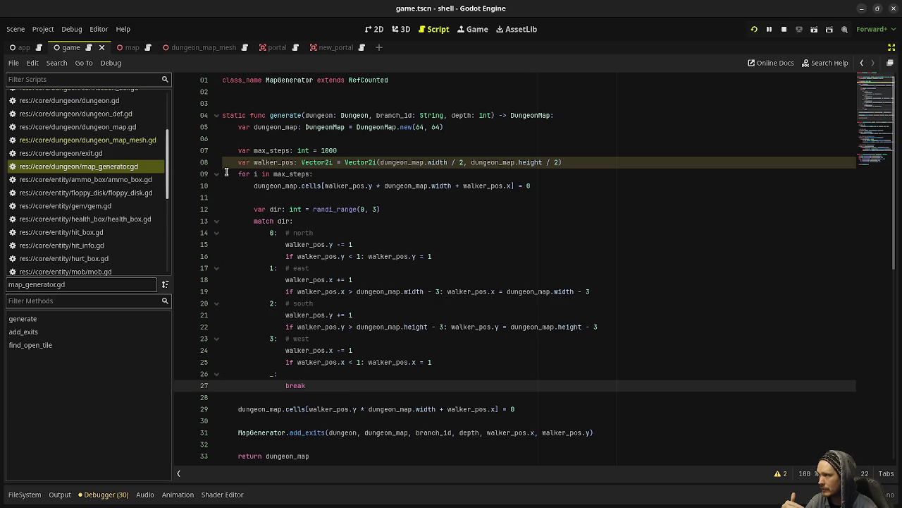
key("shift+Up")
key("shift+Up")
key("shift+Up")
key("shift+Home")
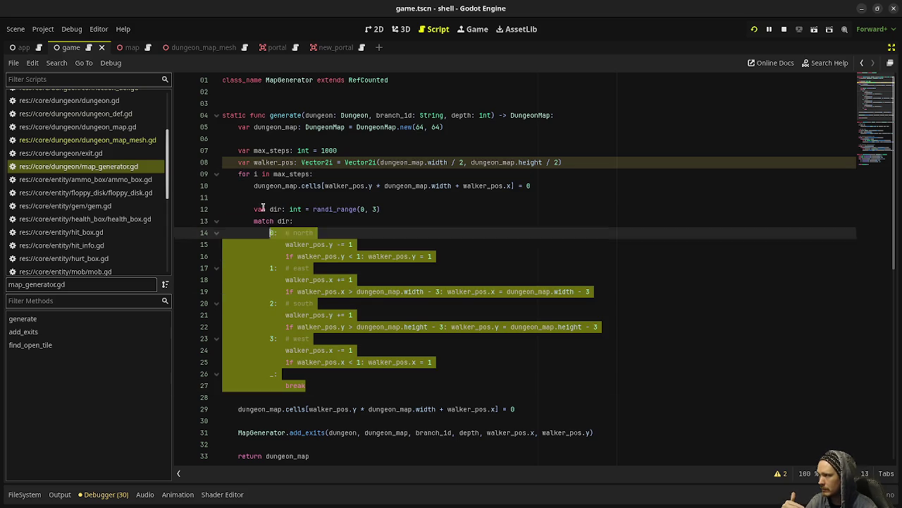
key("shift+Up")
key("shift+Up")
key("shift+Up")
key("shift+Home")
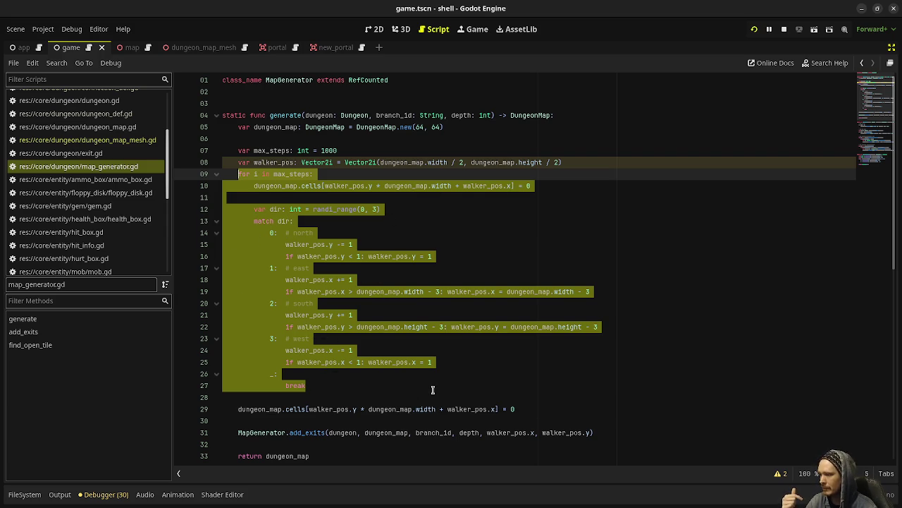
scroll(433, 390, "down", 2)
left_click(246, 331)
left_click_drag(238, 339, 516, 339)
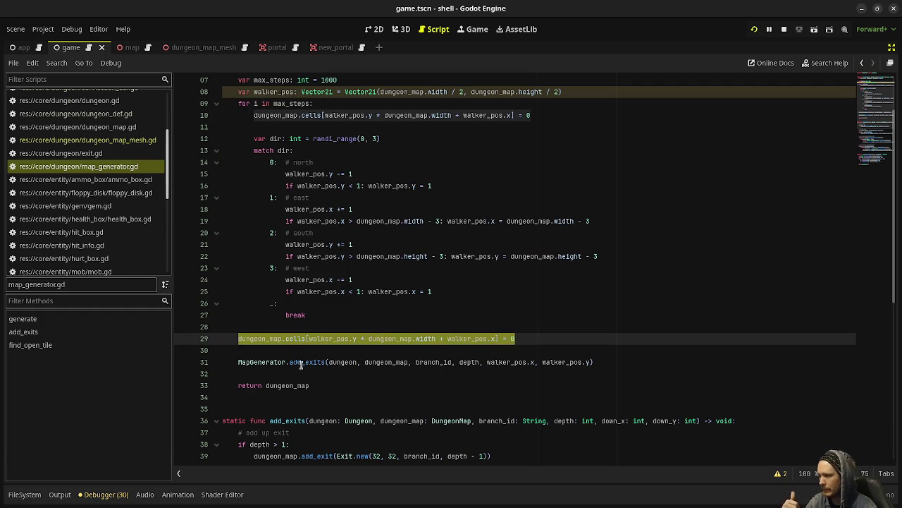
mouse_move(533, 359)
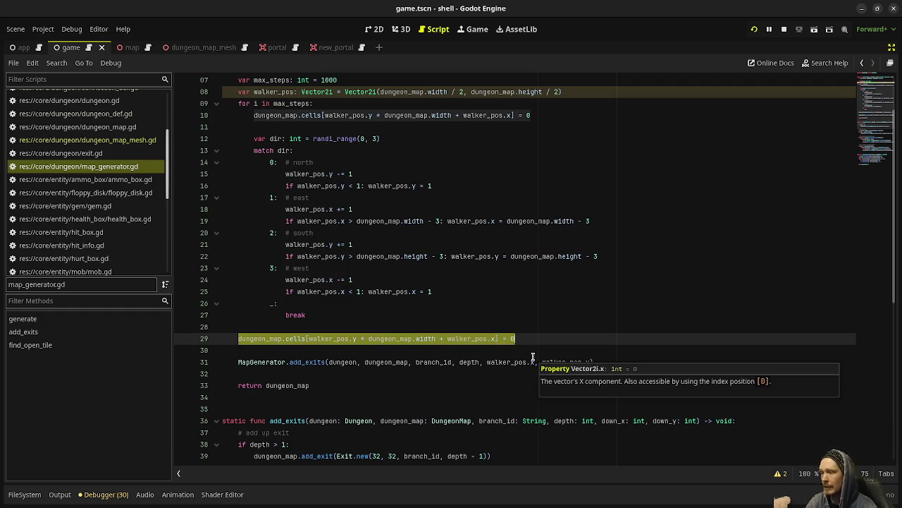
left_click(466, 348)
double_click(488, 363)
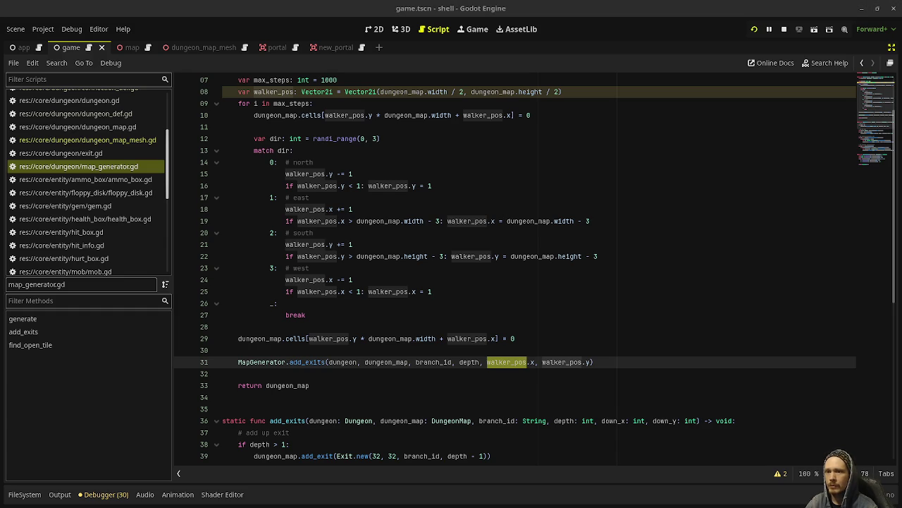
- Open branch_gen's index.html from the Files window in the browser
key("alt+Tab")
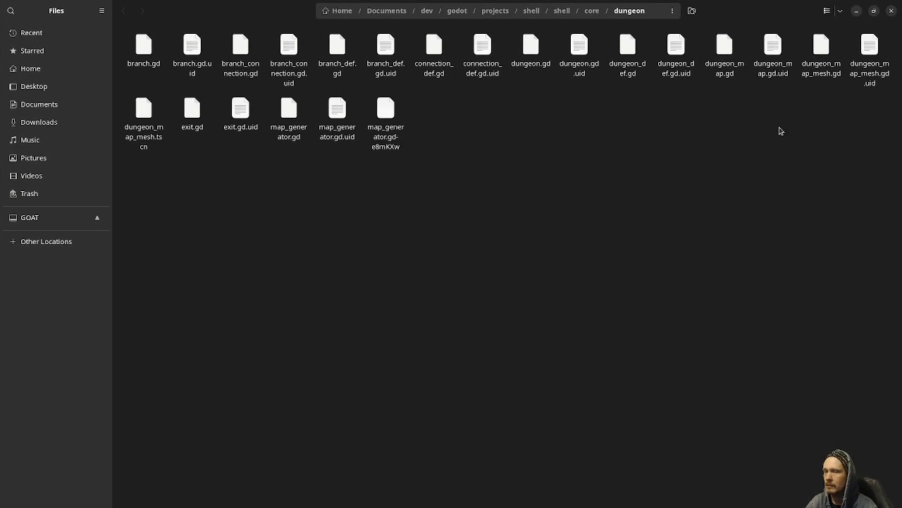
key("super")
left_click(222, 232)
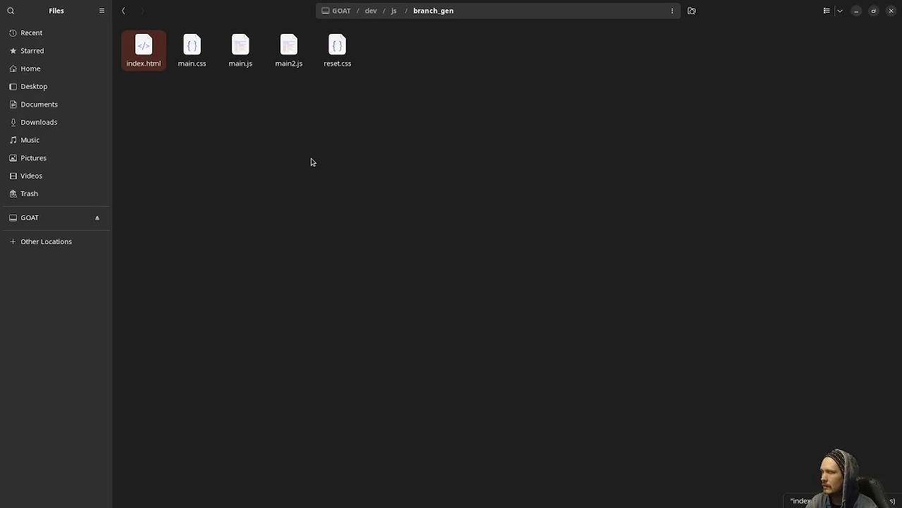
left_click(344, 161)
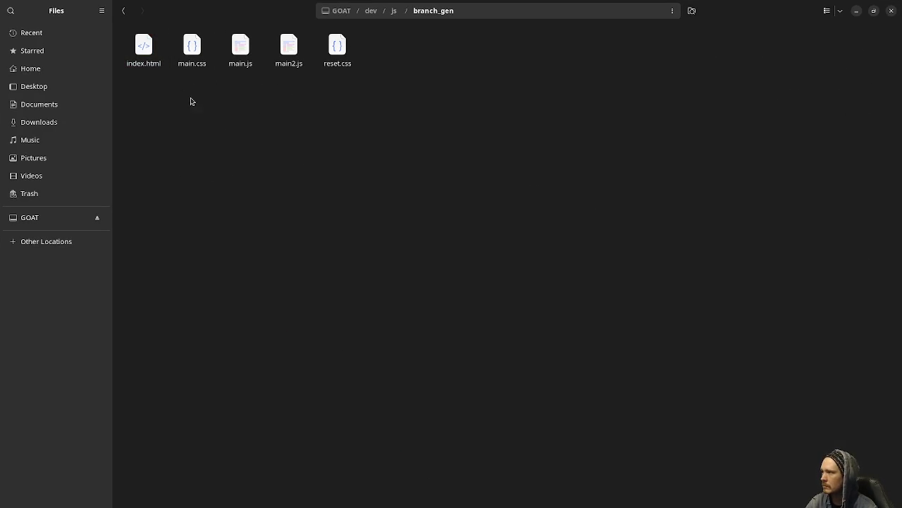
left_click(143, 51)
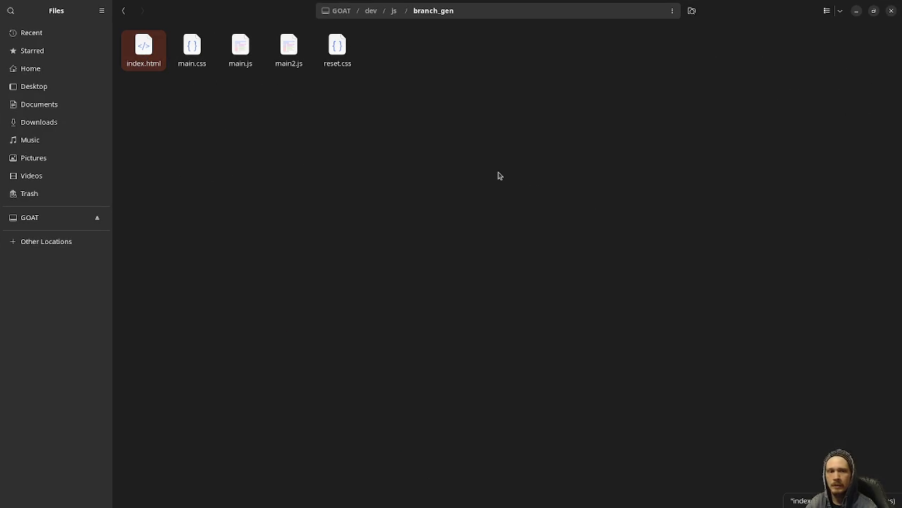
key("Return")
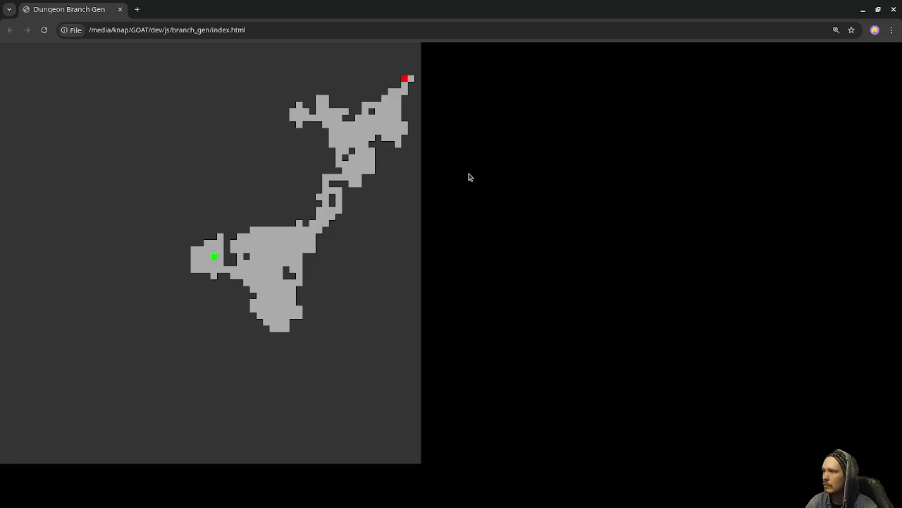
right_click(467, 174)
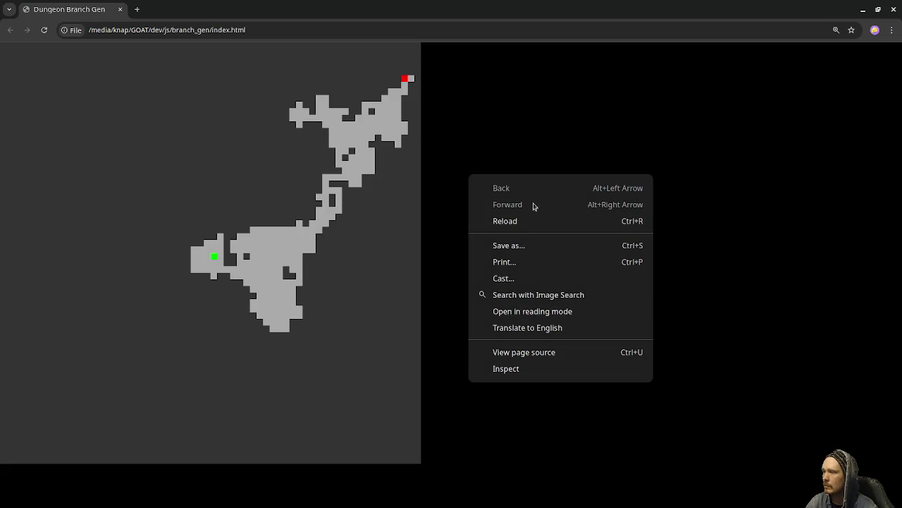
- Open Chrome DevTools via Inspect and show the Console beside the map
left_click(515, 374)
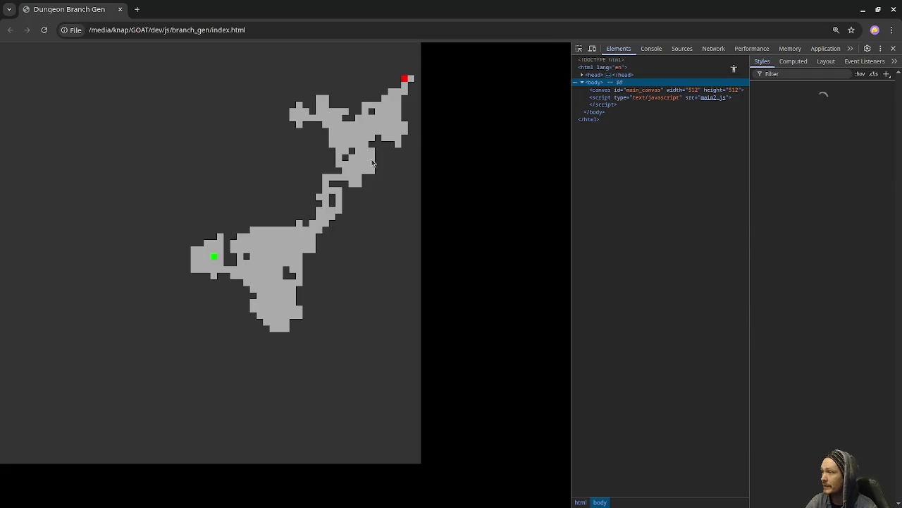
left_click(653, 50)
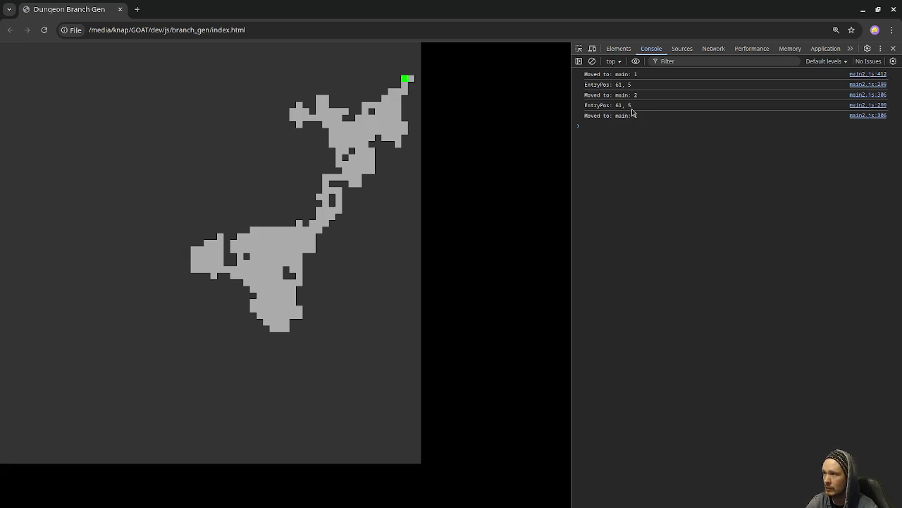
- Move the prototype's marker through main levels down to lair 3, then minimize Chrome
left_click(406, 81)
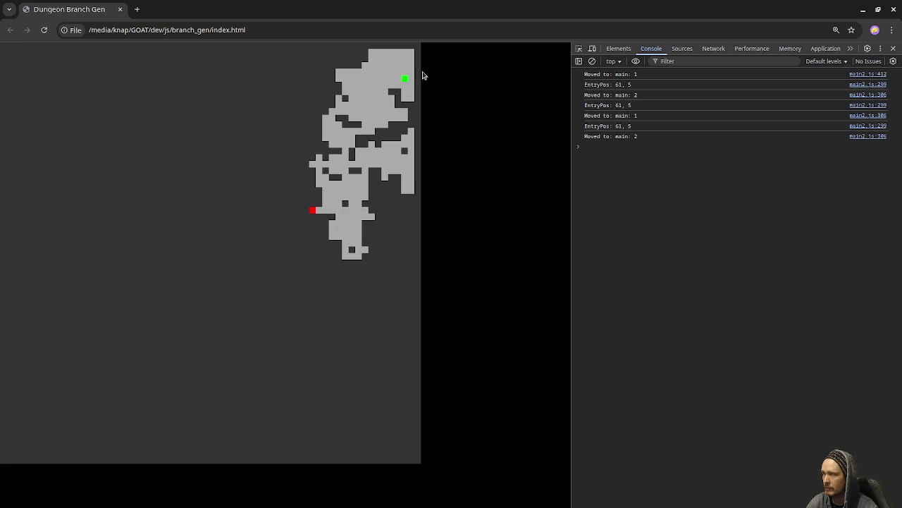
left_click(412, 80)
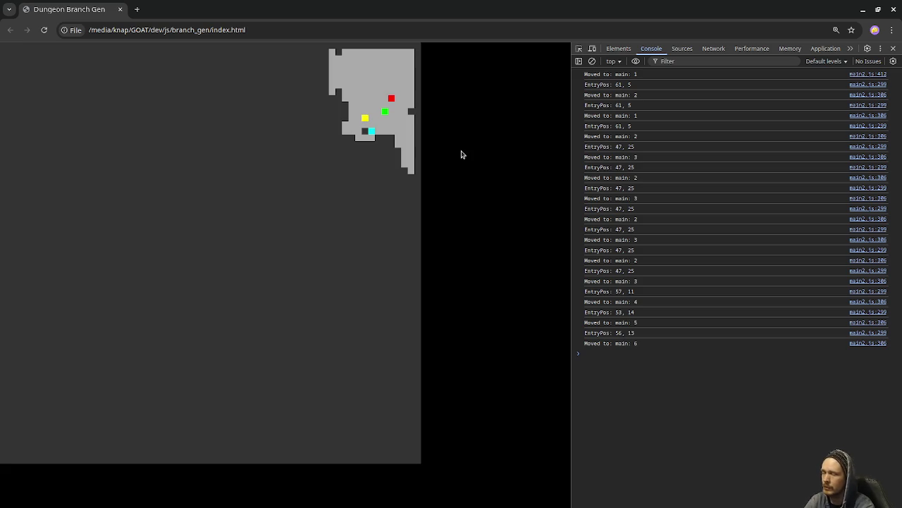
key("Down")
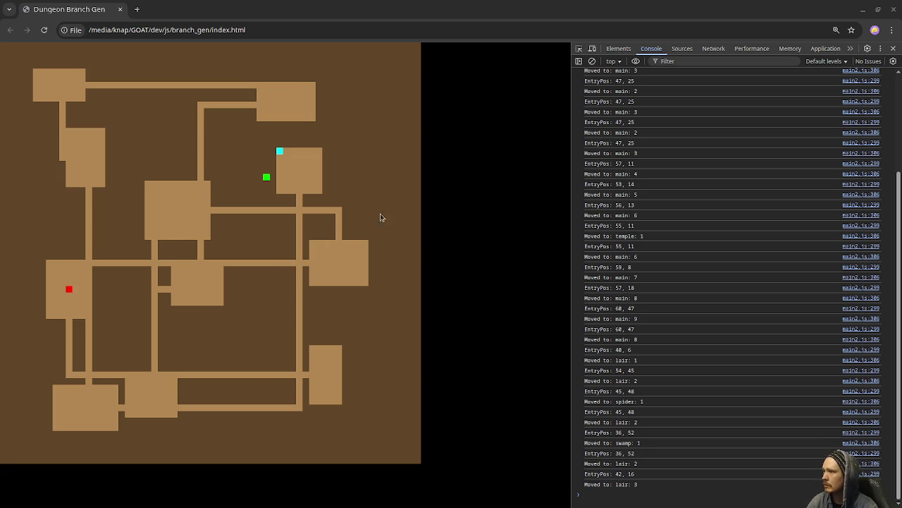
left_click(864, 12)
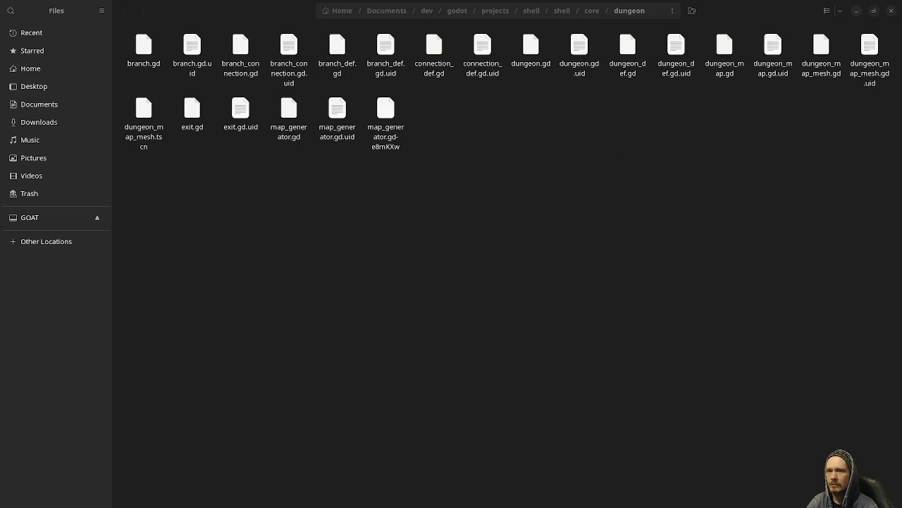
- Open game.gd in Godot and go to the reset() call in _ready
key("alt+Tab")
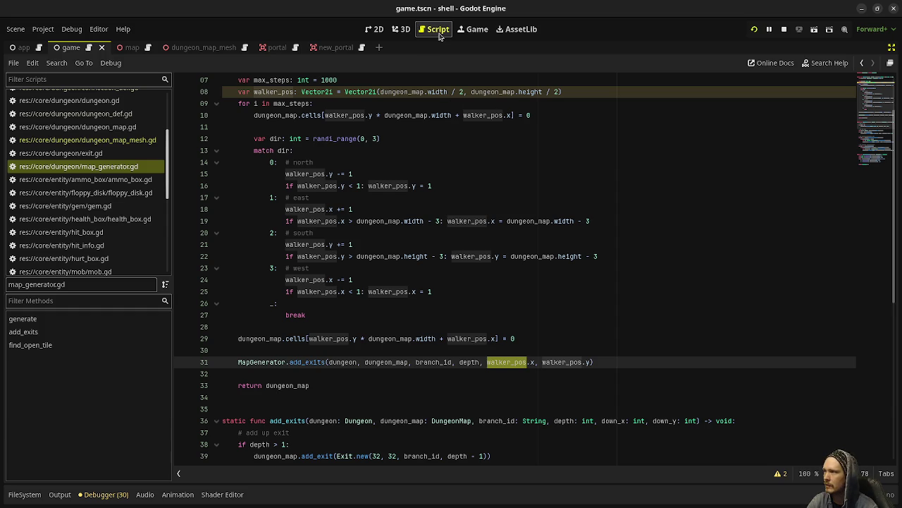
scroll(96, 137, "up", 3)
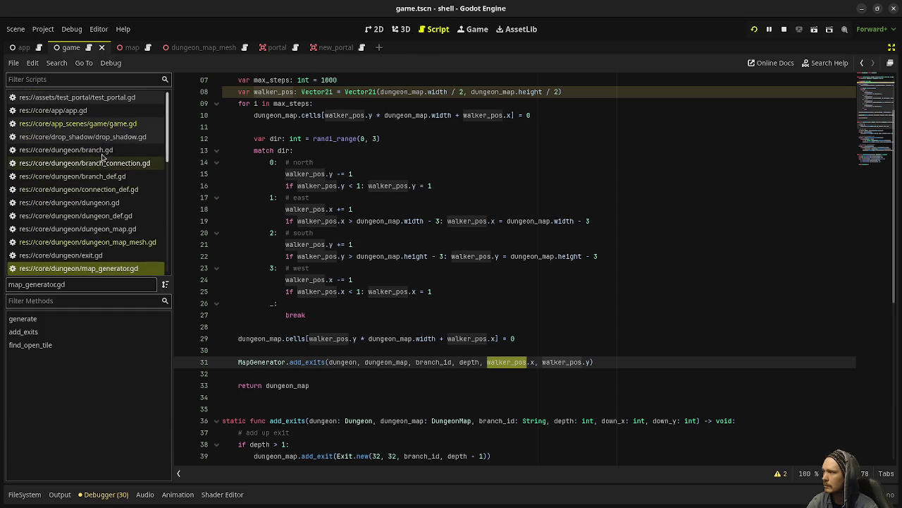
left_click(78, 124)
scroll(454, 170, "up", 15)
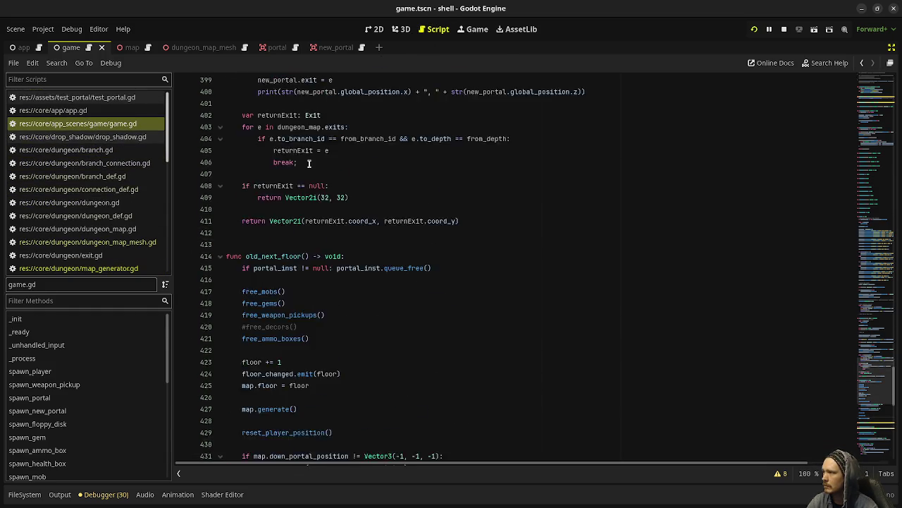
scroll(453, 169, "up", 5)
scroll(493, 191, "up", 20)
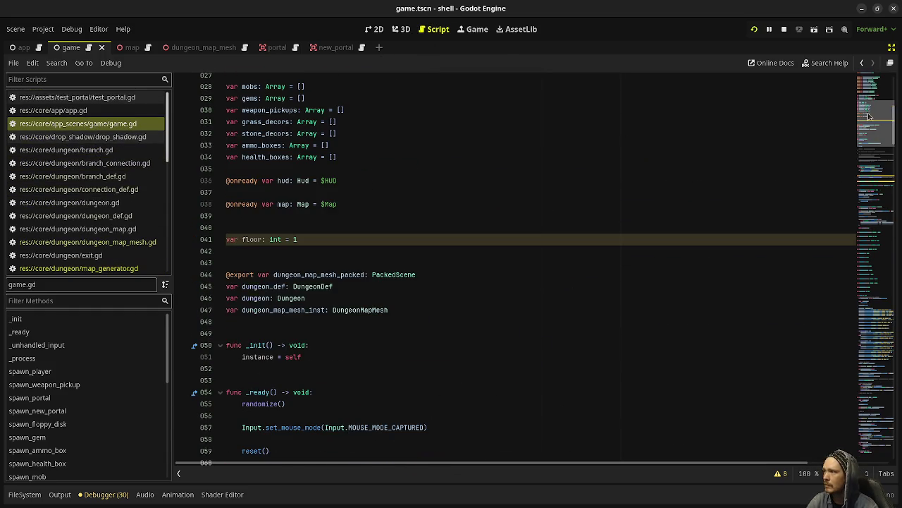
scroll(415, 281, "down", 4)
left_click(242, 309)
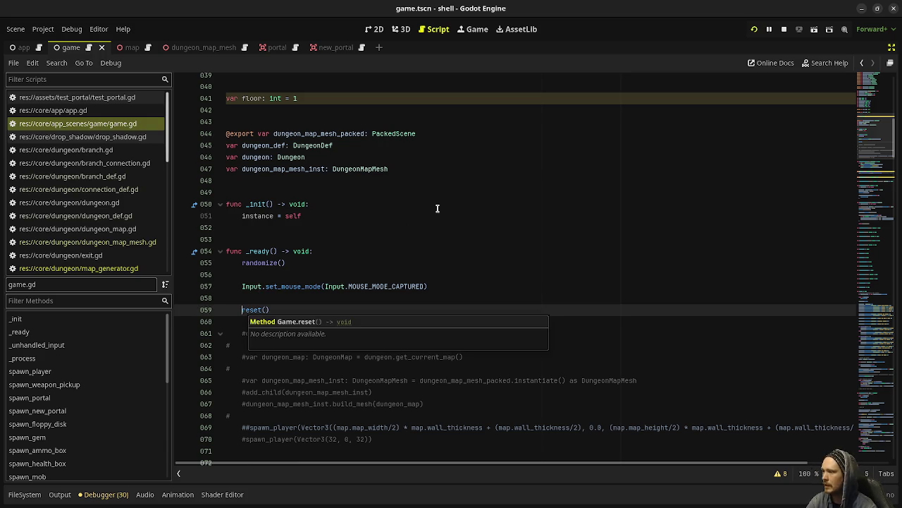
- Force-quit the Godot editor by running xkill in a new terminal
key("ctrl+alt+t")
type("xkill")
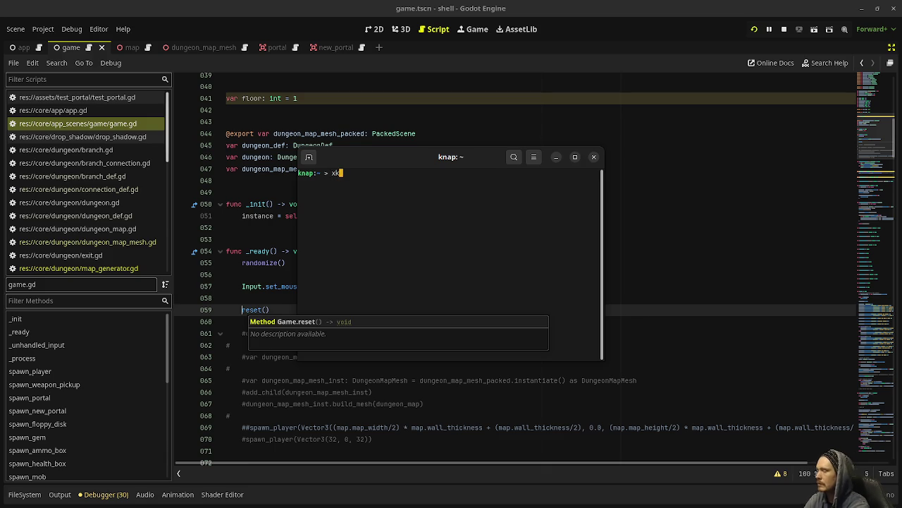
key("Return")
left_click(549, 78)
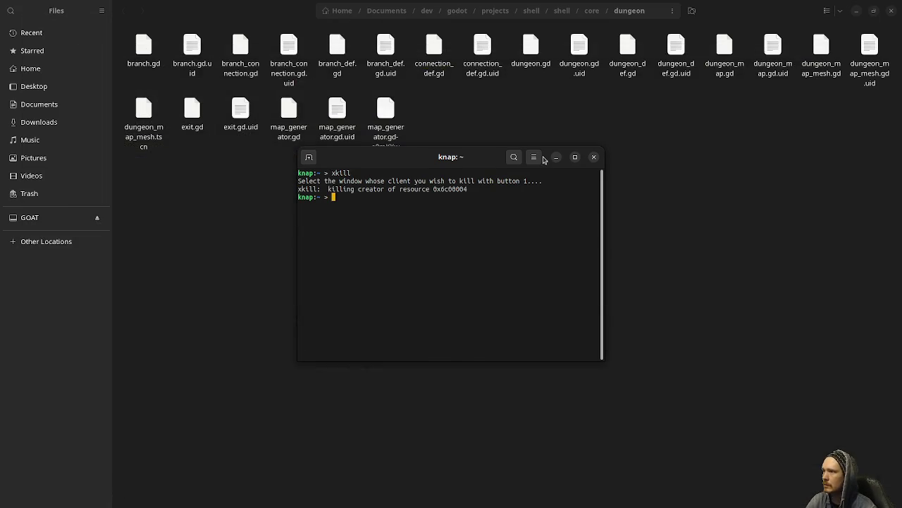